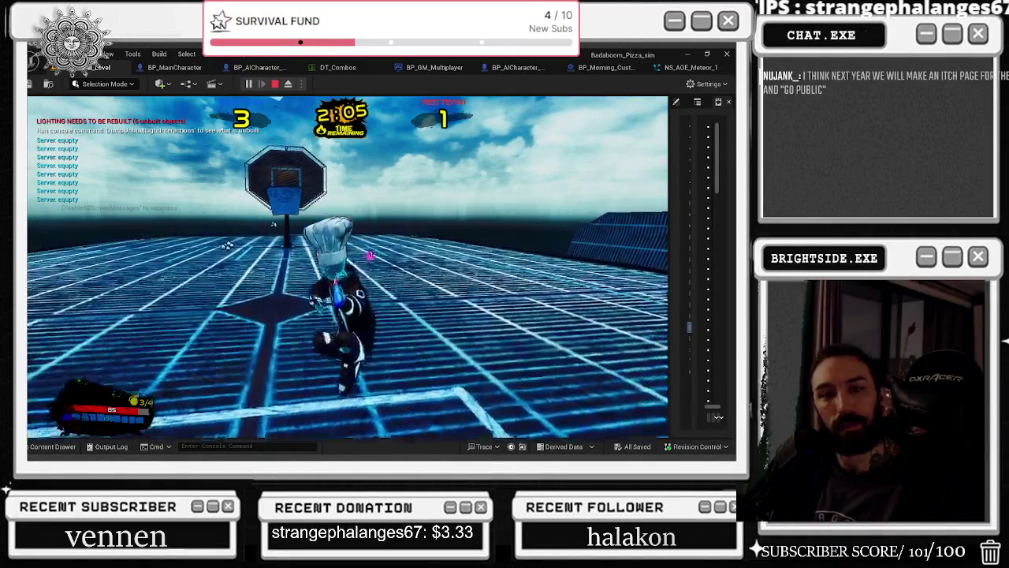
Stop the play-in-editor session and dismiss the errors and warnings notification
{"action": "key", "text": "Escape"}
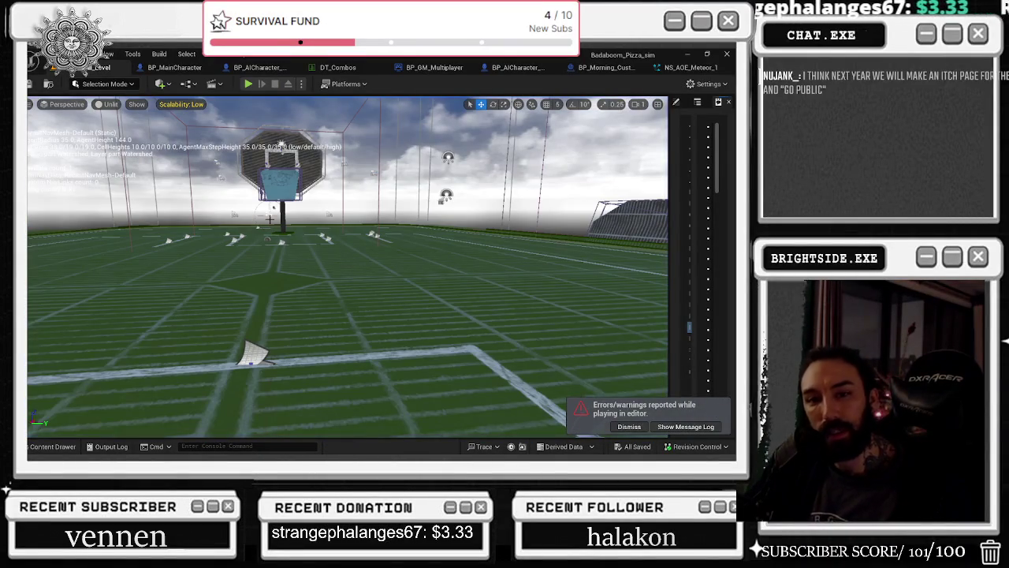
{"action": "left_click", "coordinate": [623, 425]}
{"action": "left_click_drag", "start_coordinate": [198, 295], "coordinate": [216, 218]}
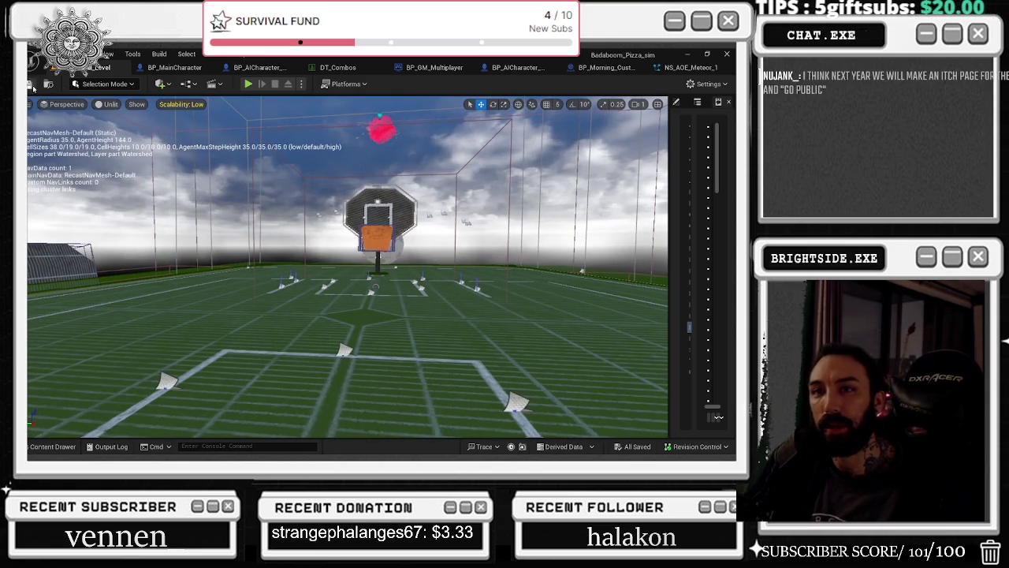
Save the NS_AOE_Meteor_1 Niagara system and close its editor
{"action": "left_click", "coordinate": [260, 67]}
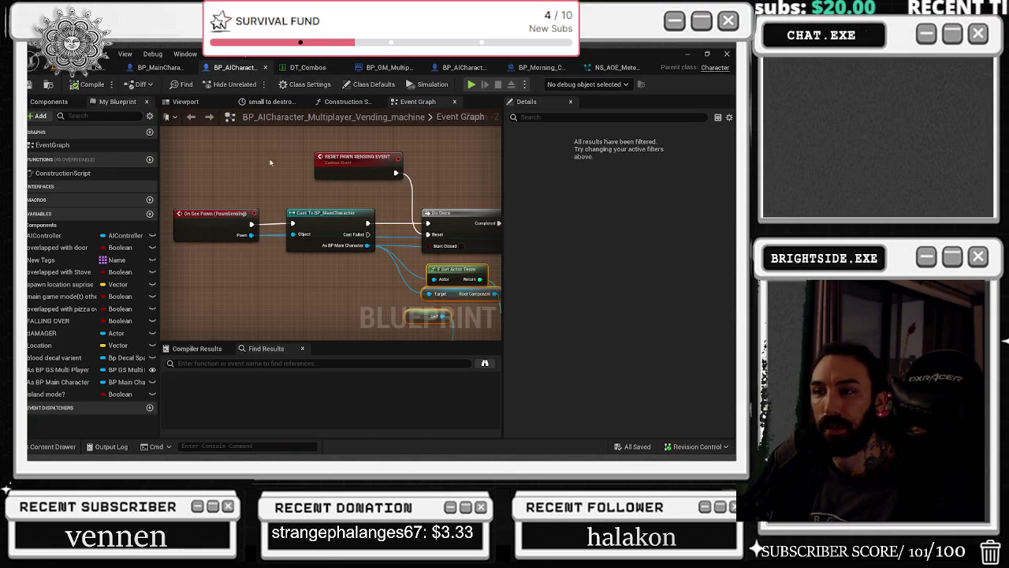
{"action": "left_click", "coordinate": [294, 67]}
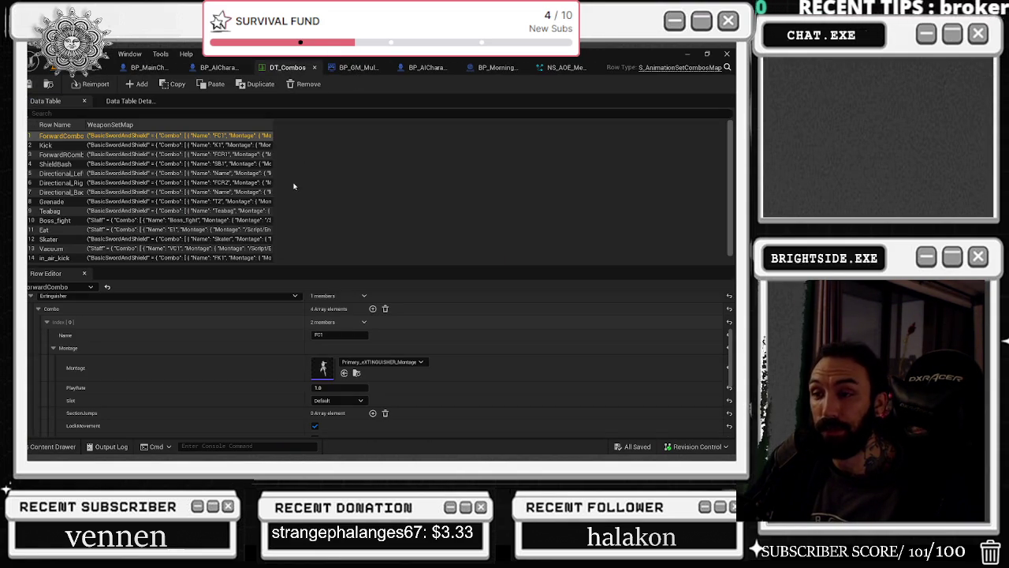
{"action": "left_click", "coordinate": [575, 67]}
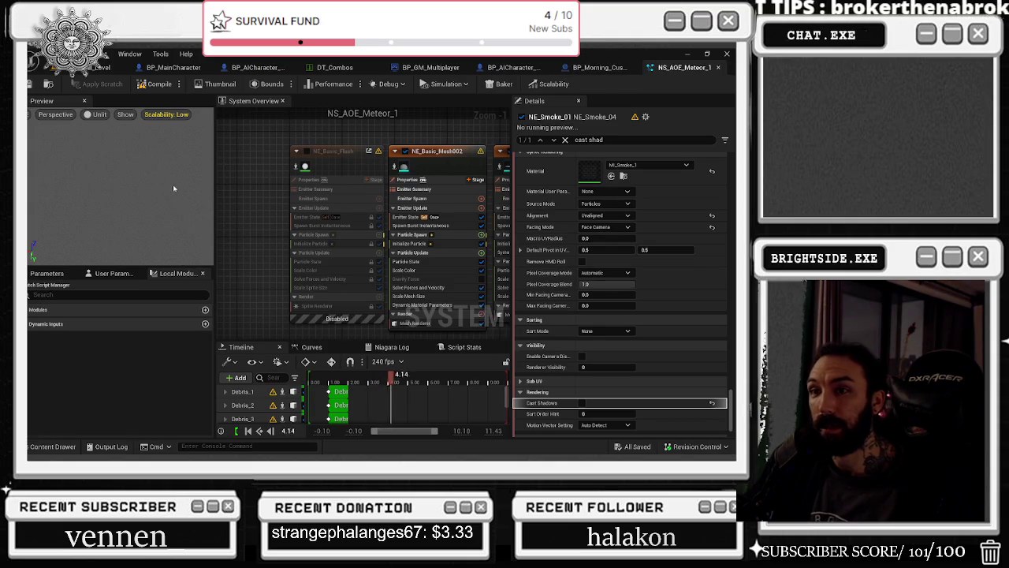
{"action": "key", "text": "ctrl+s"}
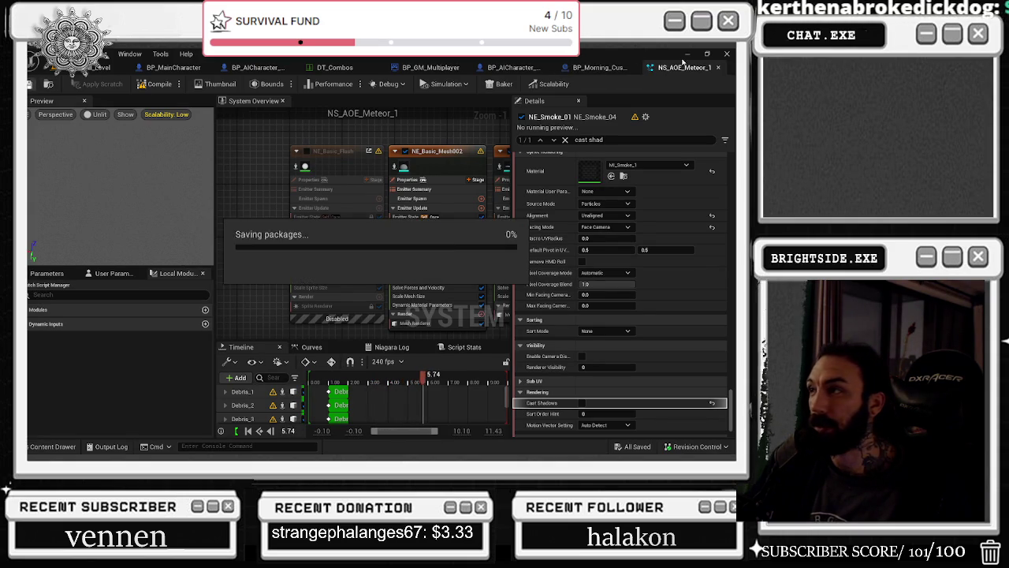
{"action": "left_click", "coordinate": [718, 67]}
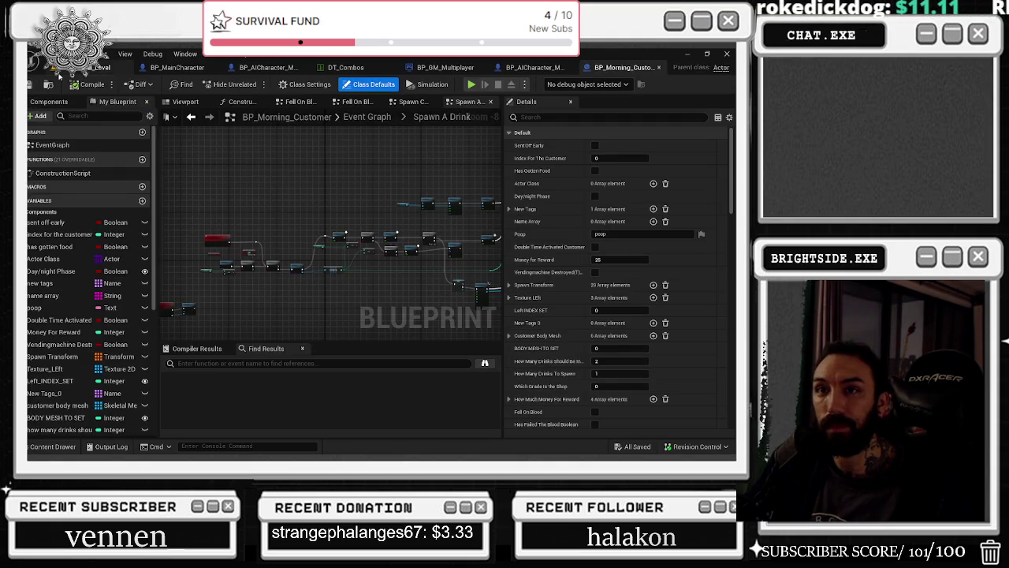
Browse to the ComicSoundEffects/FX folder in the Content Drawer
{"action": "left_click", "coordinate": [52, 446]}
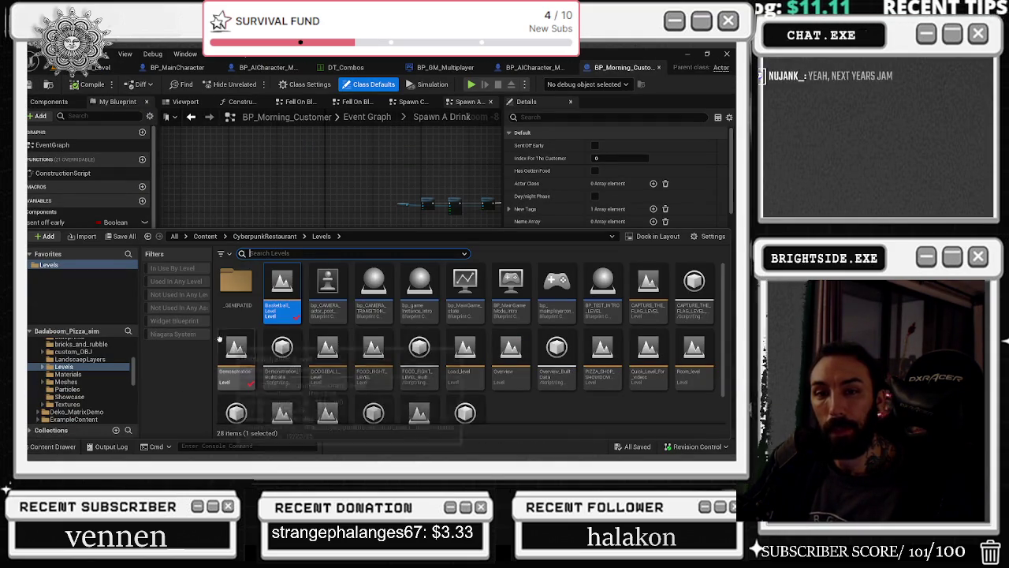
{"action": "scroll", "coordinate": [105, 386], "scroll_direction": "up", "scroll_amount": 10}
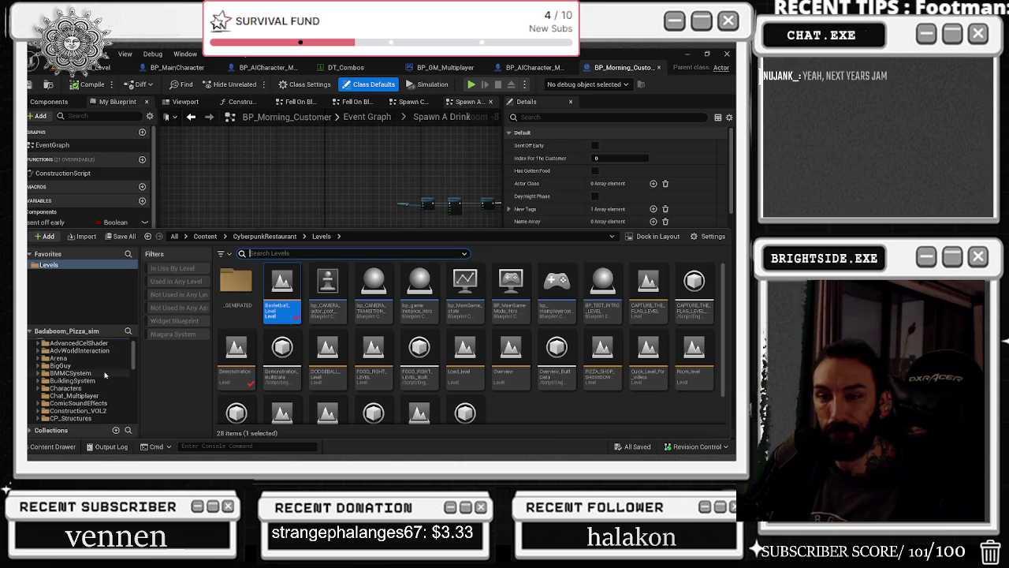
{"action": "left_click", "coordinate": [104, 403]}
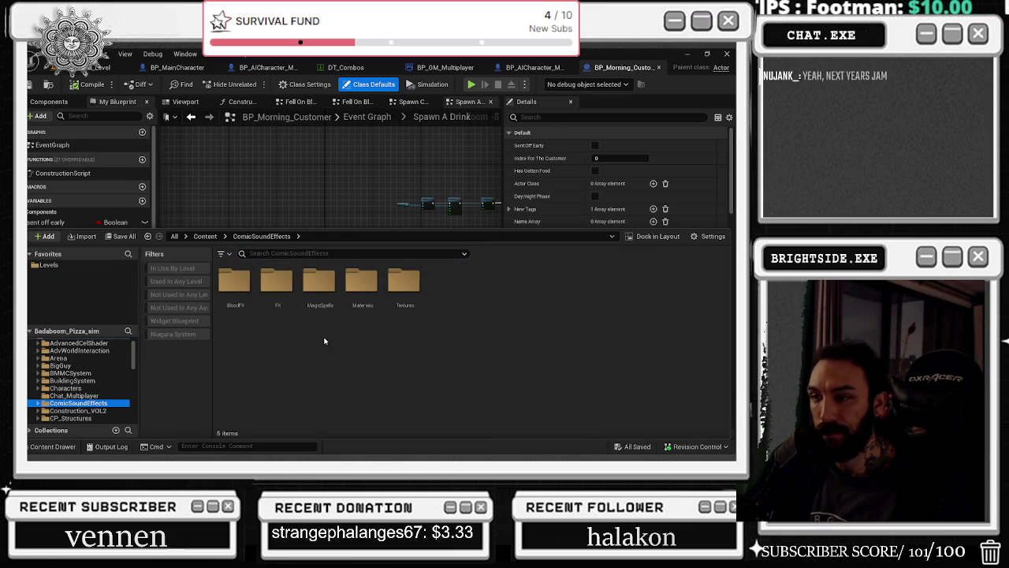
{"action": "double_click", "coordinate": [277, 285]}
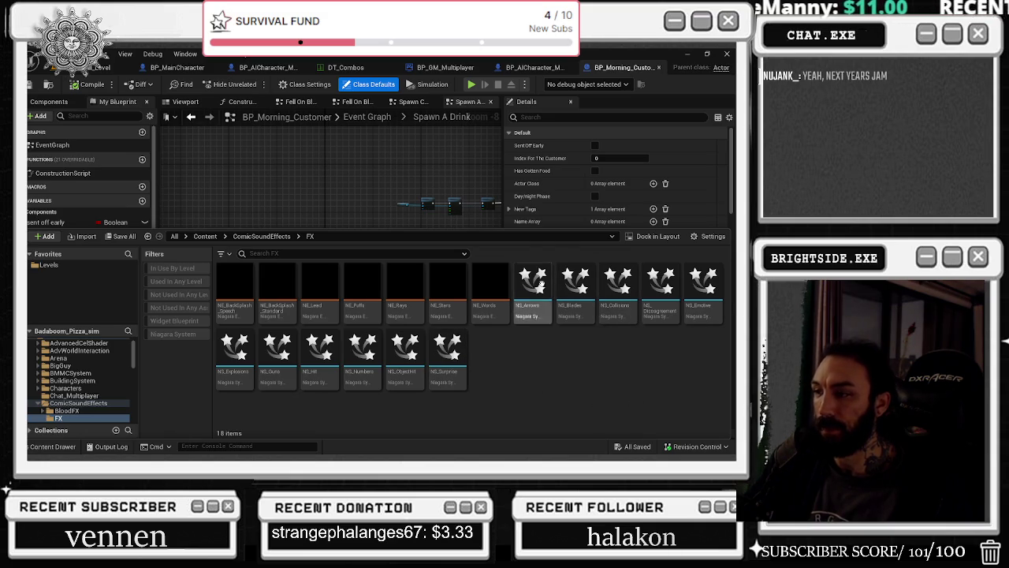
Toggle the Used In Any Level filter on and off, then open NS_Arrows
{"action": "left_click", "coordinate": [177, 282]}
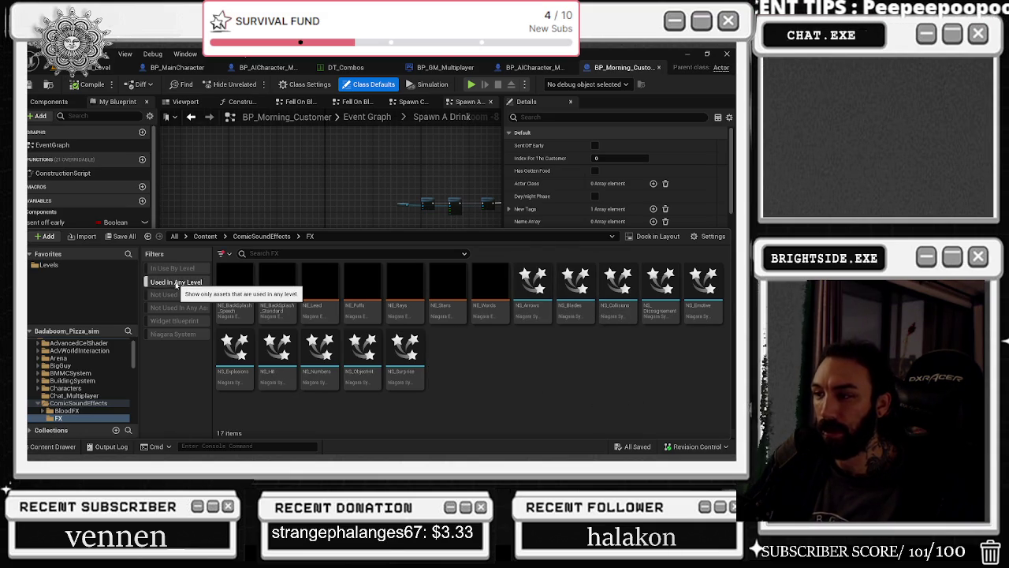
{"action": "left_click", "coordinate": [177, 282]}
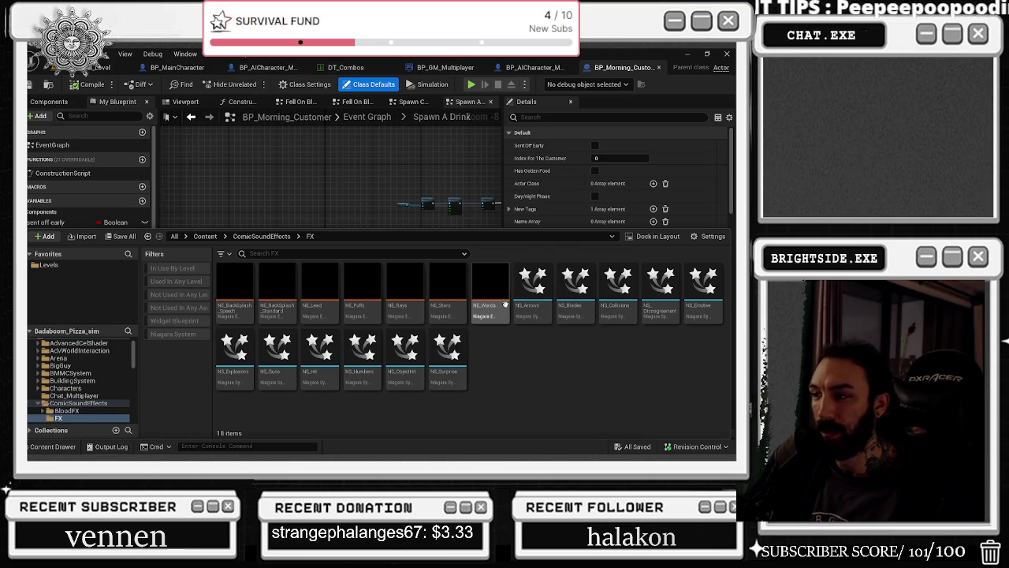
{"action": "left_click", "coordinate": [175, 283]}
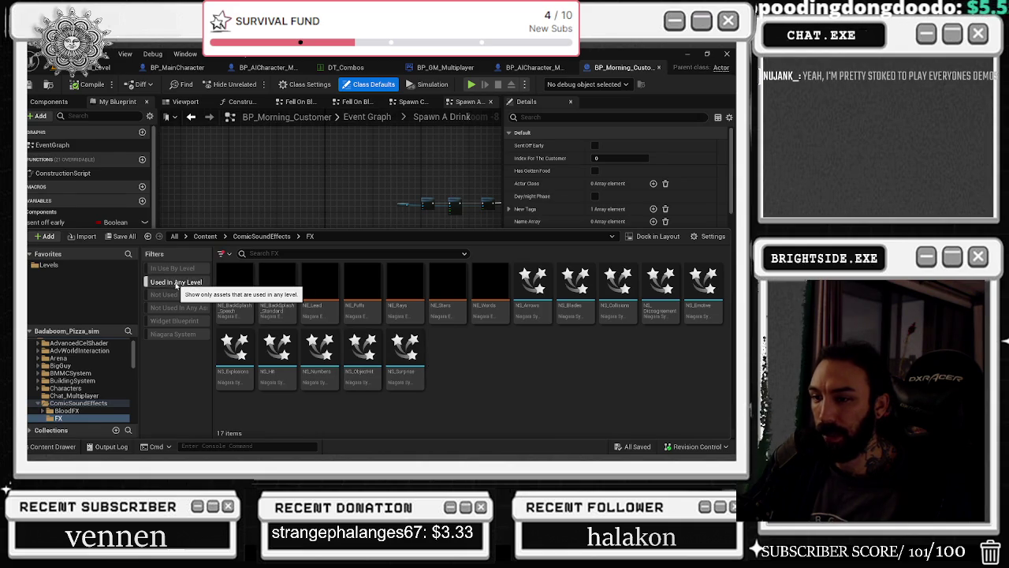
{"action": "left_click", "coordinate": [176, 282]}
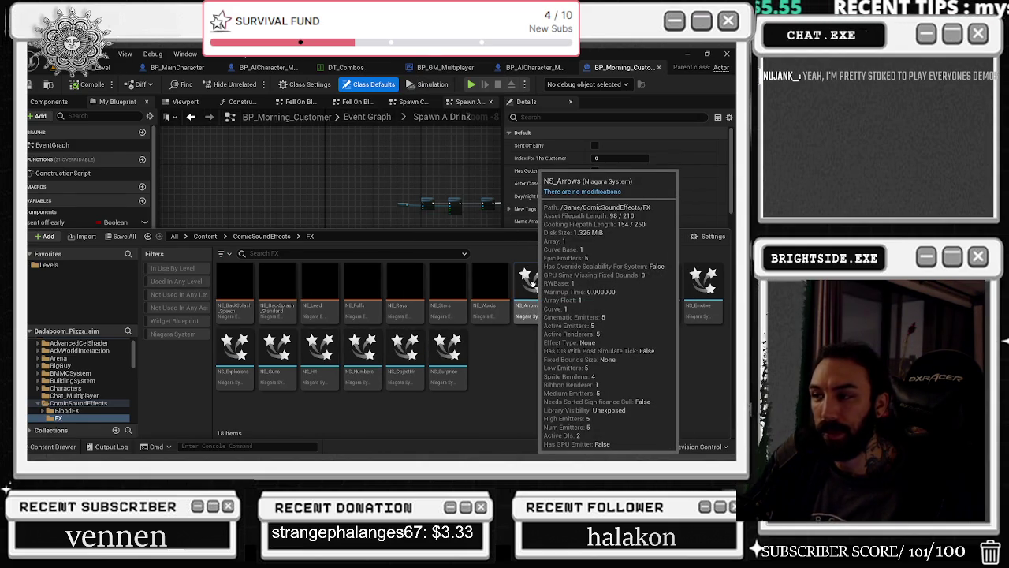
{"action": "double_click", "coordinate": [529, 284]}
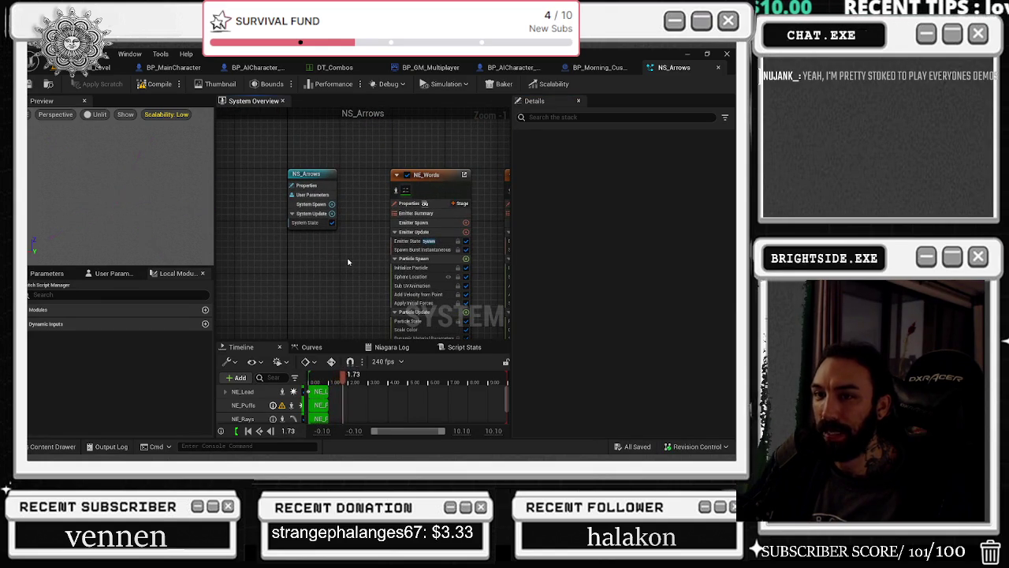
Pan and zoom the NS_Arrows System Overview to bring NE_Words and NE_Puffs into view
{"action": "left_click", "coordinate": [157, 216]}
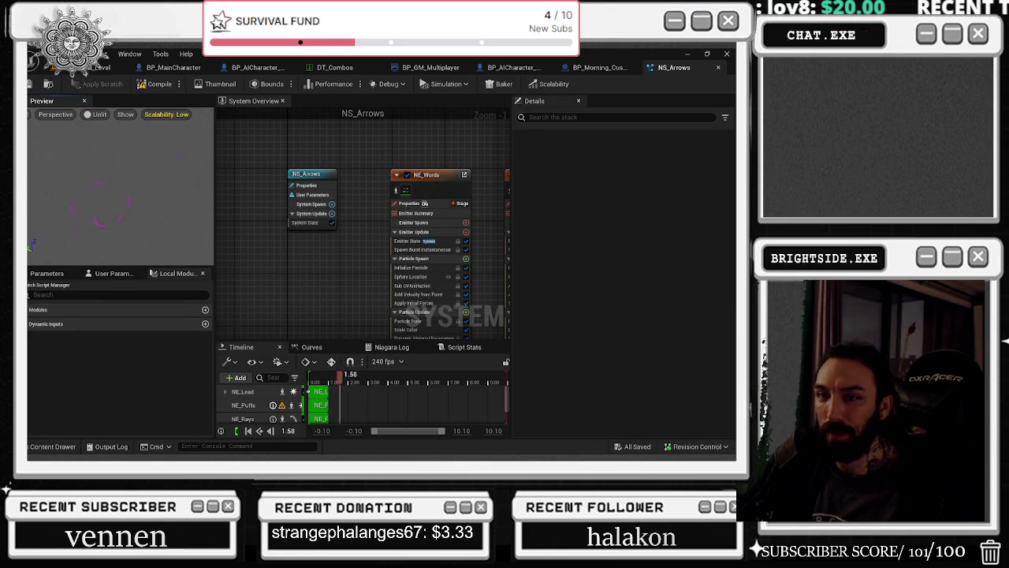
{"action": "left_click_drag", "start_coordinate": [387, 251], "coordinate": [229, 223]}
{"action": "scroll", "coordinate": [229, 222], "scroll_direction": "down", "scroll_amount": 4}
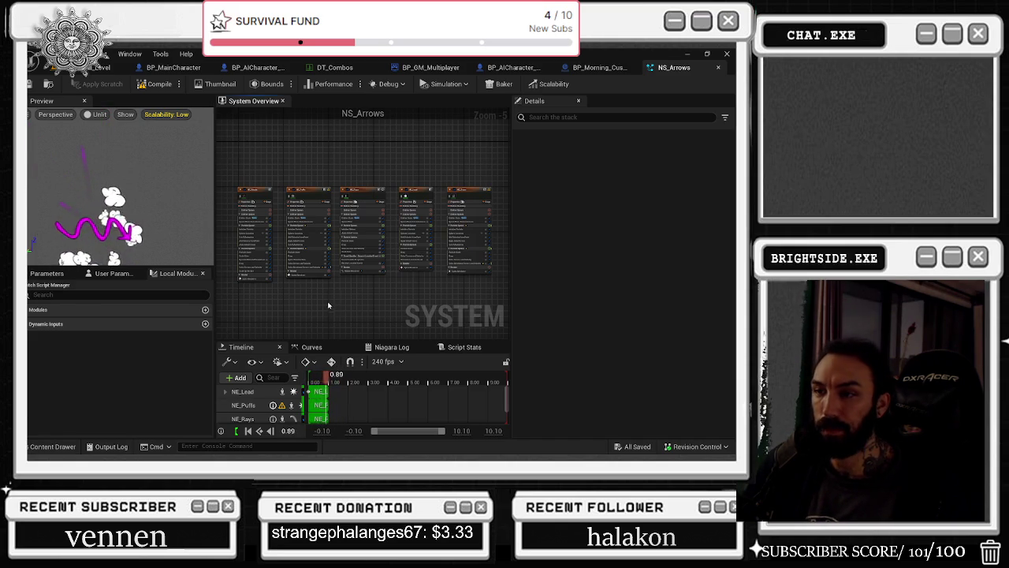
{"action": "scroll", "coordinate": [294, 169], "scroll_direction": "up", "scroll_amount": 4}
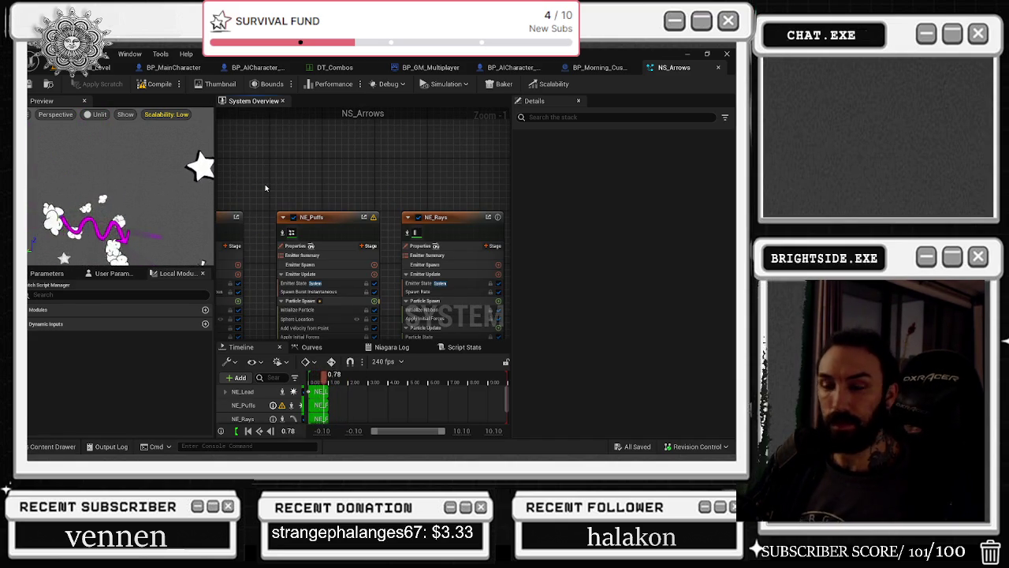
{"action": "left_click_drag", "start_coordinate": [265, 186], "coordinate": [408, 157]}
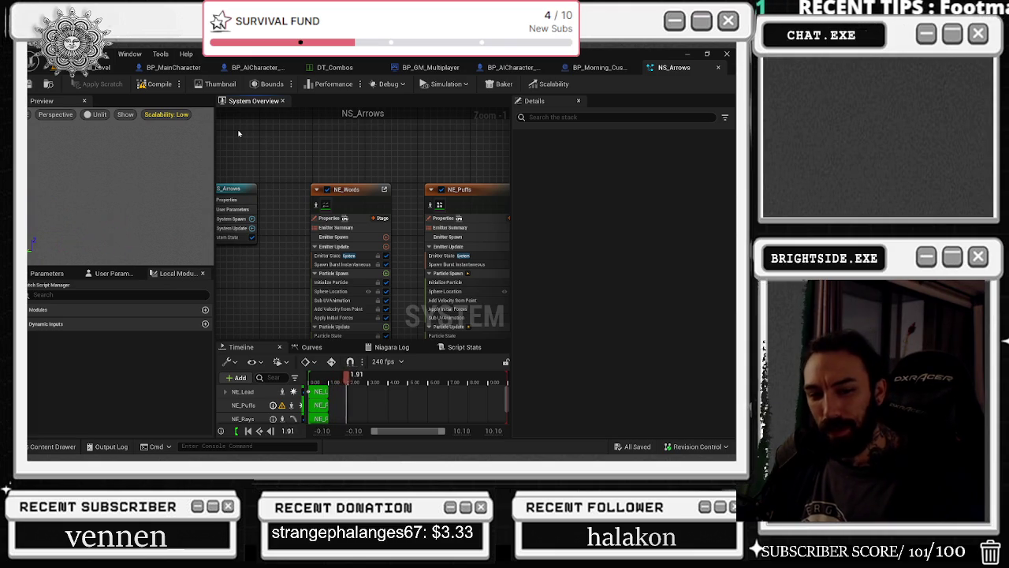
{"action": "mouse_move", "coordinate": [278, 133]}
{"action": "left_mouse_down"}
{"action": "mouse_move", "coordinate": [339, 153]}
{"action": "mouse_move", "coordinate": [219, 86]}
{"action": "left_mouse_up"}
{"action": "left_click_drag", "start_coordinate": [263, 110], "coordinate": [151, 106]}
{"action": "scroll", "coordinate": [315, 130], "scroll_direction": "down", "scroll_amount": 1}
{"action": "left_click_drag", "start_coordinate": [227, 119], "coordinate": [371, 149]}
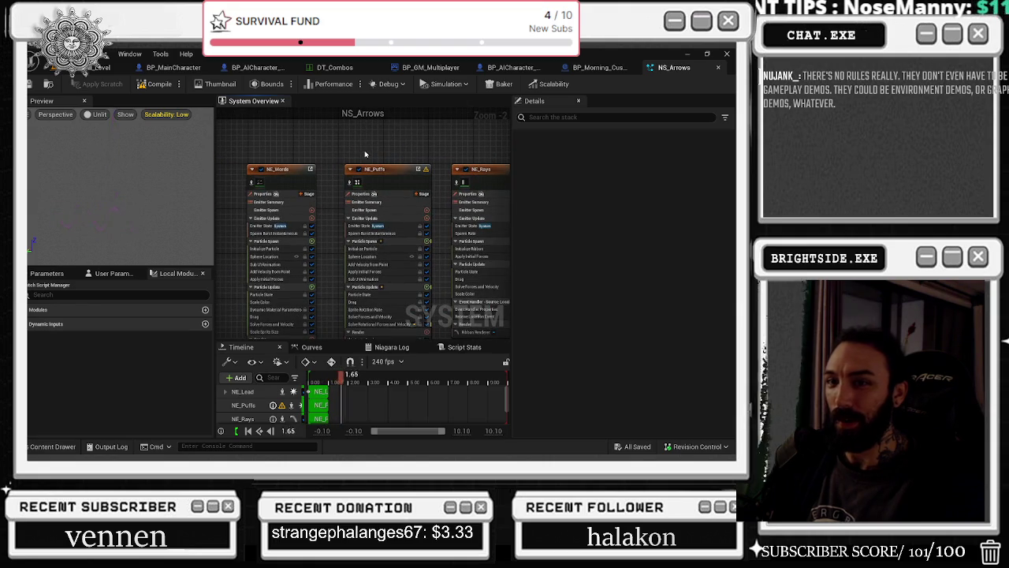
{"action": "scroll", "coordinate": [303, 188], "scroll_direction": "up", "scroll_amount": 2}
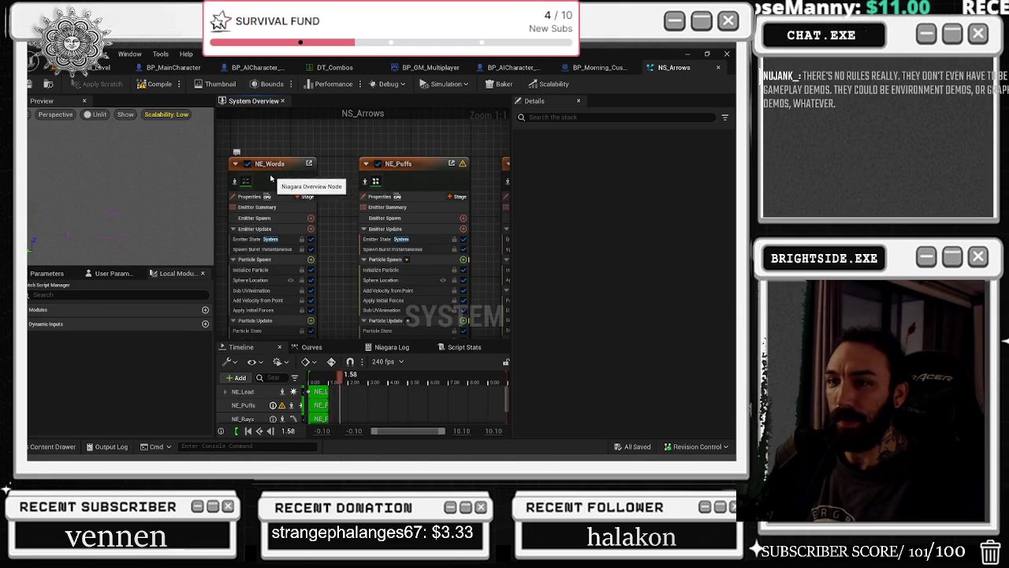
{"action": "left_click_drag", "start_coordinate": [354, 143], "coordinate": [308, 149]}
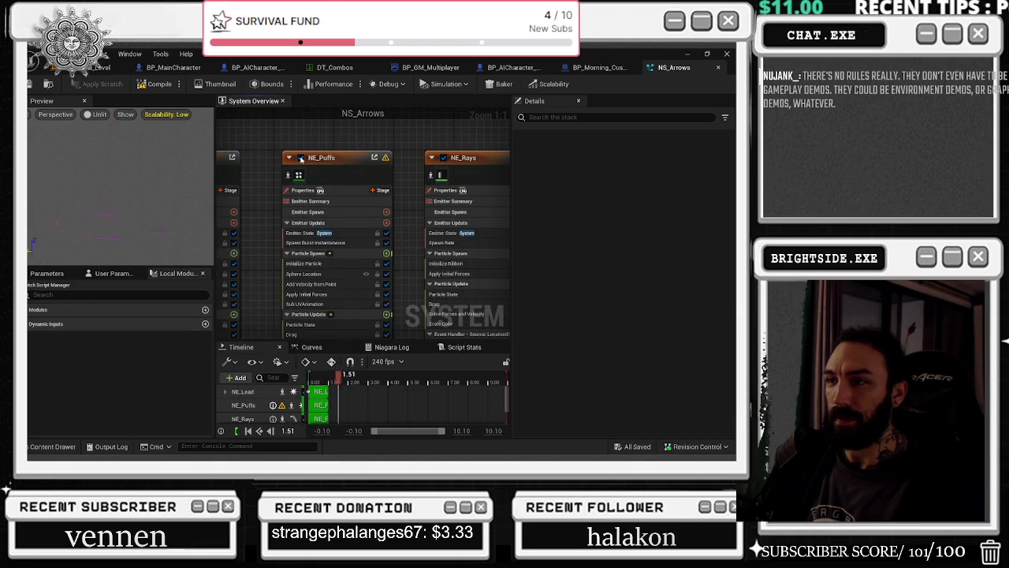
{"action": "left_click", "coordinate": [299, 174]}
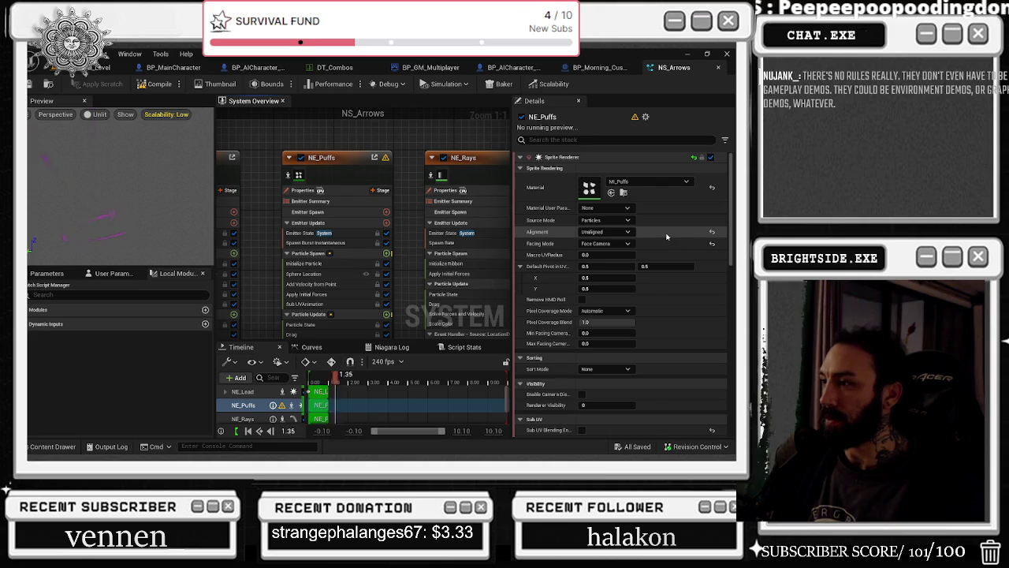
{"action": "scroll", "coordinate": [686, 229], "scroll_direction": "down", "scroll_amount": 2}
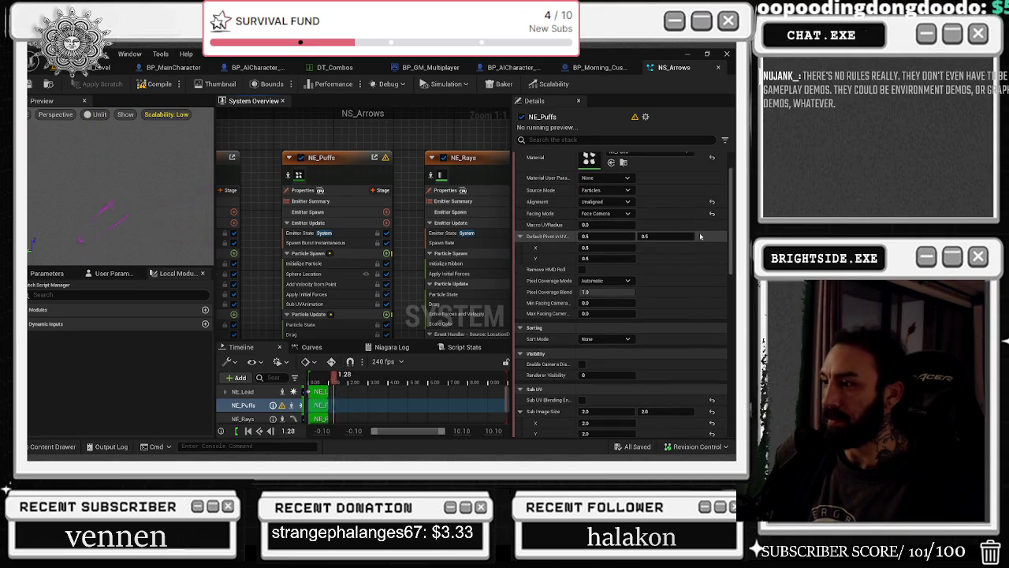
{"action": "scroll", "coordinate": [704, 237], "scroll_direction": "down", "scroll_amount": 6}
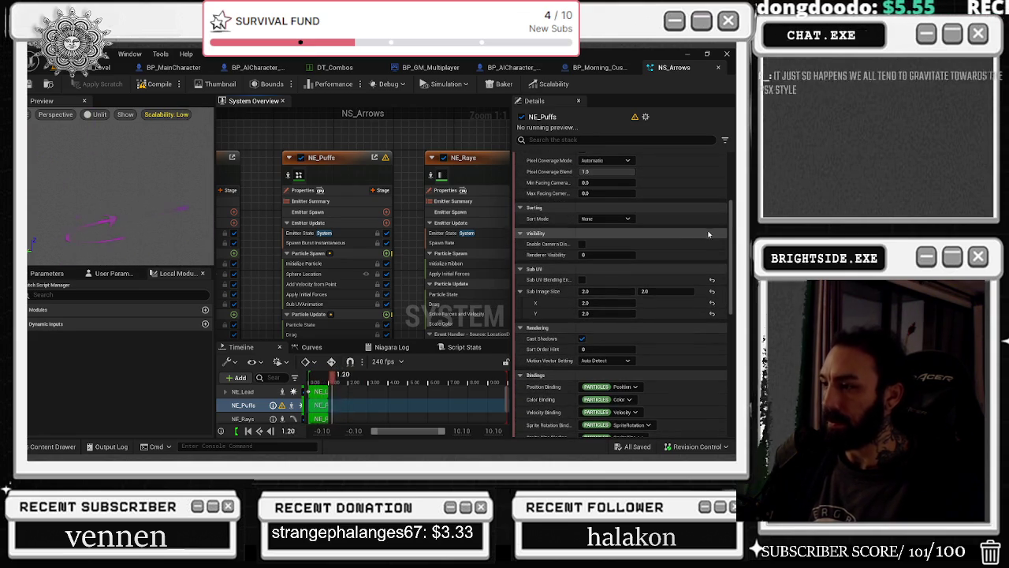
{"action": "scroll", "coordinate": [708, 228], "scroll_direction": "down", "scroll_amount": 10}
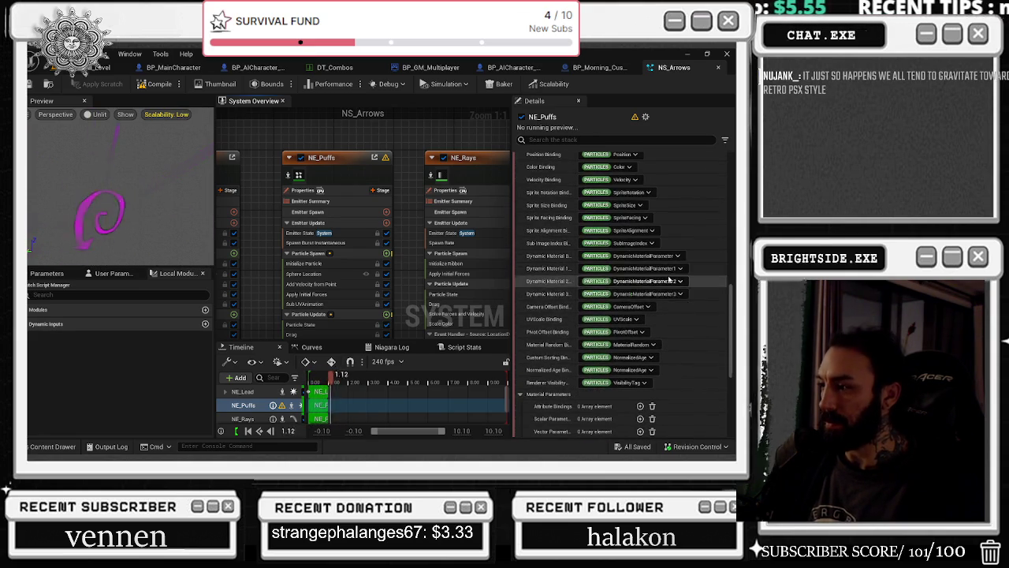
{"action": "scroll", "coordinate": [556, 404], "scroll_direction": "down", "scroll_amount": 5}
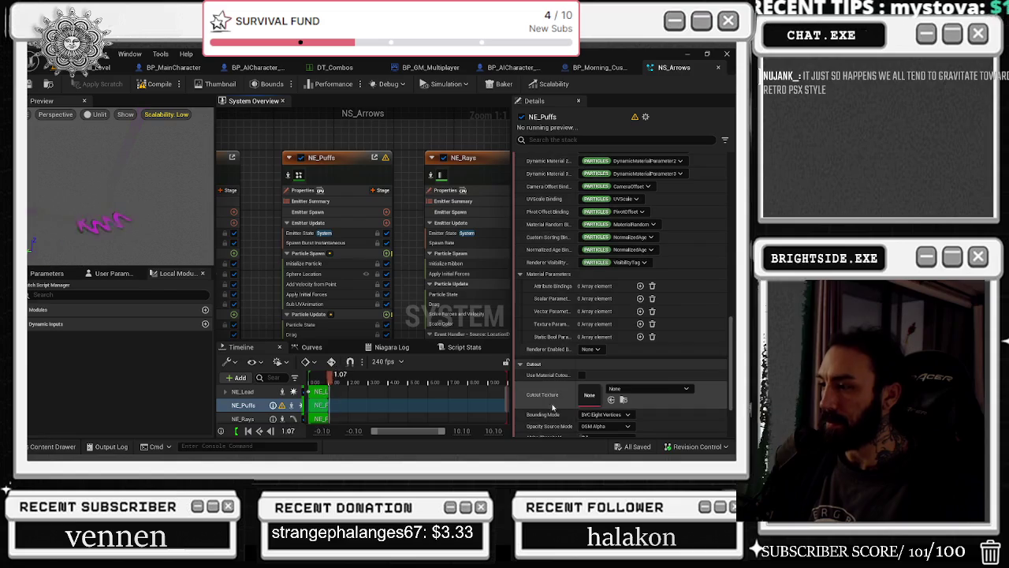
{"action": "scroll", "coordinate": [550, 410], "scroll_direction": "down", "scroll_amount": 3}
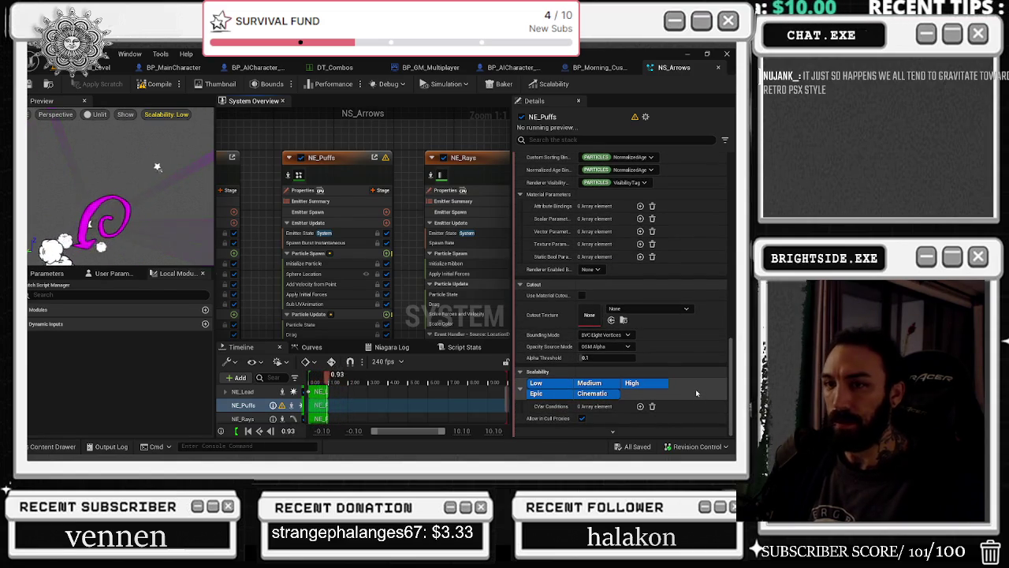
{"action": "left_click_drag", "start_coordinate": [406, 183], "coordinate": [392, 180]}
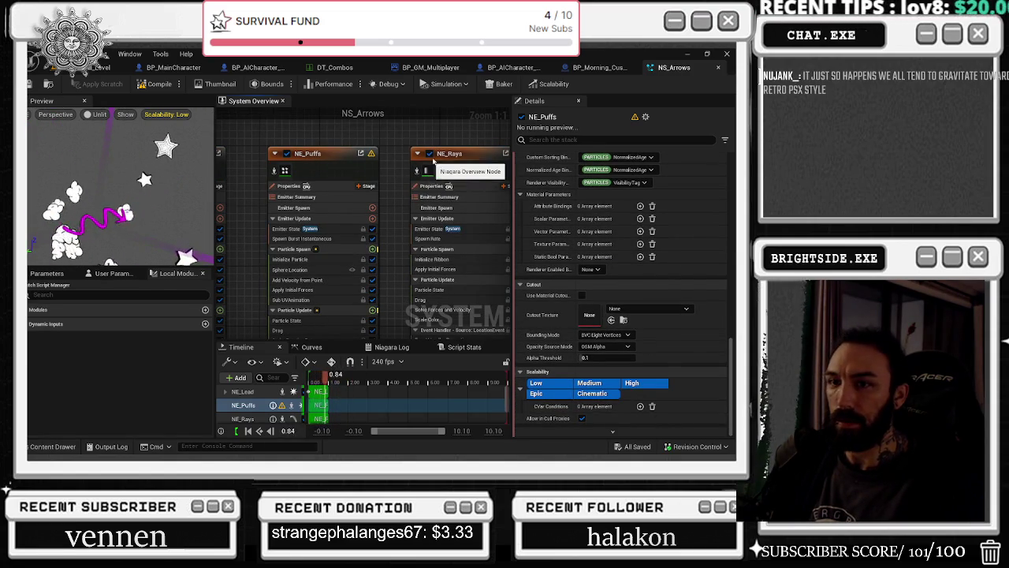
Set every preview scalability group to High
{"action": "left_click", "coordinate": [161, 115]}
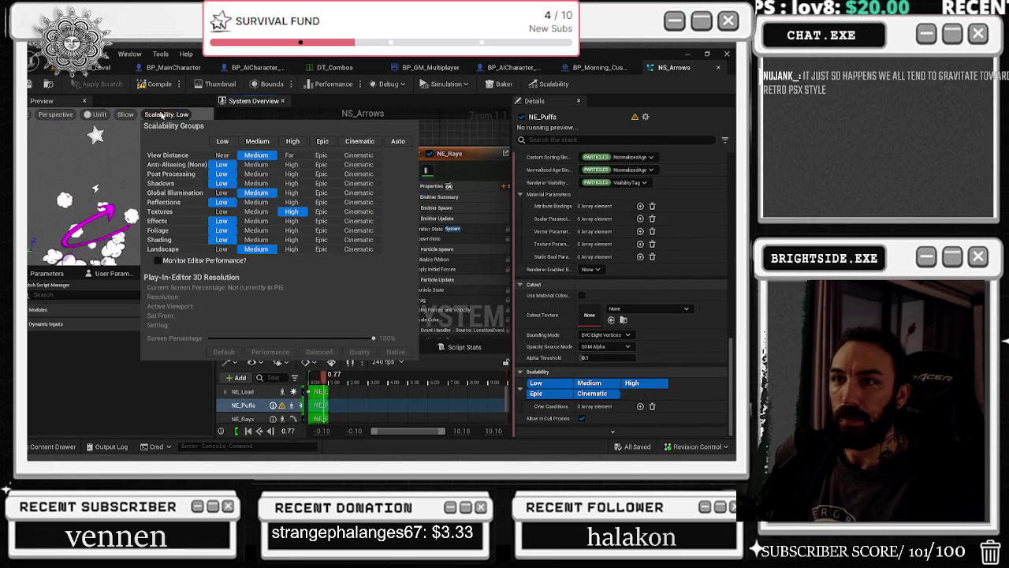
{"action": "left_click", "coordinate": [397, 142]}
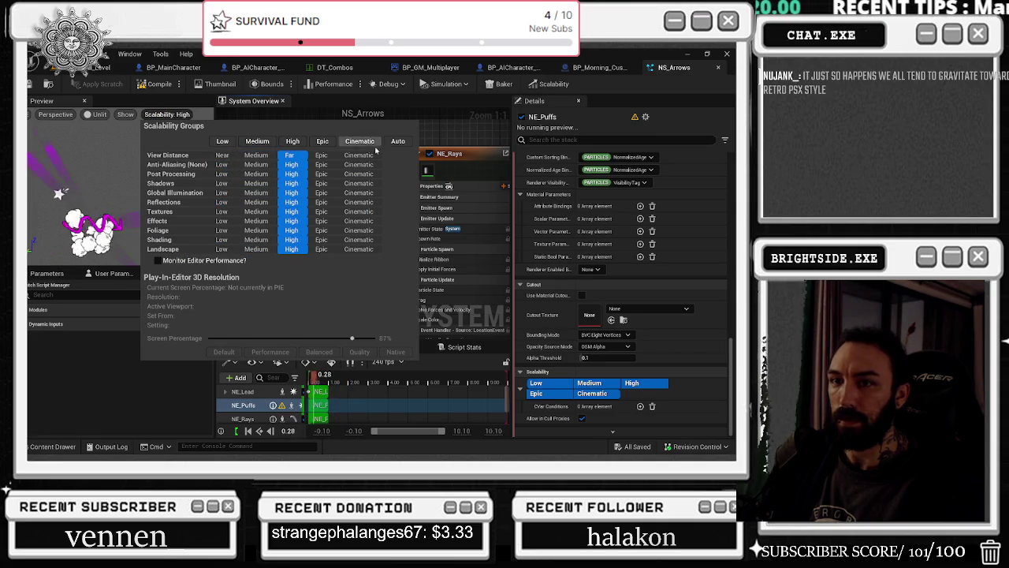
{"action": "left_click", "coordinate": [442, 128]}
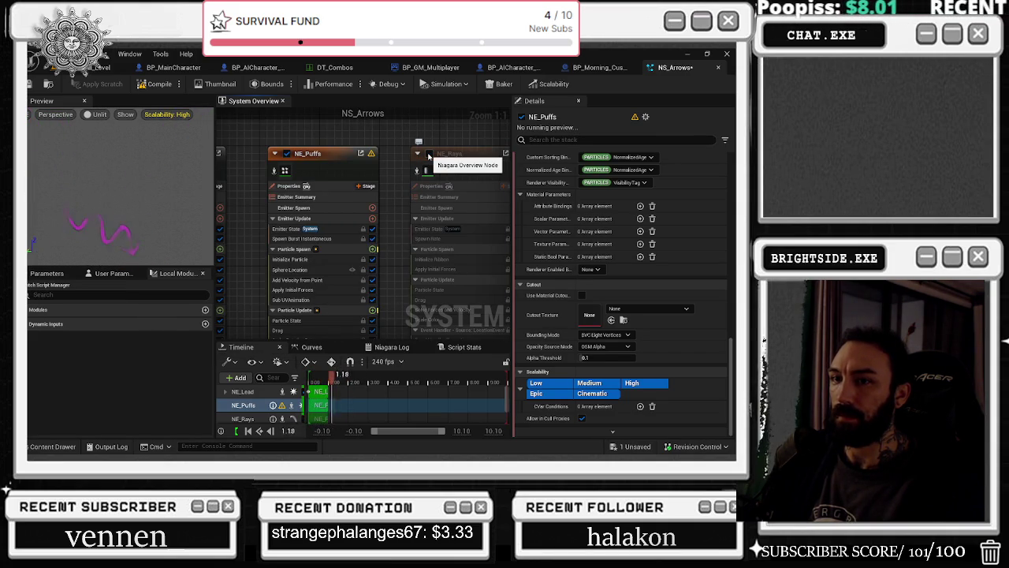
Toggle NE_Lead off and on, then disable NE_Lead and NE_Rays to isolate effects
{"action": "left_click_drag", "start_coordinate": [428, 156], "coordinate": [236, 135]}
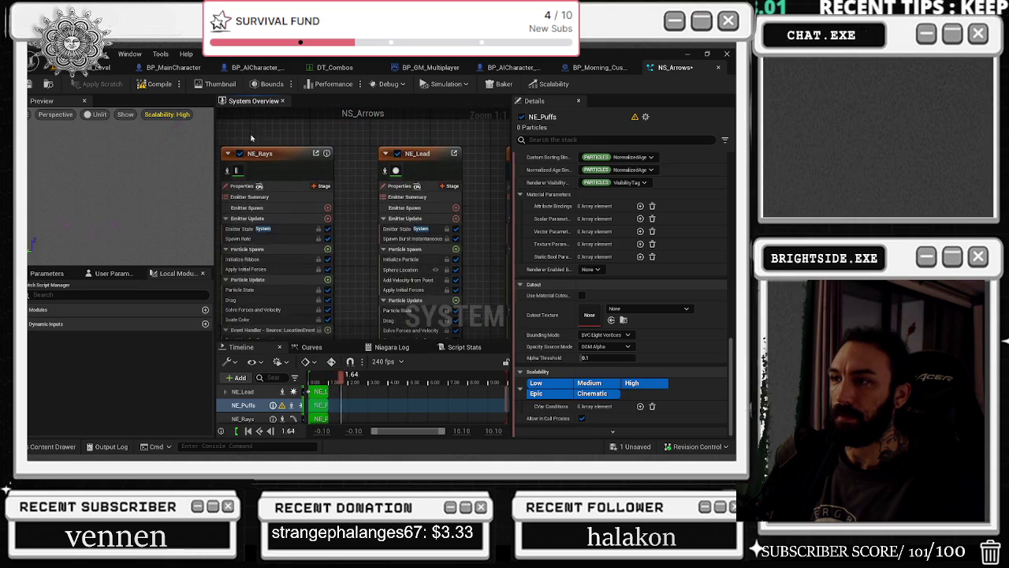
{"action": "left_click", "coordinate": [398, 154]}
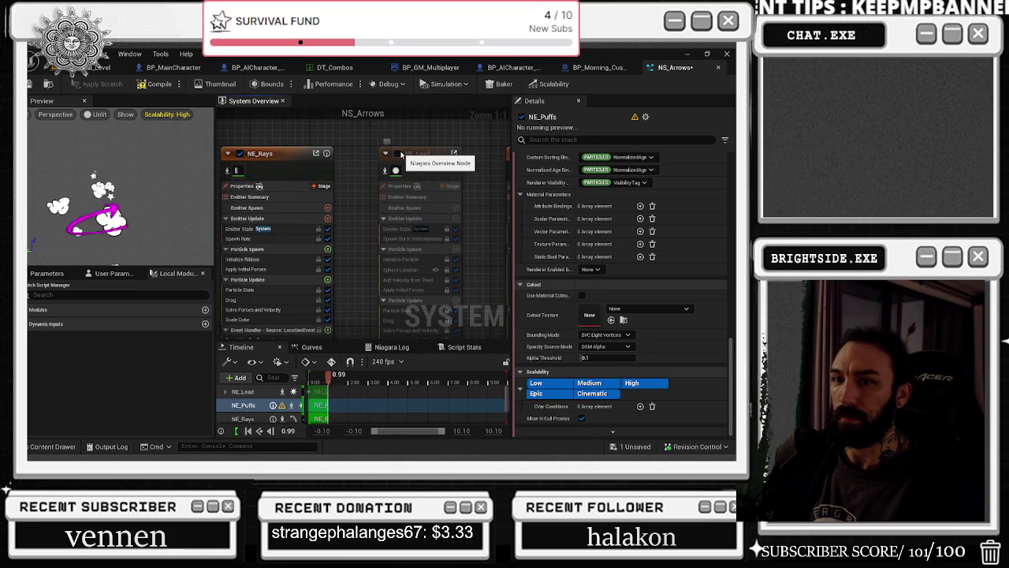
{"action": "left_click", "coordinate": [400, 154]}
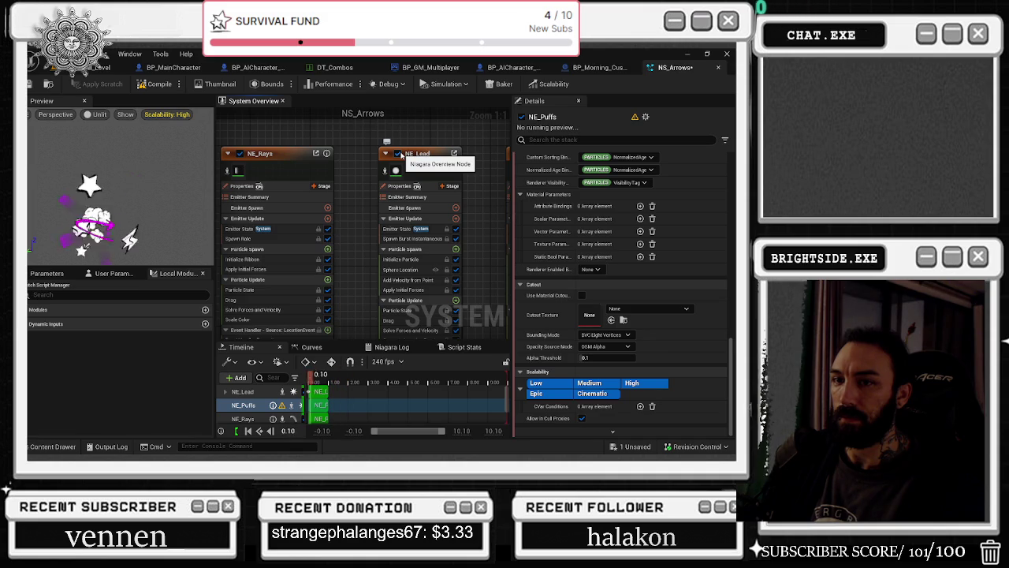
{"action": "left_click", "coordinate": [398, 154]}
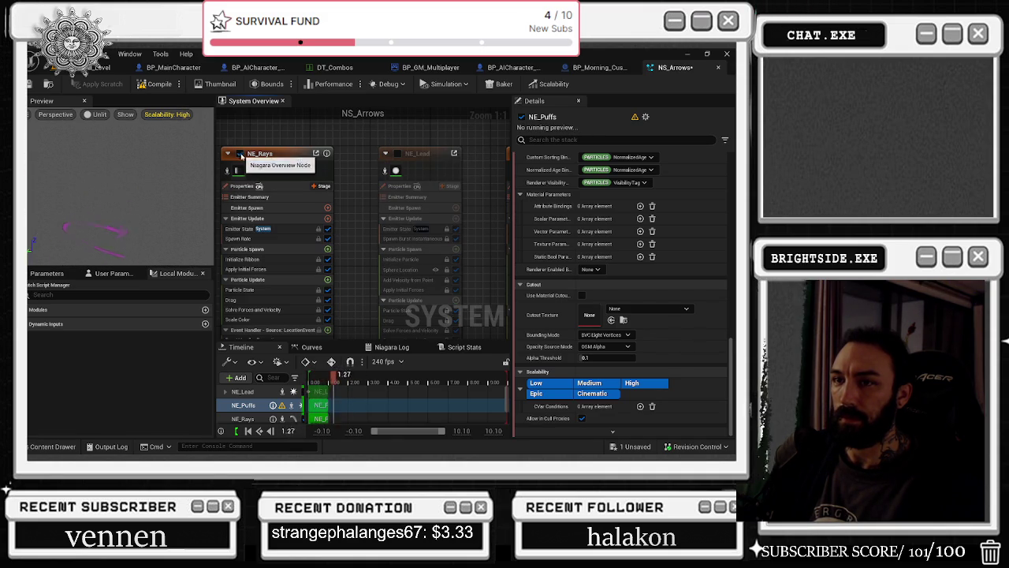
{"action": "left_click", "coordinate": [240, 153]}
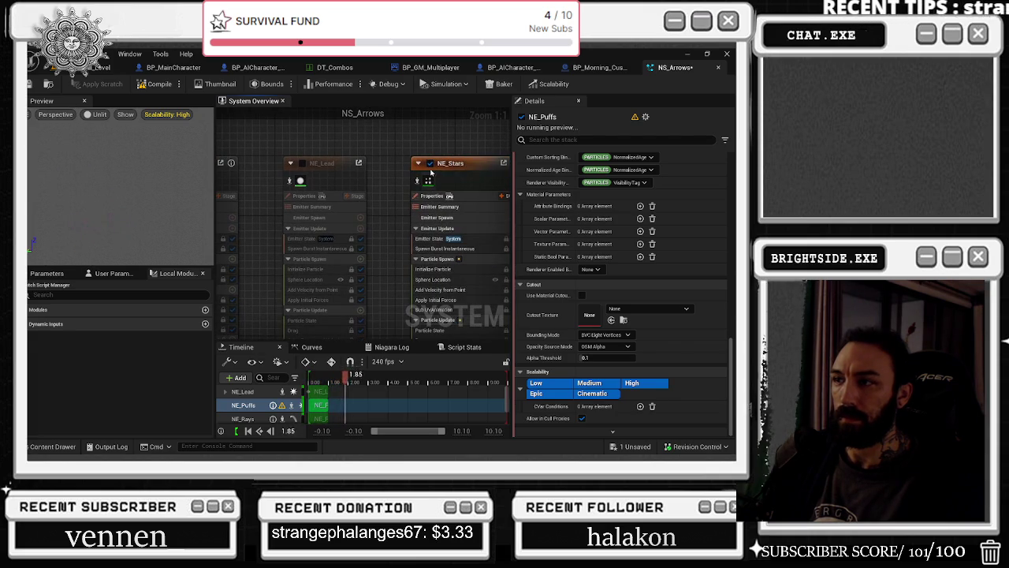
Disable and re-enable NE_Stars, re-enable NE_Rays, and switch to the browser
{"action": "left_click", "coordinate": [430, 171]}
{"action": "left_click", "coordinate": [430, 164]}
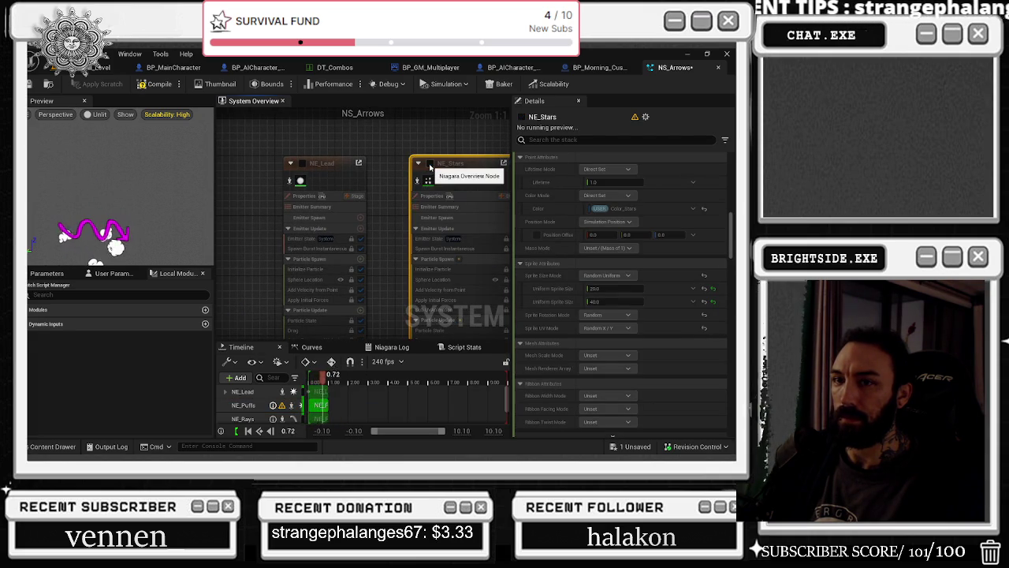
{"action": "left_click_drag", "start_coordinate": [430, 167], "coordinate": [380, 183]}
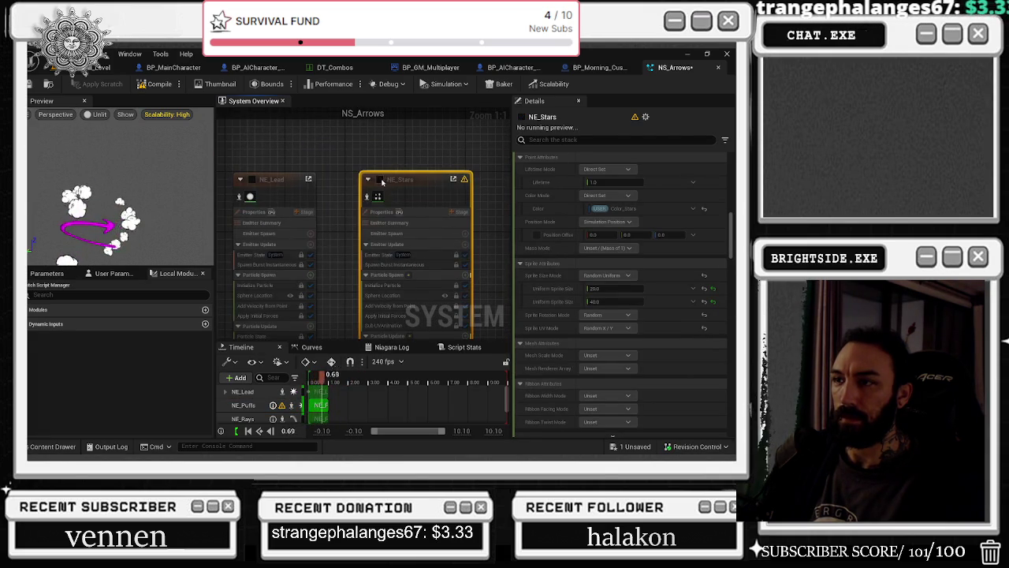
{"action": "left_click", "coordinate": [381, 181]}
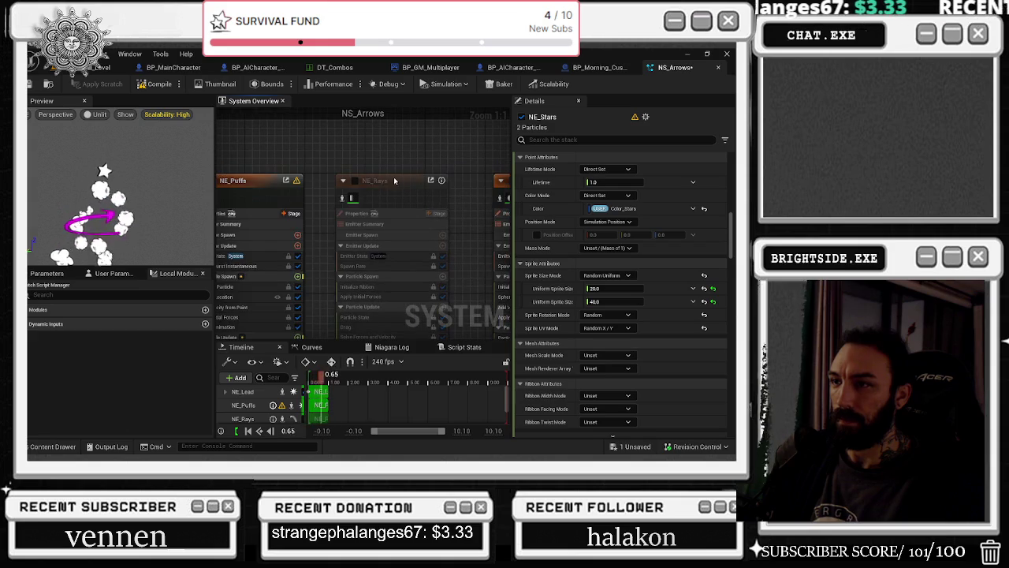
{"action": "key", "text": "alt+Tab"}
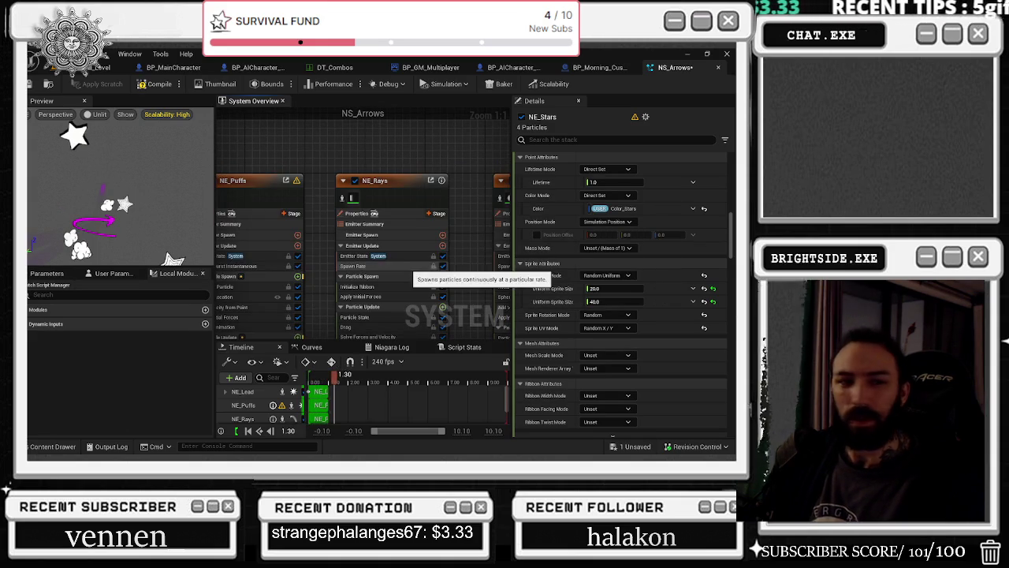
{"action": "key", "text": "alt+Tab"}
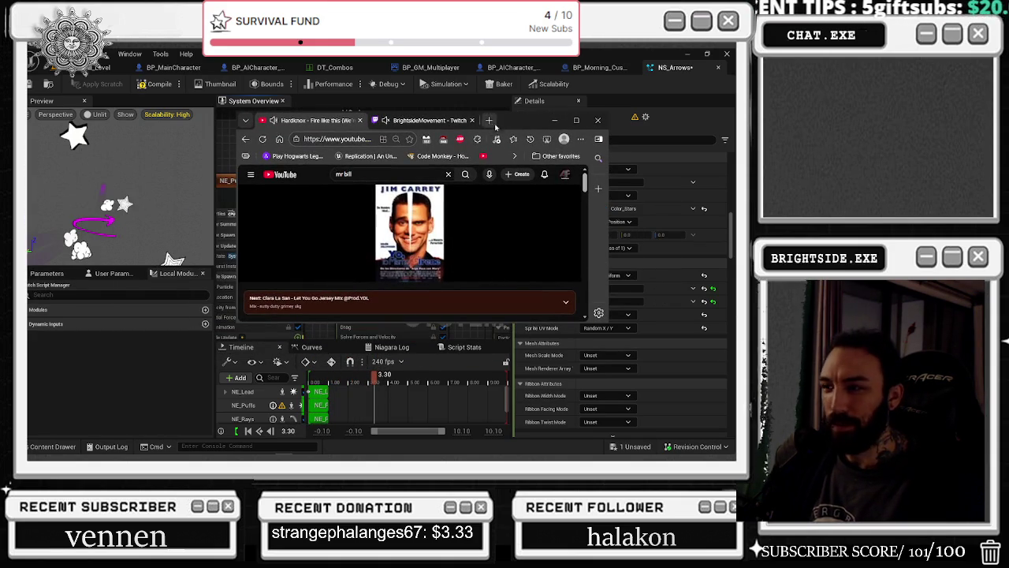
Maximize the browser, pause and resume the music video, then minimize it
{"action": "left_click", "coordinate": [577, 119]}
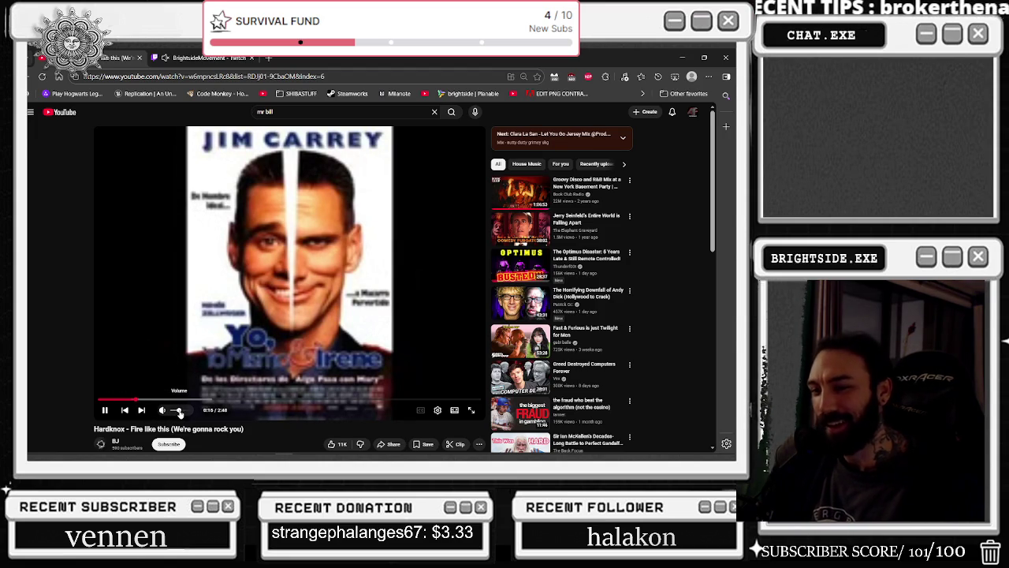
{"action": "left_click", "coordinate": [147, 311]}
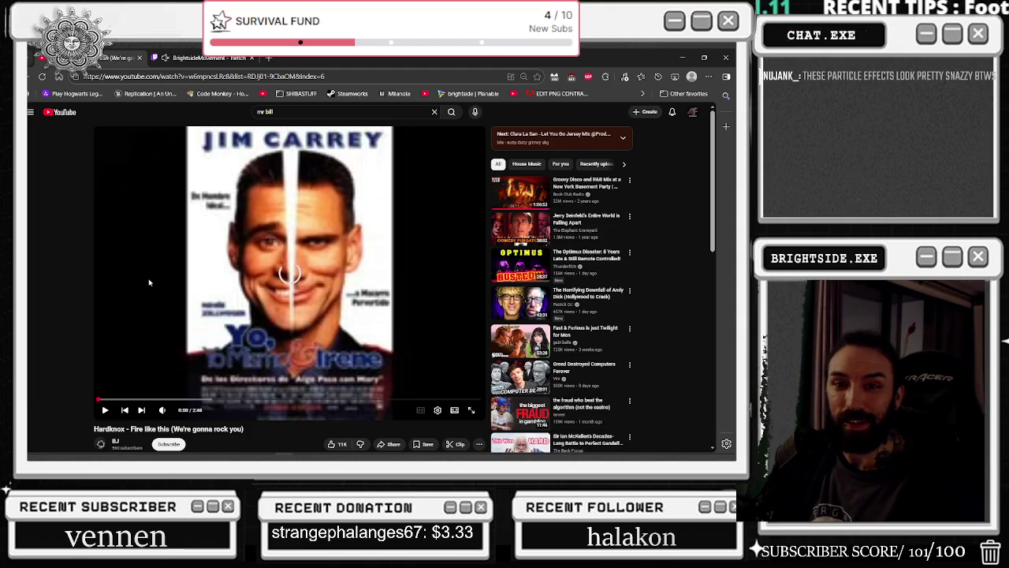
{"action": "left_click", "coordinate": [150, 282]}
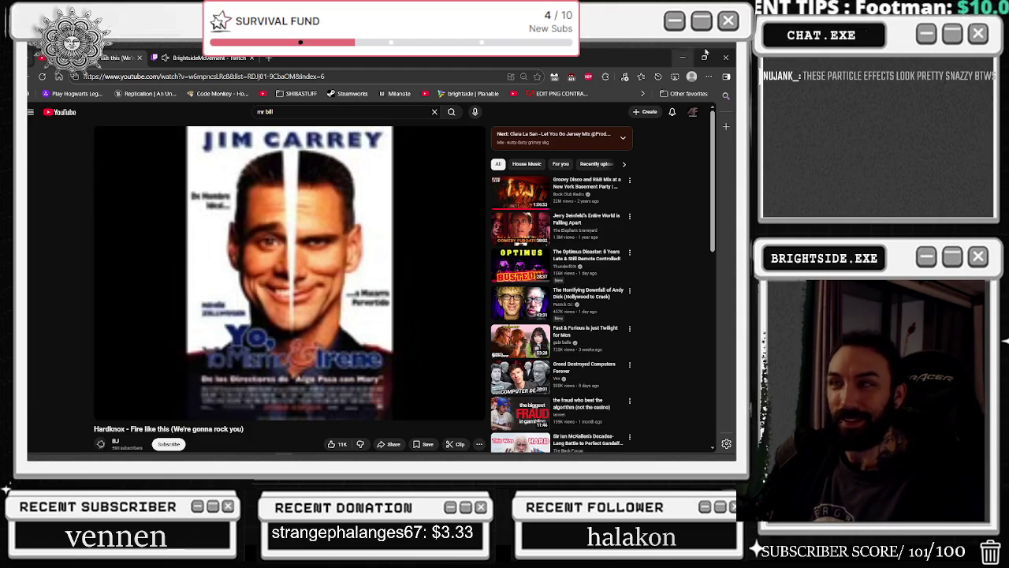
{"action": "left_click", "coordinate": [680, 55]}
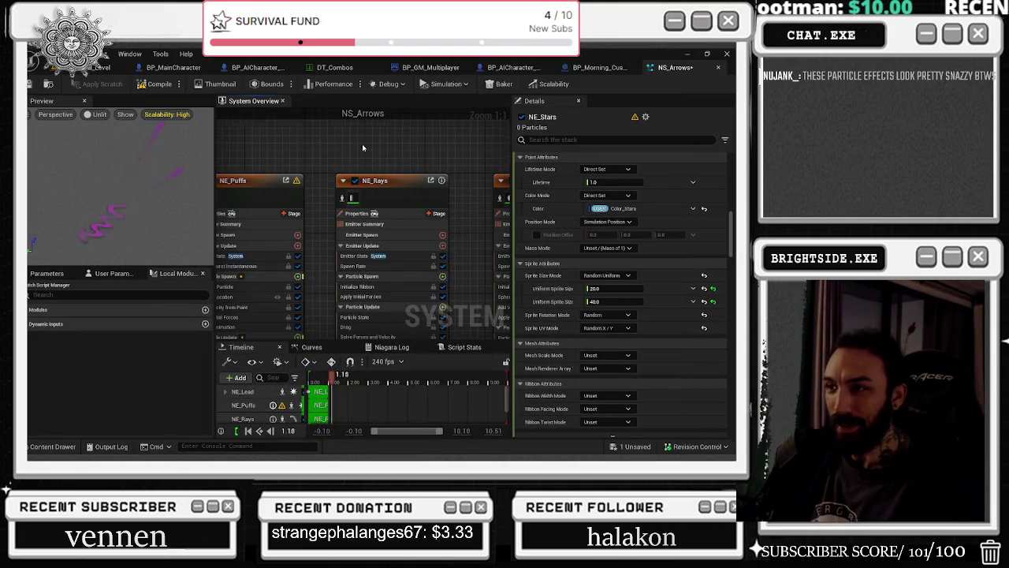
Select all emitter nodes and filter their stack by 'shad'
{"action": "scroll", "coordinate": [372, 140], "scroll_direction": "down", "scroll_amount": 4}
{"action": "left_click_drag", "start_coordinate": [285, 160], "coordinate": [454, 187]}
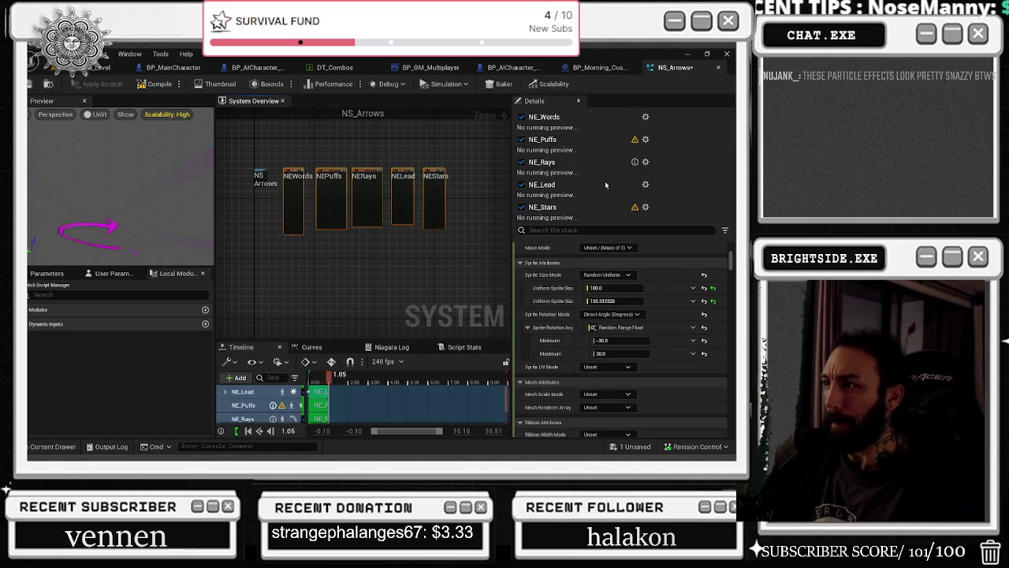
{"action": "left_click", "coordinate": [552, 229]}
{"action": "type", "text": "shad"}
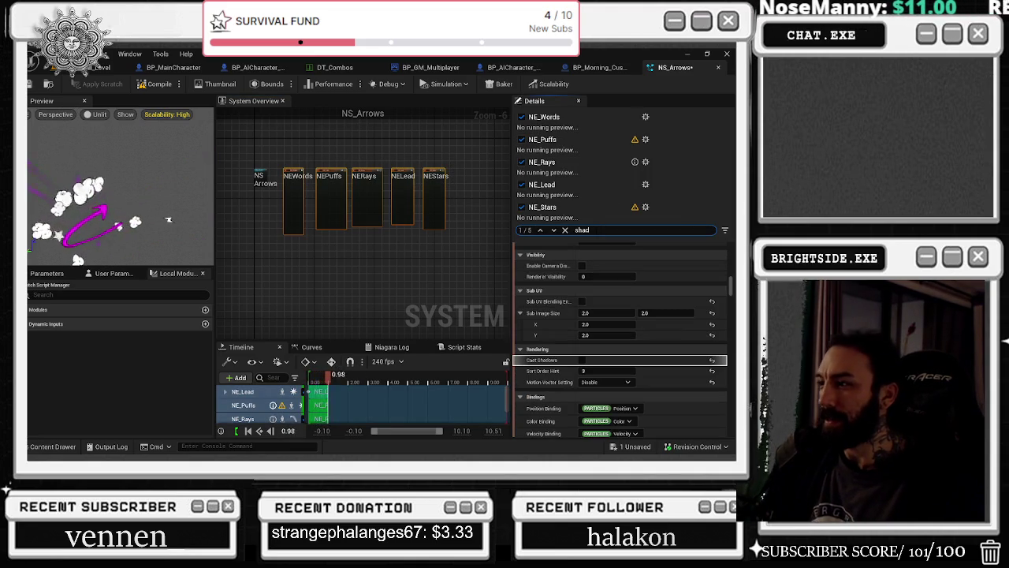
Inspect Cast Shadows on NE_Puffs, NE_Lead and NE_Stars, leaving NE_Stars' off
{"action": "scroll", "coordinate": [337, 171], "scroll_direction": "up", "scroll_amount": 2}
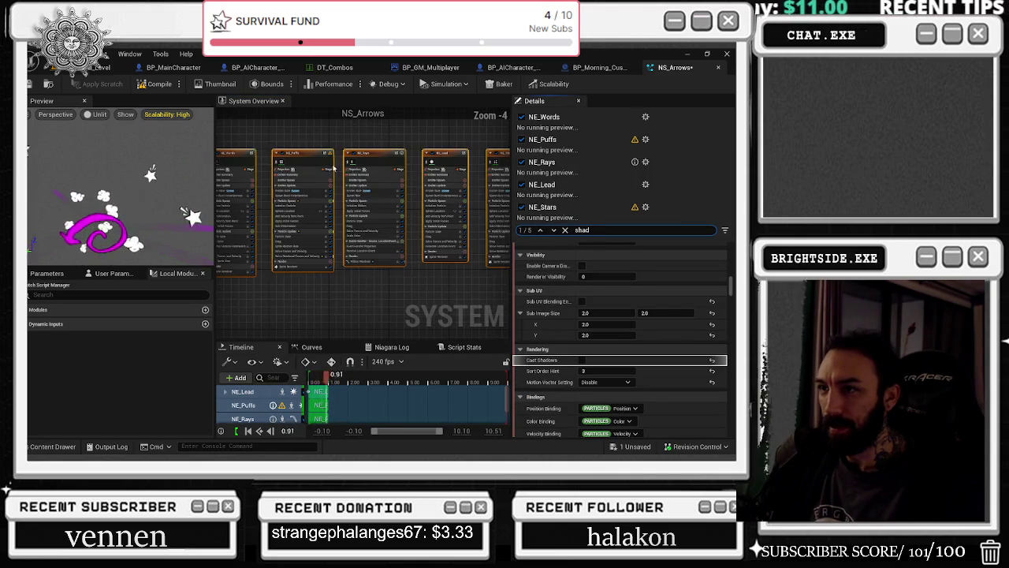
{"action": "left_click", "coordinate": [309, 161]}
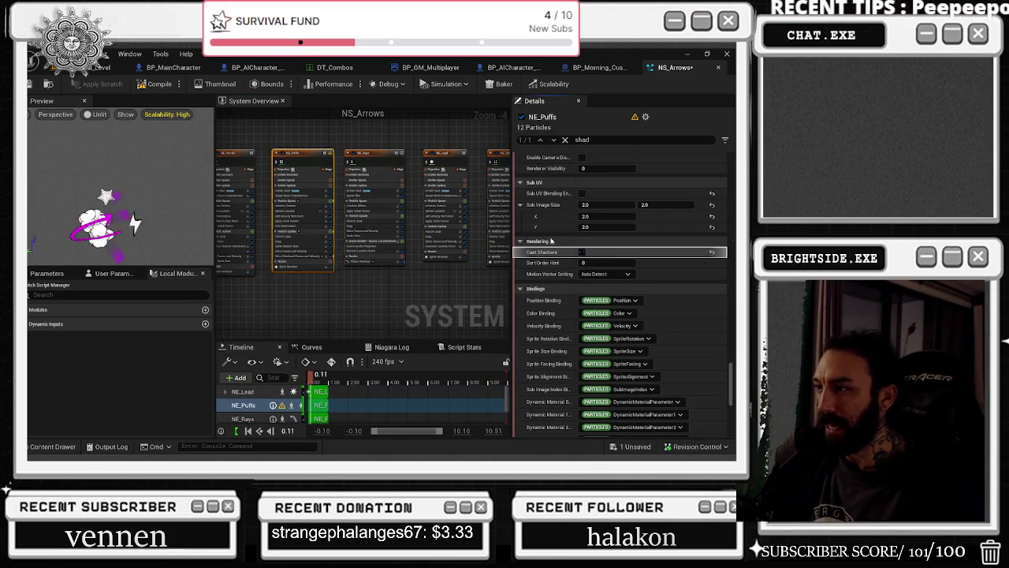
{"action": "left_click", "coordinate": [379, 161]}
{"action": "left_click", "coordinate": [442, 161]}
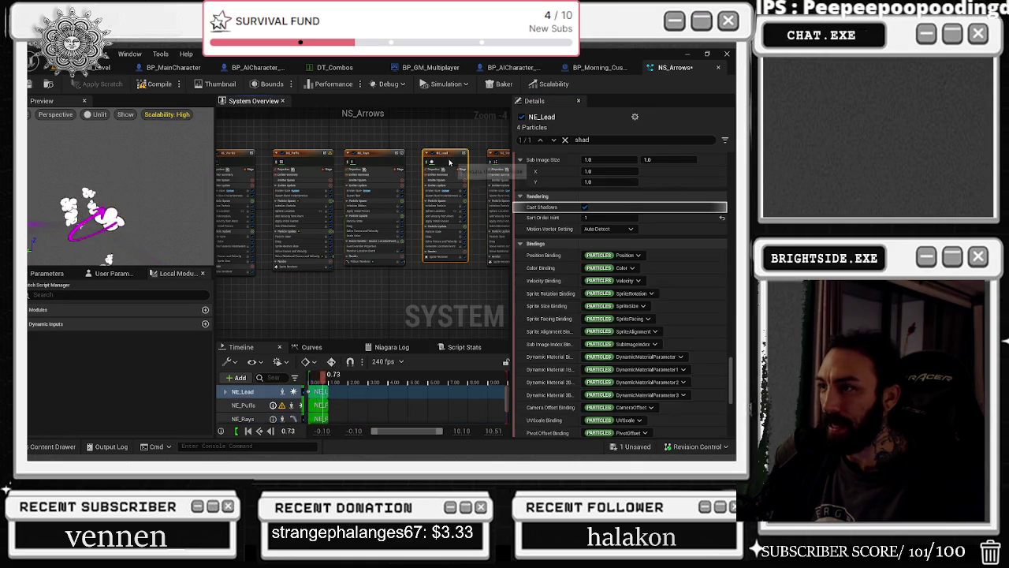
{"action": "left_click", "coordinate": [502, 161]}
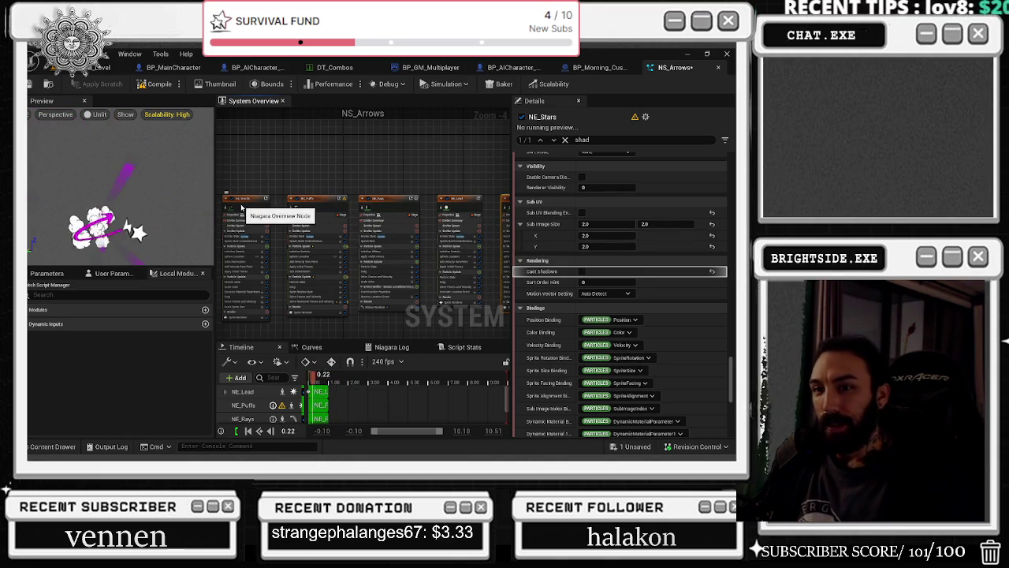
{"action": "left_click_drag", "start_coordinate": [247, 203], "coordinate": [291, 195]}
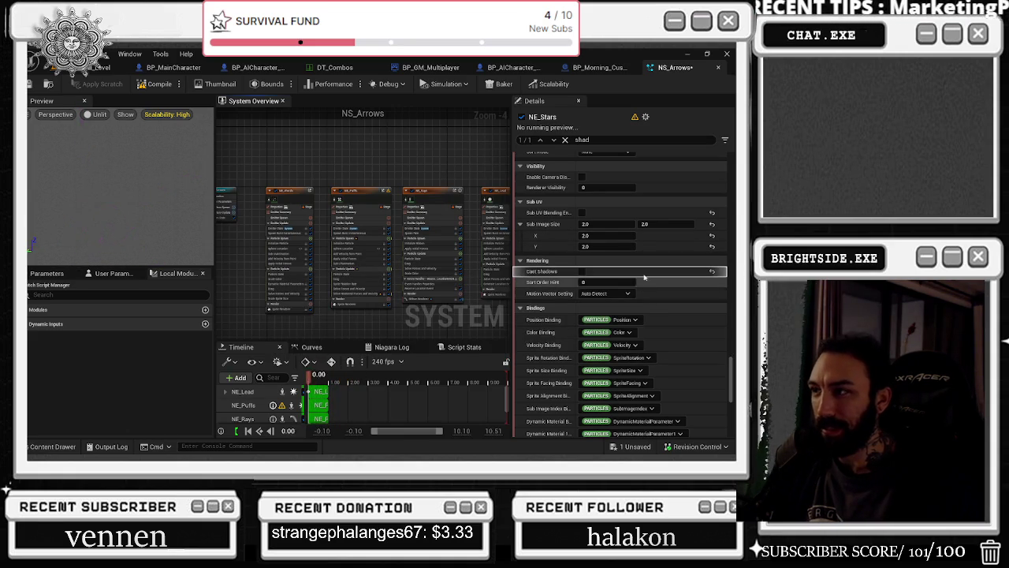
Clear the 'shad' stack search and show the NE_Words emitter's properties
{"action": "left_click", "coordinate": [564, 140]}
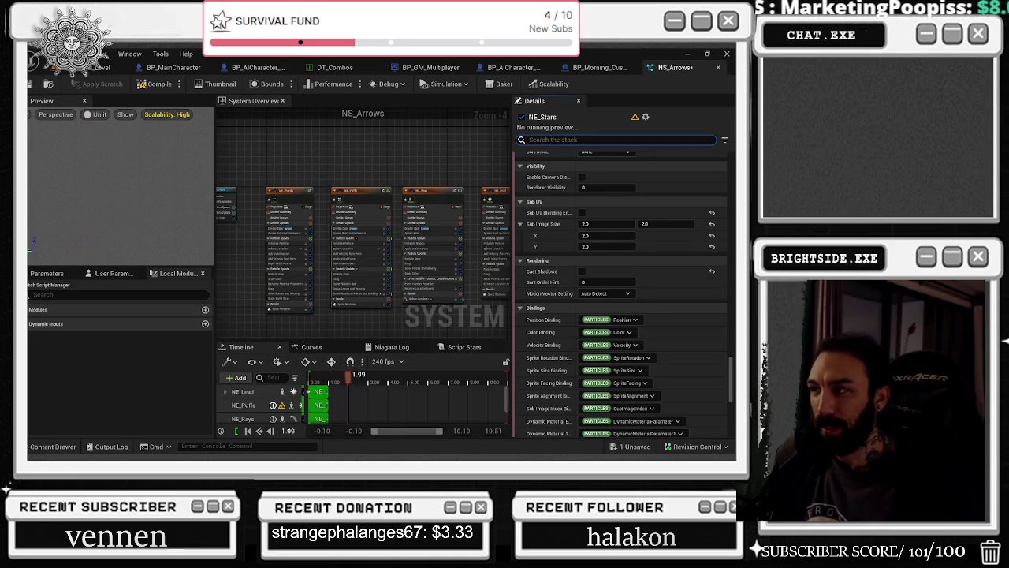
{"action": "type", "text": "a"}
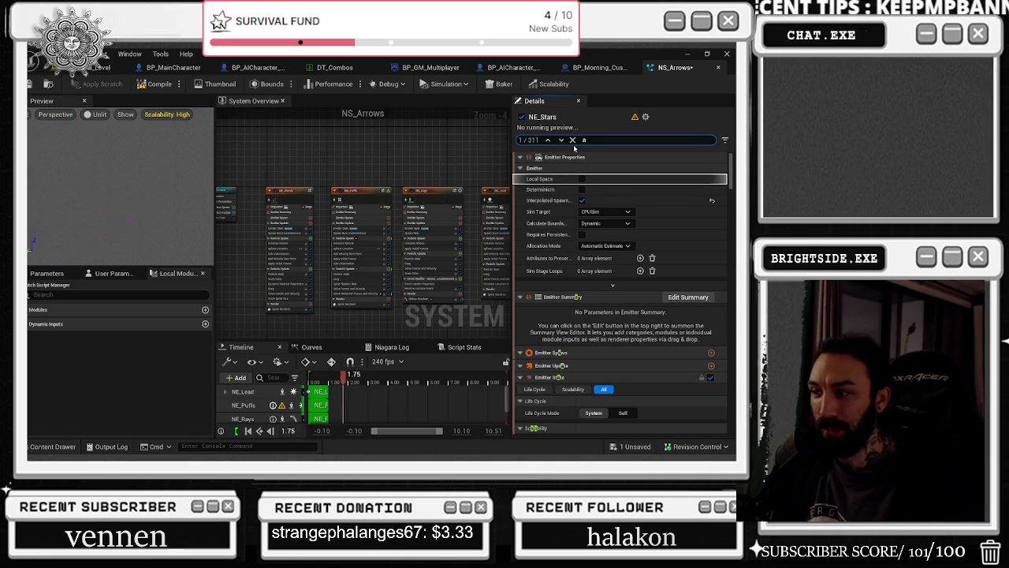
{"action": "left_click", "coordinate": [573, 140]}
{"action": "type", "text": "d"}
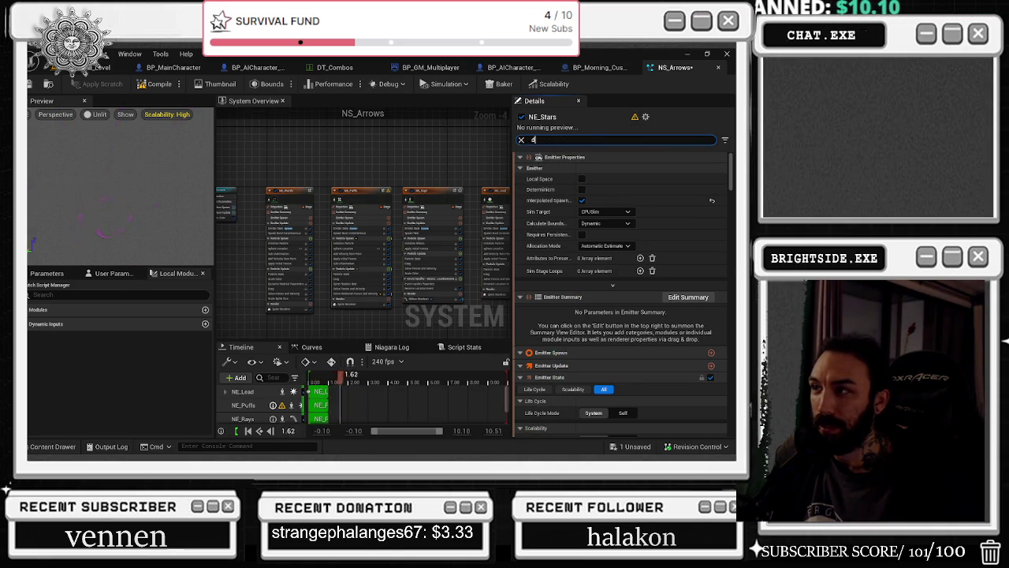
{"action": "type", "text": "f"}
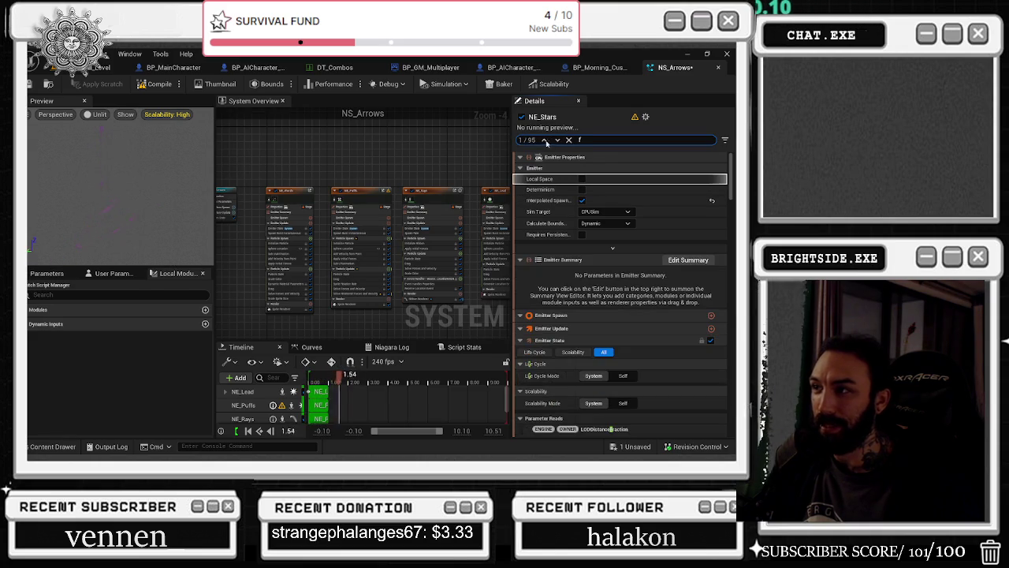
{"action": "left_click", "coordinate": [575, 140]}
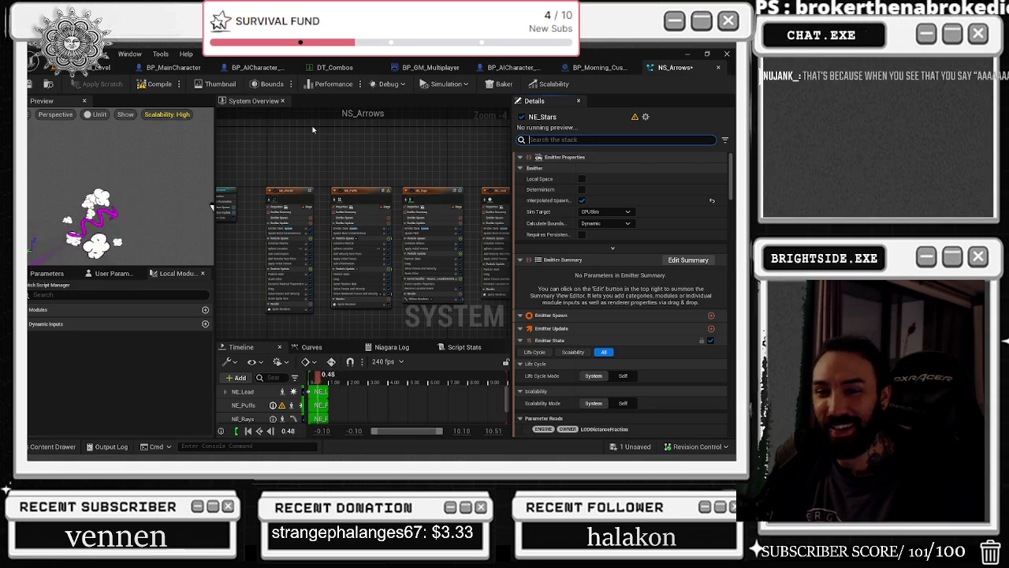
{"action": "left_click", "coordinate": [306, 190]}
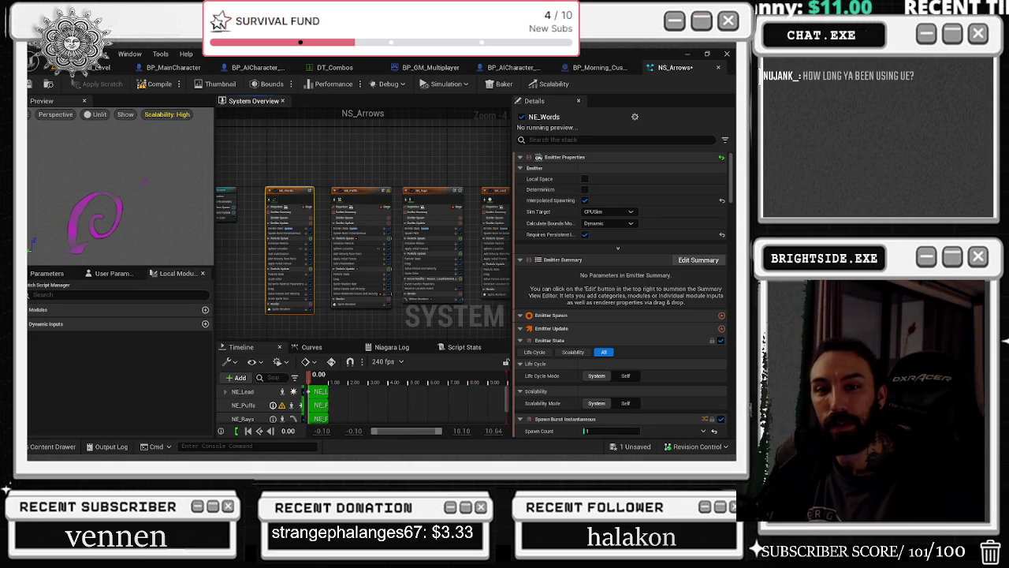
Marquee-select the emitters, narrow to NE_Words, then select the first three emitters
{"action": "scroll", "coordinate": [298, 220], "scroll_direction": "down", "scroll_amount": 3}
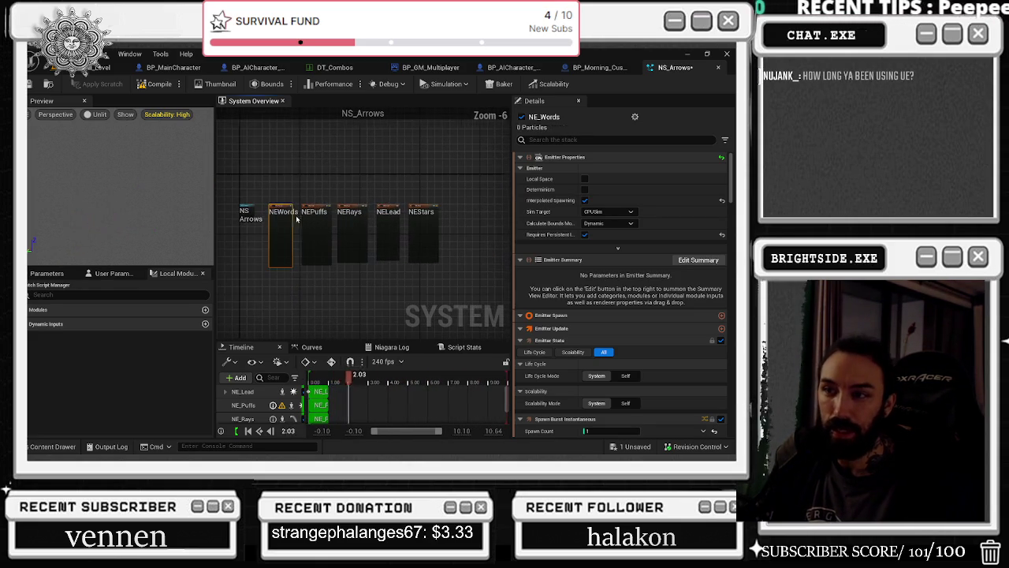
{"action": "scroll", "coordinate": [297, 197], "scroll_direction": "up", "scroll_amount": 2}
{"action": "left_click_drag", "start_coordinate": [297, 175], "coordinate": [434, 263]}
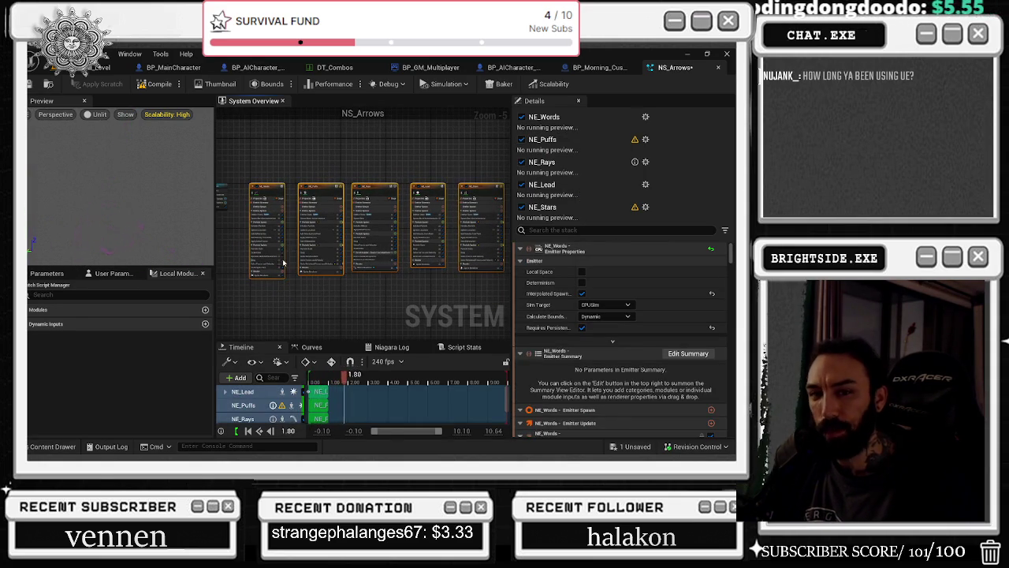
{"action": "left_click", "coordinate": [251, 205]}
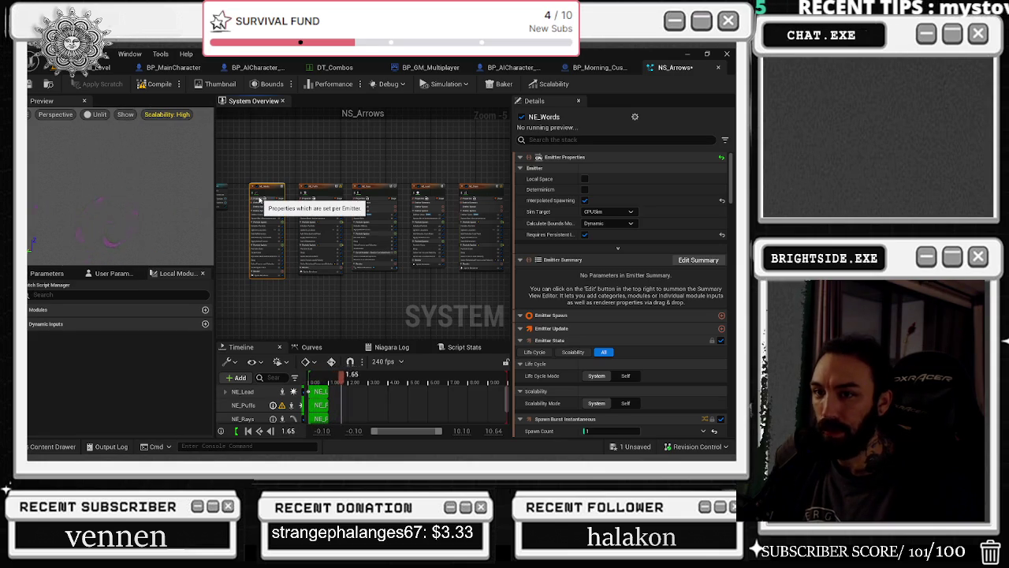
{"action": "left_click_drag", "start_coordinate": [250, 164], "coordinate": [416, 201]}
Remove Low from the NE_Stars sprite renderer's scalability settings
{"action": "scroll", "coordinate": [729, 222], "scroll_direction": "down", "scroll_amount": 10}
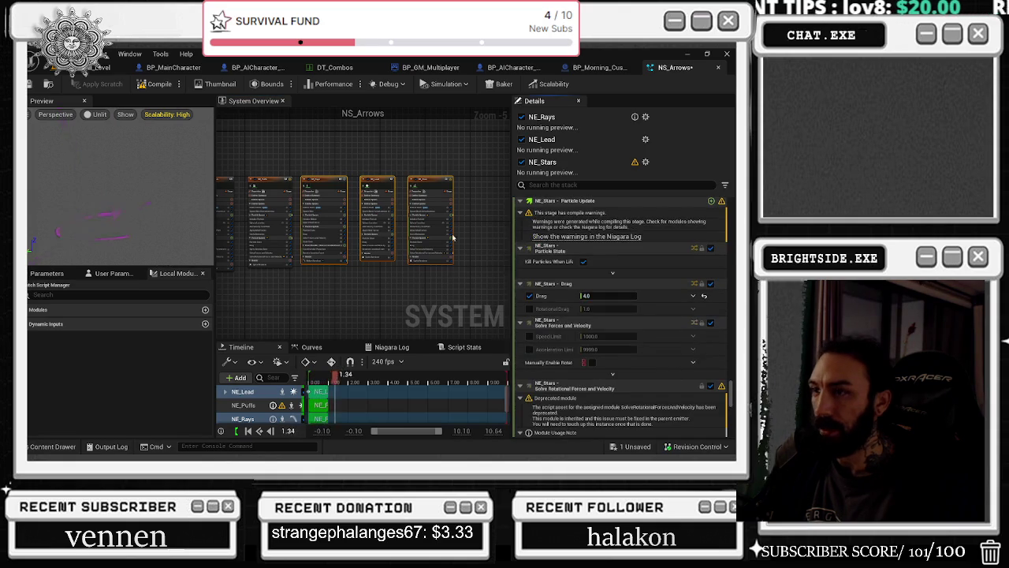
{"action": "scroll", "coordinate": [482, 247], "scroll_direction": "up", "scroll_amount": 4}
{"action": "left_click_drag", "start_coordinate": [483, 247], "coordinate": [393, 210]}
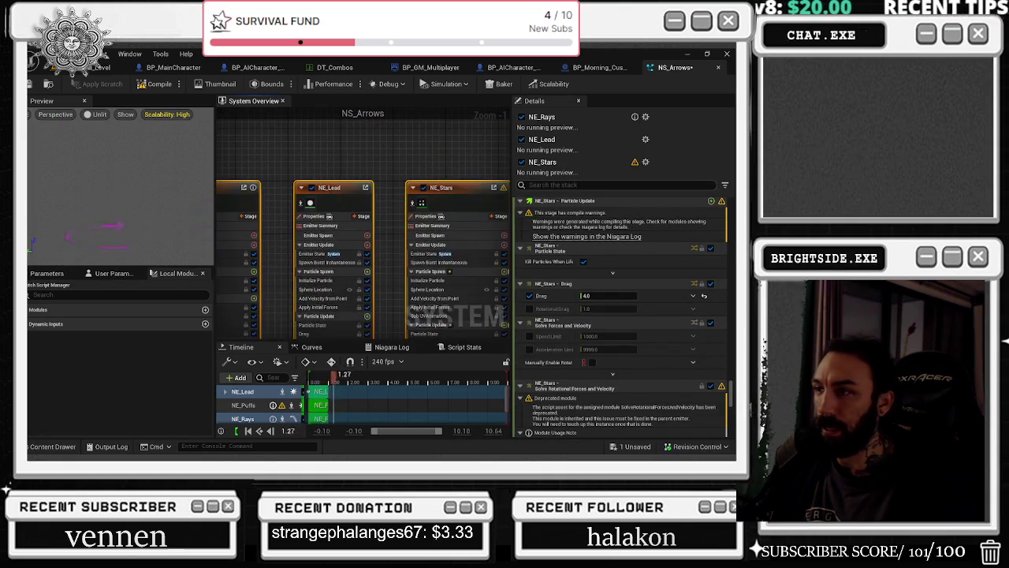
{"action": "scroll", "coordinate": [686, 422], "scroll_direction": "down", "scroll_amount": 2}
{"action": "scroll", "coordinate": [686, 423], "scroll_direction": "down", "scroll_amount": 15}
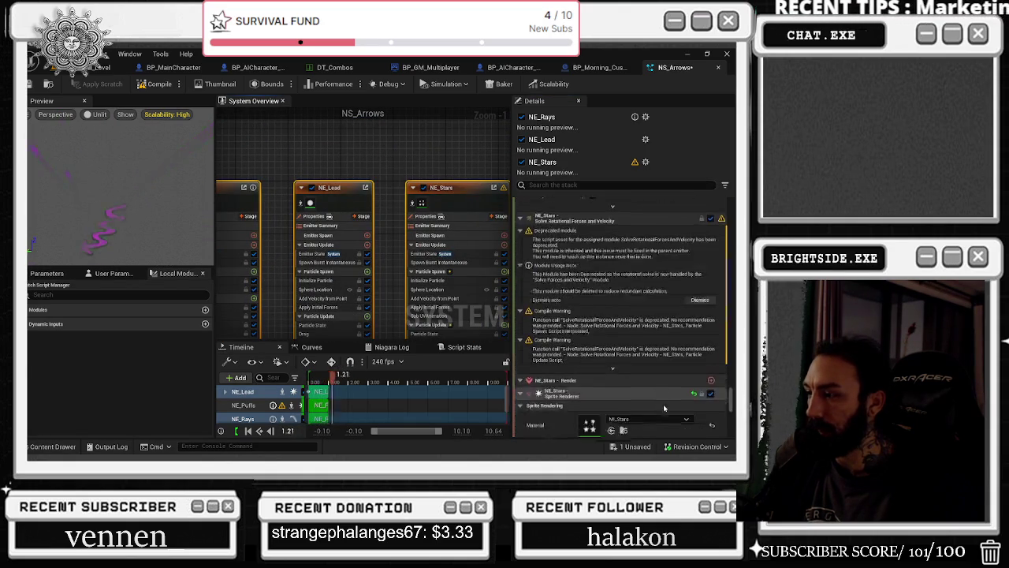
{"action": "scroll", "coordinate": [667, 398], "scroll_direction": "down", "scroll_amount": 10}
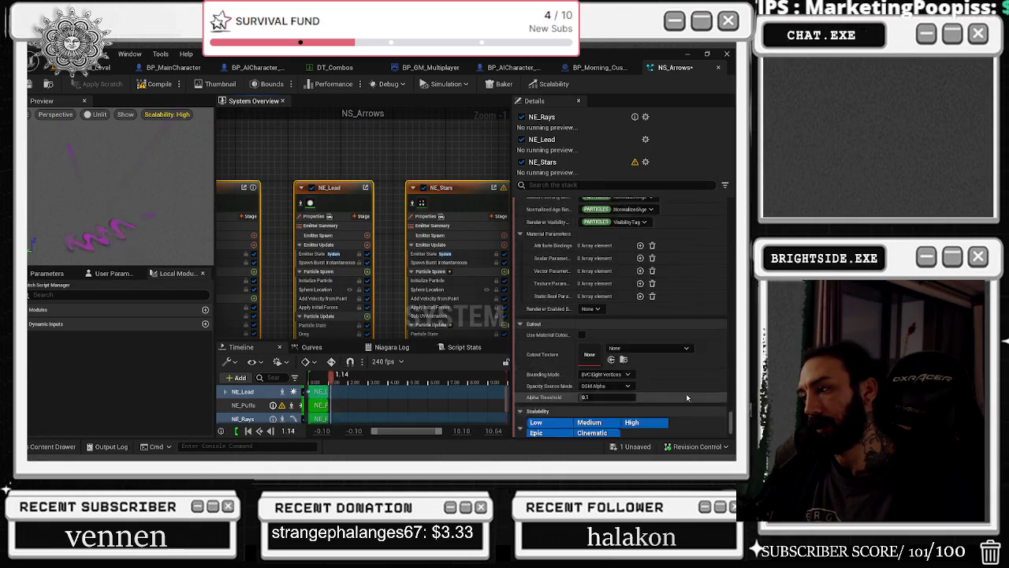
{"action": "left_click", "coordinate": [537, 381]}
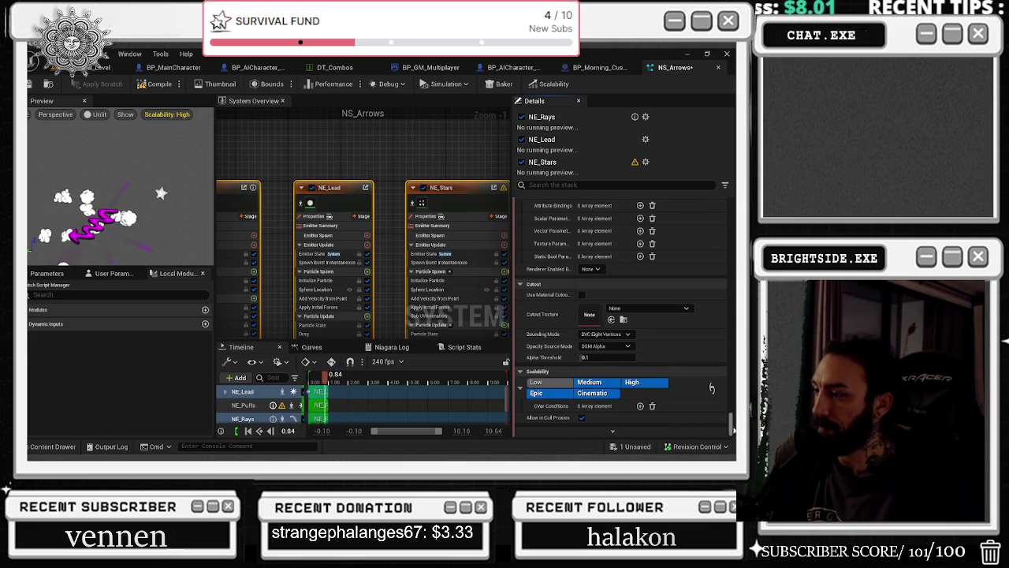
{"action": "scroll", "coordinate": [733, 430], "scroll_direction": "up", "scroll_amount": 8}
{"action": "scroll", "coordinate": [620, 315], "scroll_direction": "up", "scroll_amount": 6}
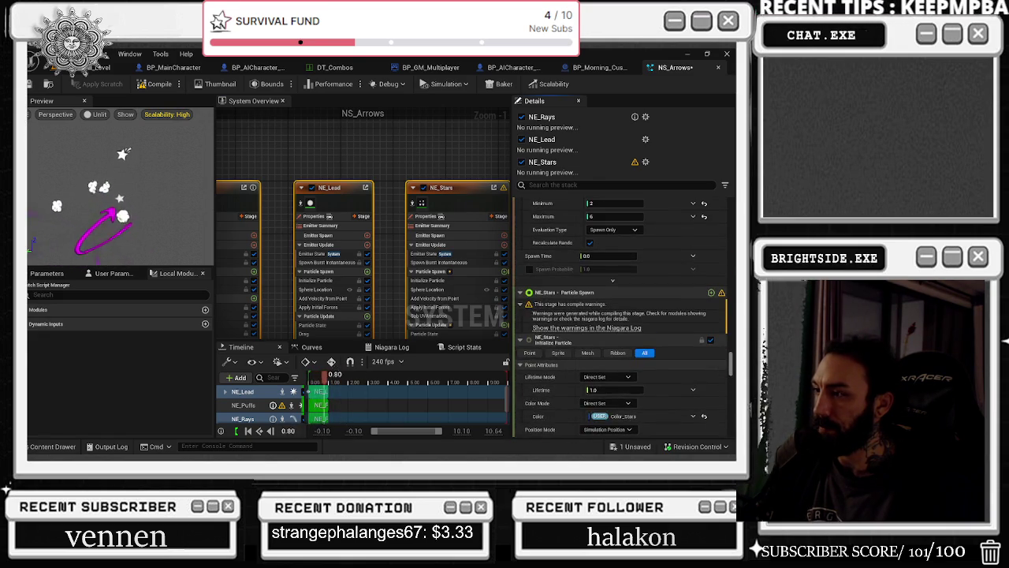
{"action": "scroll", "coordinate": [620, 316], "scroll_direction": "down", "scroll_amount": 10}
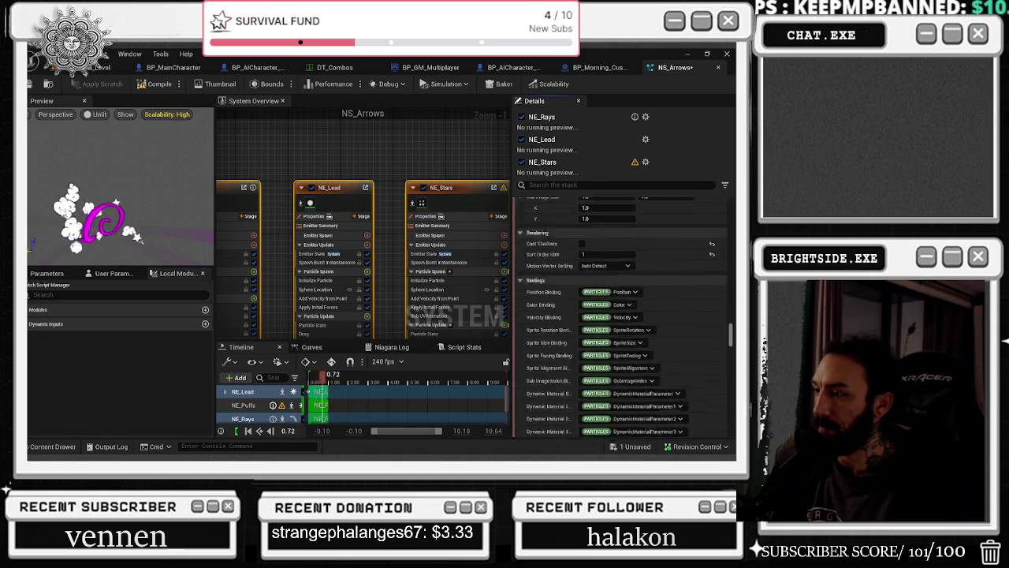
{"action": "scroll", "coordinate": [621, 316], "scroll_direction": "up", "scroll_amount": 8}
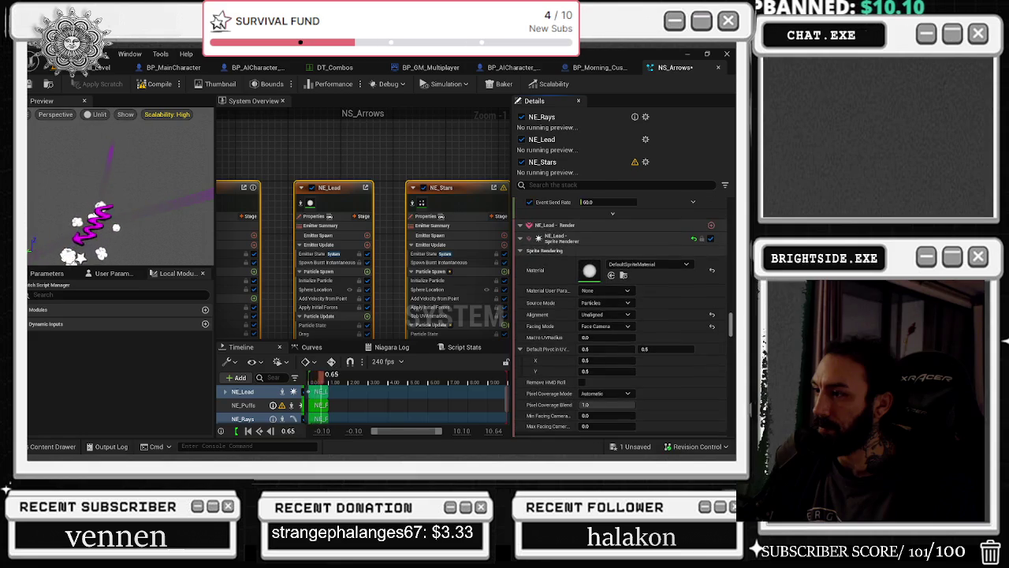
{"action": "scroll", "coordinate": [608, 336], "scroll_direction": "up", "scroll_amount": 1}
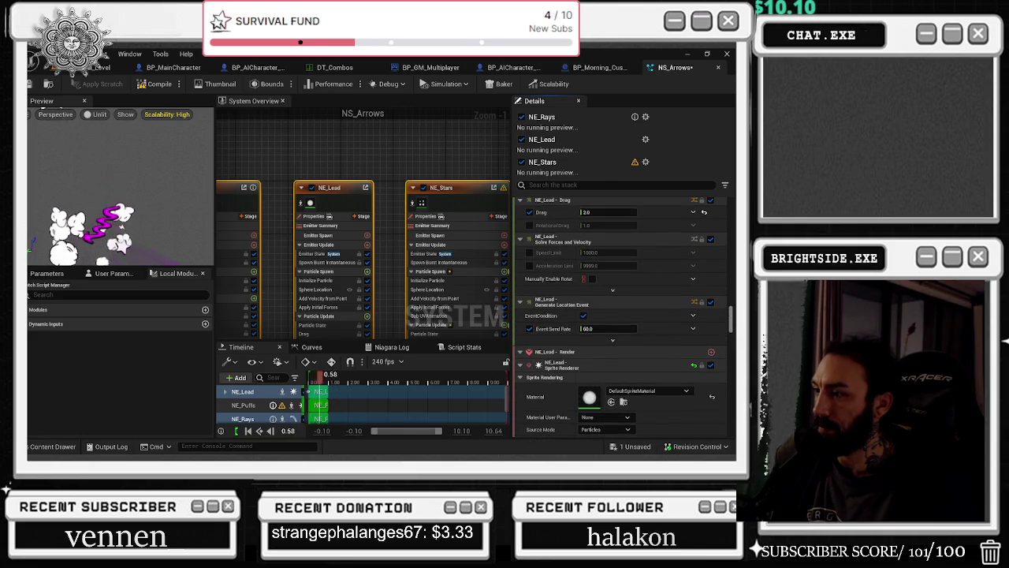
Set NE_Lead's Generate Location Event send rate to 10
{"action": "left_click_drag", "start_coordinate": [604, 329], "coordinate": [588, 330]}
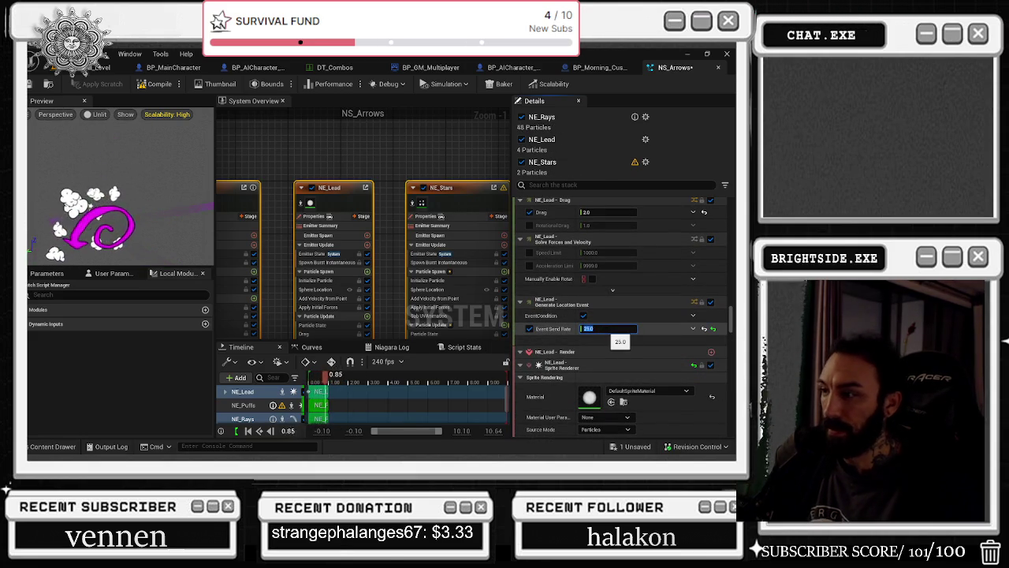
{"action": "type", "text": "10"}
{"action": "key", "text": "Return"}
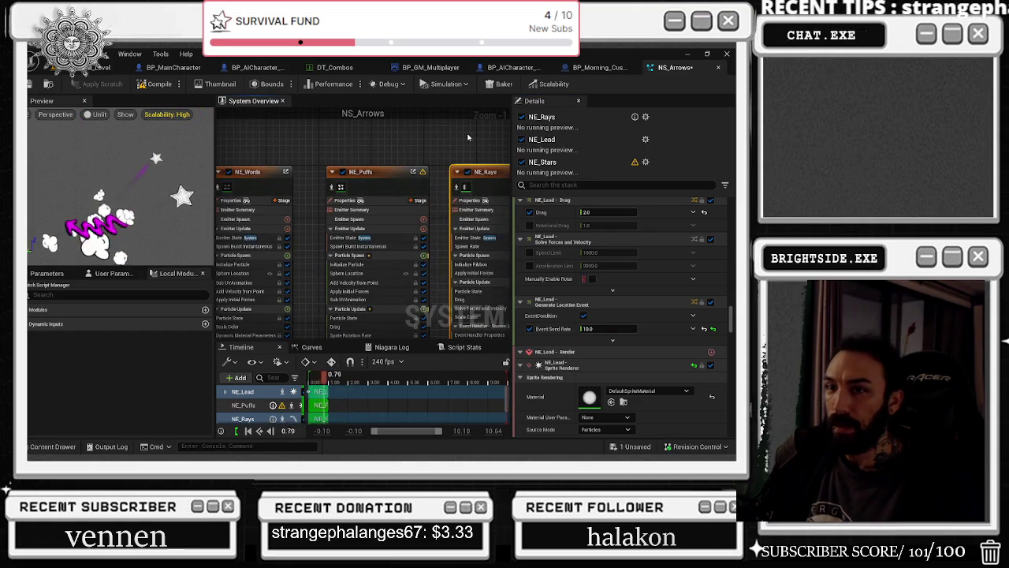
Select NE_Puffs and review its 4.0-radius sphere spawn and point velocity of 100.0
{"action": "scroll", "coordinate": [471, 133], "scroll_direction": "down", "scroll_amount": 2}
{"action": "left_click_drag", "start_coordinate": [323, 161], "coordinate": [358, 187]}
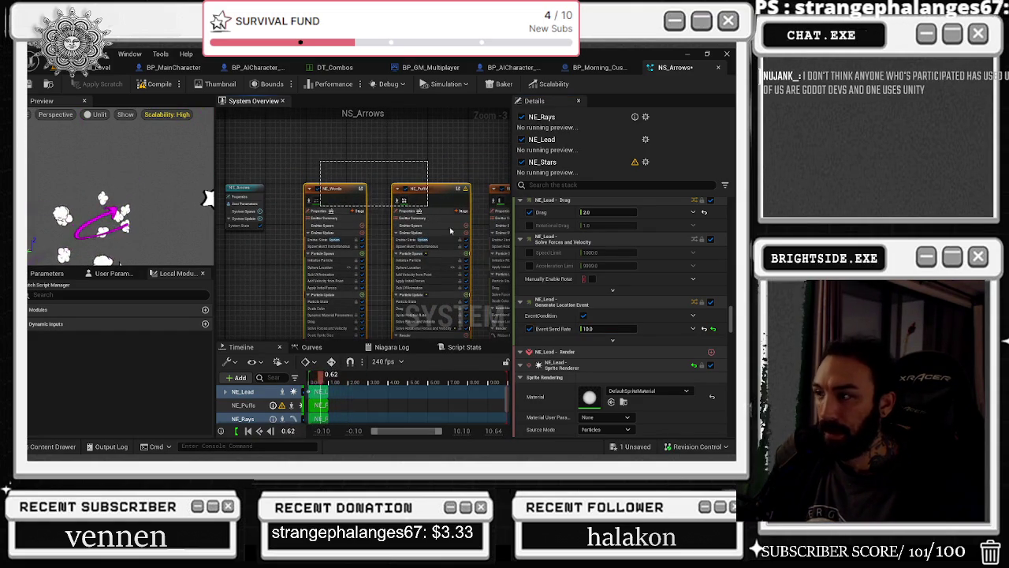
{"action": "left_click", "coordinate": [418, 188]}
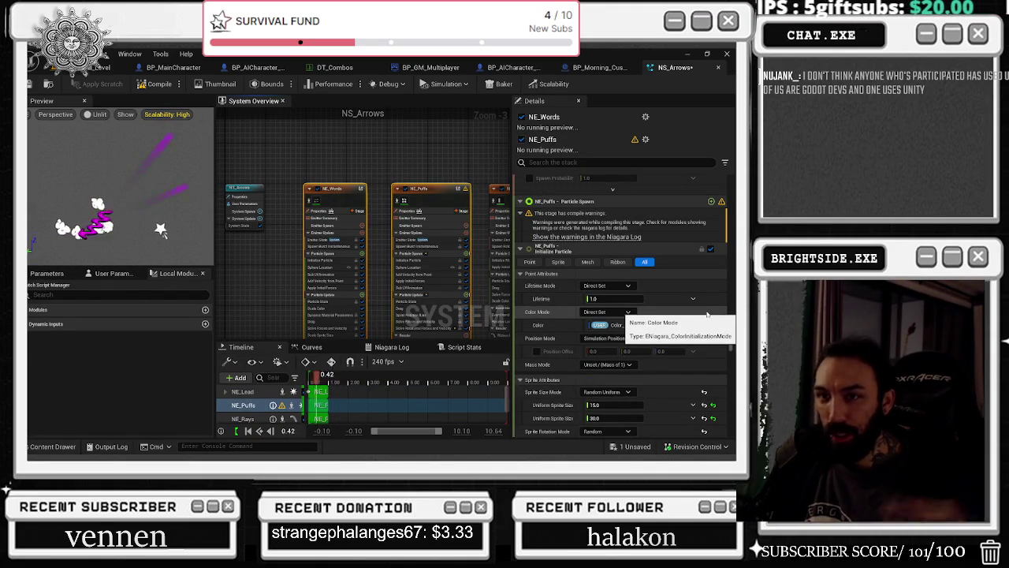
{"action": "scroll", "coordinate": [708, 315], "scroll_direction": "down", "scroll_amount": 1}
{"action": "scroll", "coordinate": [707, 315], "scroll_direction": "down", "scroll_amount": 10}
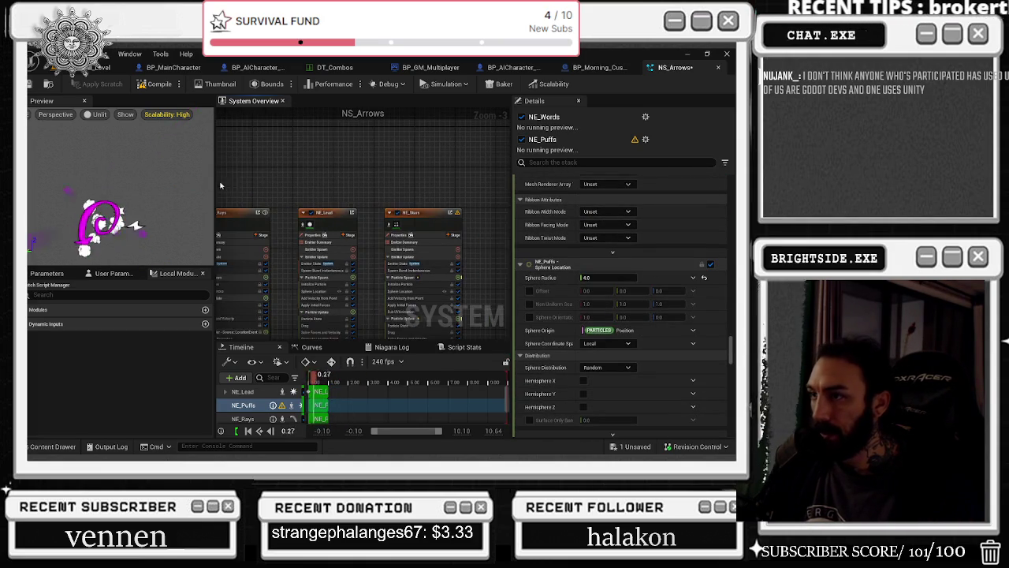
{"action": "scroll", "coordinate": [635, 282], "scroll_direction": "down", "scroll_amount": 3}
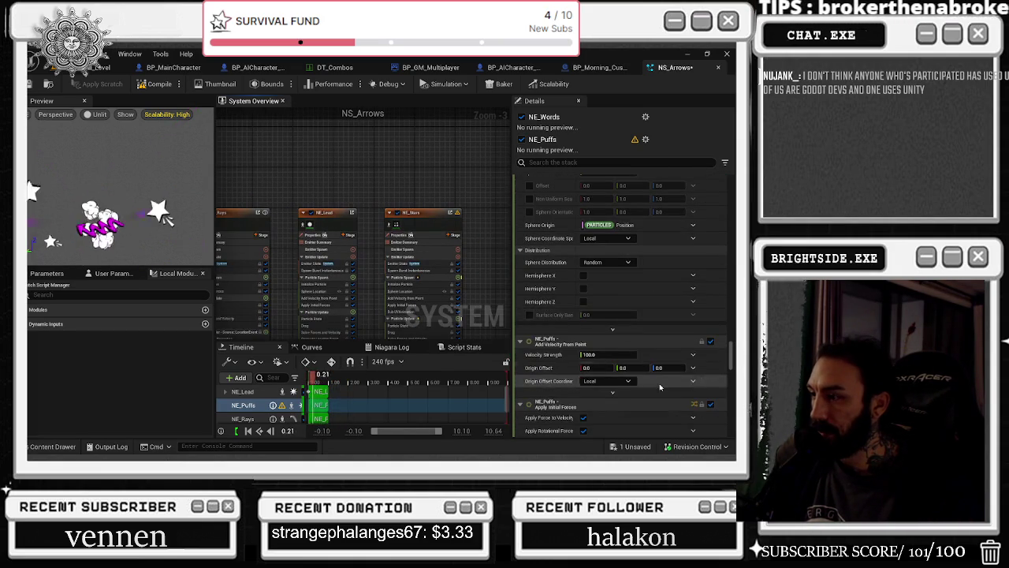
Filter the Details stack by 'spawn' to list the spawn-related settings
{"action": "left_click", "coordinate": [599, 162]}
{"action": "type", "text": "spawn"}
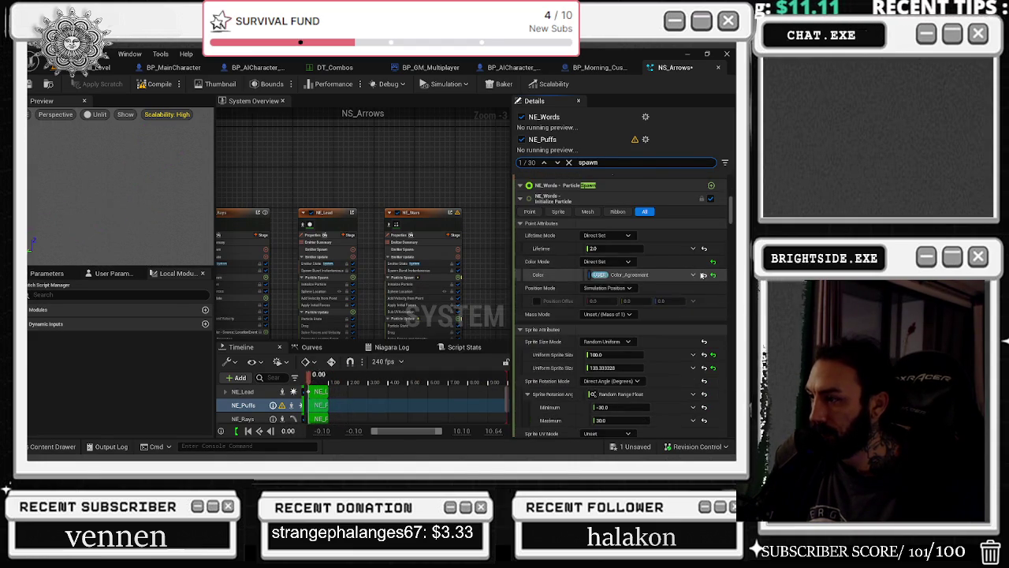
{"action": "scroll", "coordinate": [686, 284], "scroll_direction": "down", "scroll_amount": 5}
{"action": "scroll", "coordinate": [701, 284], "scroll_direction": "down", "scroll_amount": 8}
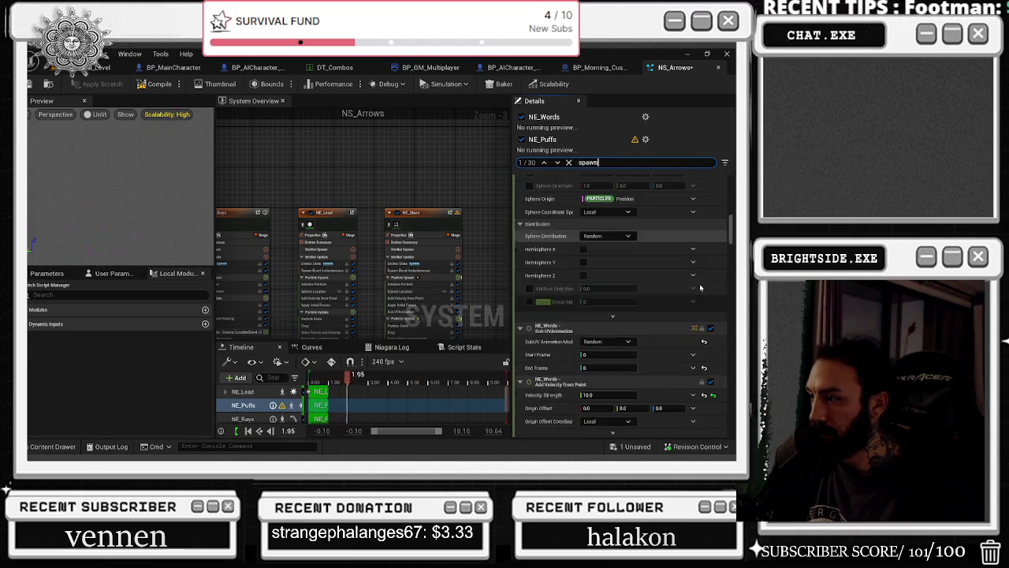
{"action": "scroll", "coordinate": [700, 288], "scroll_direction": "down", "scroll_amount": 2}
Return to the Niagara editor, review the filtered entries, and marquee-select NE_Lead and NE_Stars
{"action": "key", "text": "alt+Tab"}
{"action": "key", "text": "alt+Tab"}
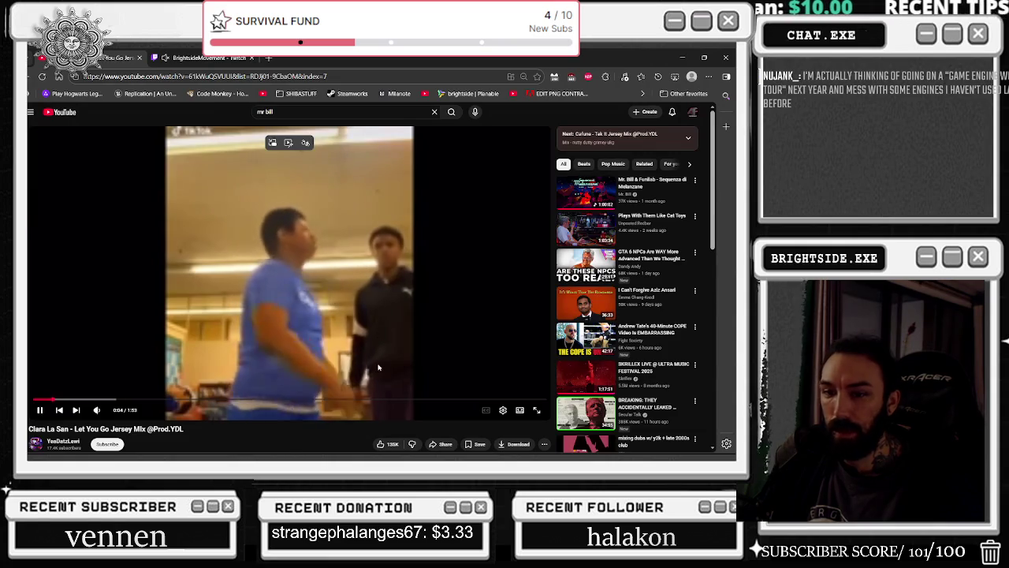
{"action": "left_click", "coordinate": [682, 57]}
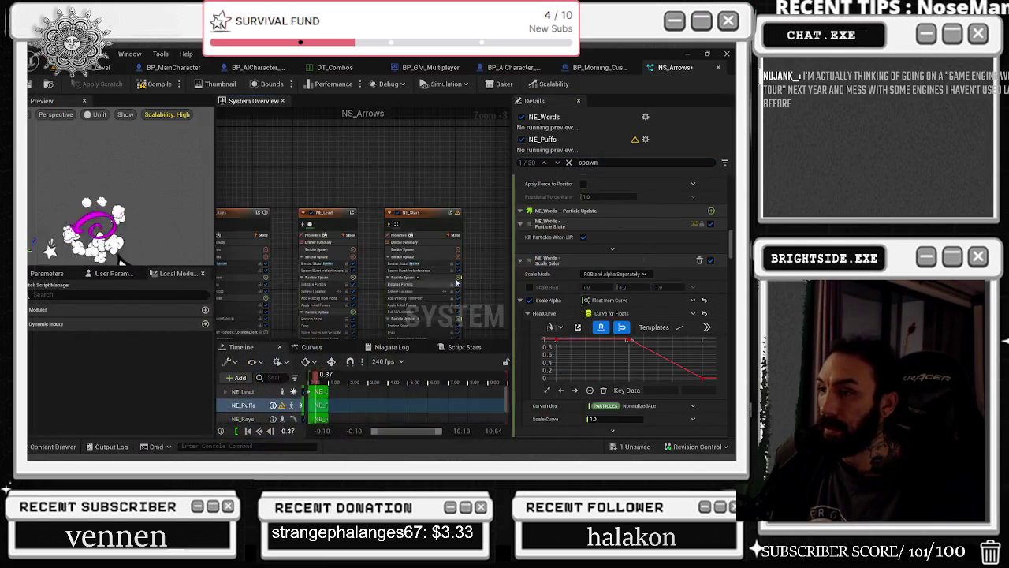
{"action": "scroll", "coordinate": [731, 252], "scroll_direction": "down", "scroll_amount": 10}
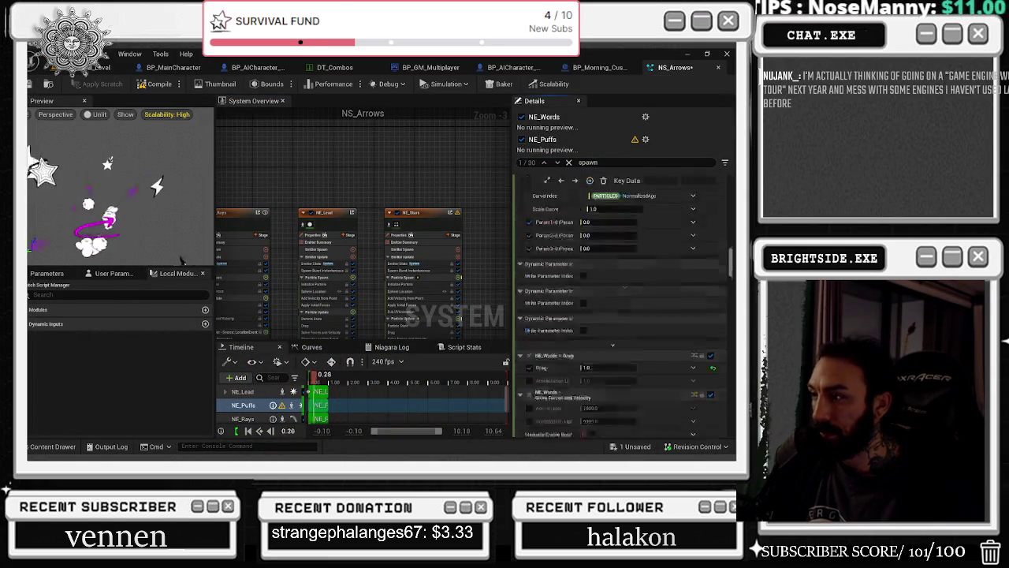
{"action": "scroll", "coordinate": [623, 308], "scroll_direction": "down", "scroll_amount": 5}
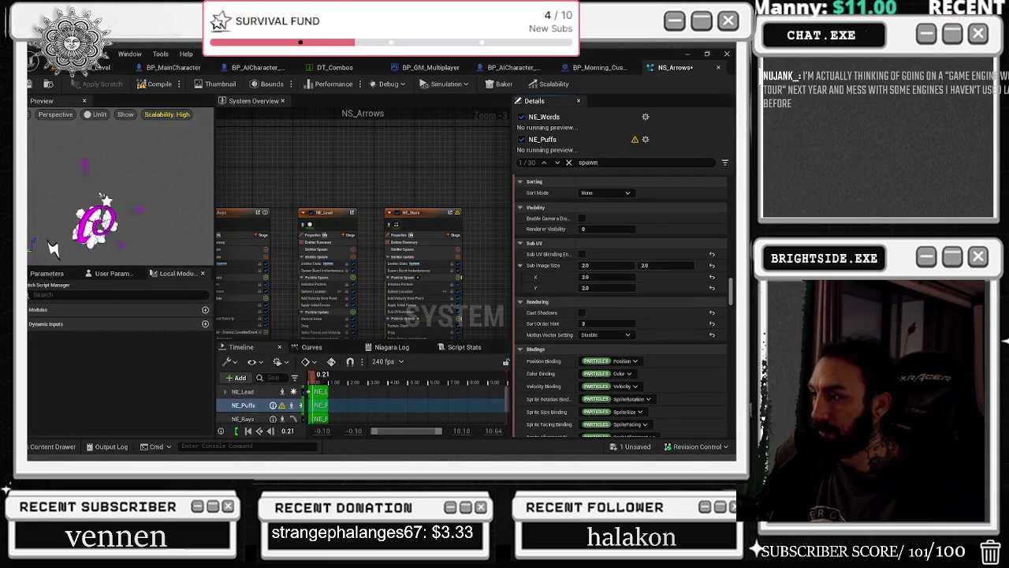
{"action": "scroll", "coordinate": [623, 307], "scroll_direction": "down", "scroll_amount": 10}
{"action": "scroll", "coordinate": [623, 307], "scroll_direction": "down", "scroll_amount": 3}
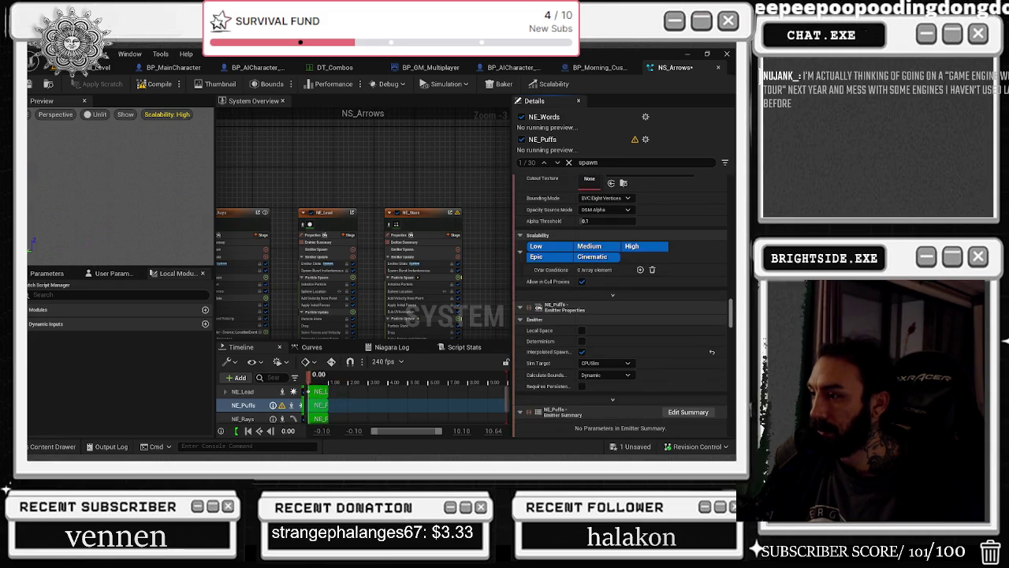
{"action": "scroll", "coordinate": [623, 316], "scroll_direction": "down", "scroll_amount": 5}
{"action": "scroll", "coordinate": [623, 315], "scroll_direction": "down", "scroll_amount": 6}
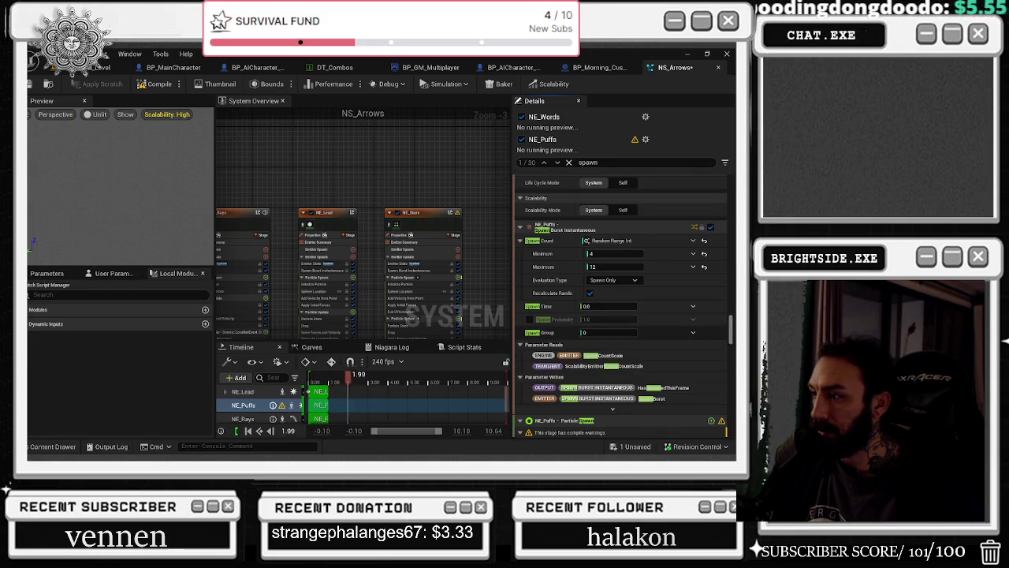
{"action": "scroll", "coordinate": [623, 307], "scroll_direction": "down", "scroll_amount": 5}
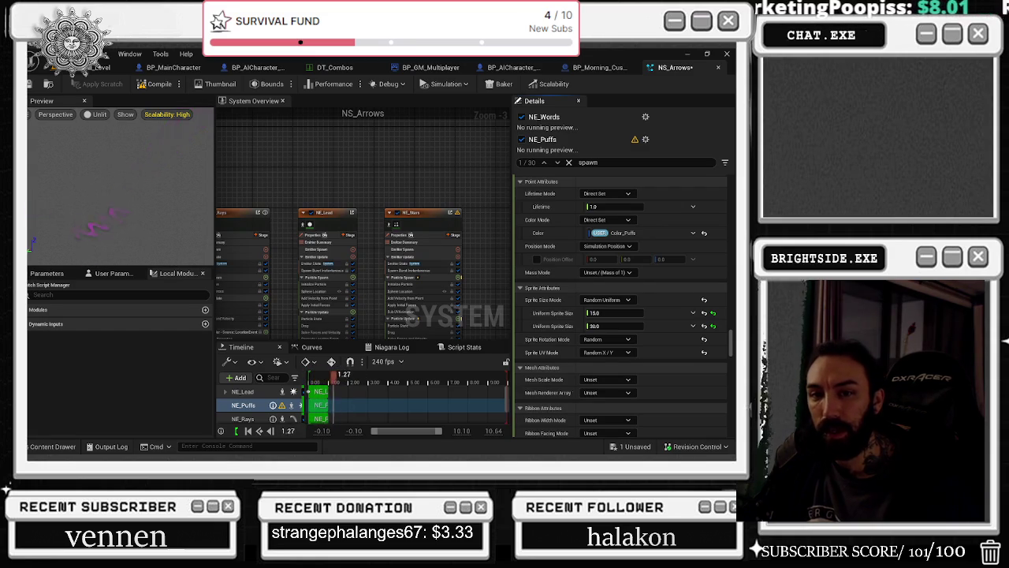
{"action": "left_click_drag", "start_coordinate": [329, 173], "coordinate": [394, 225]}
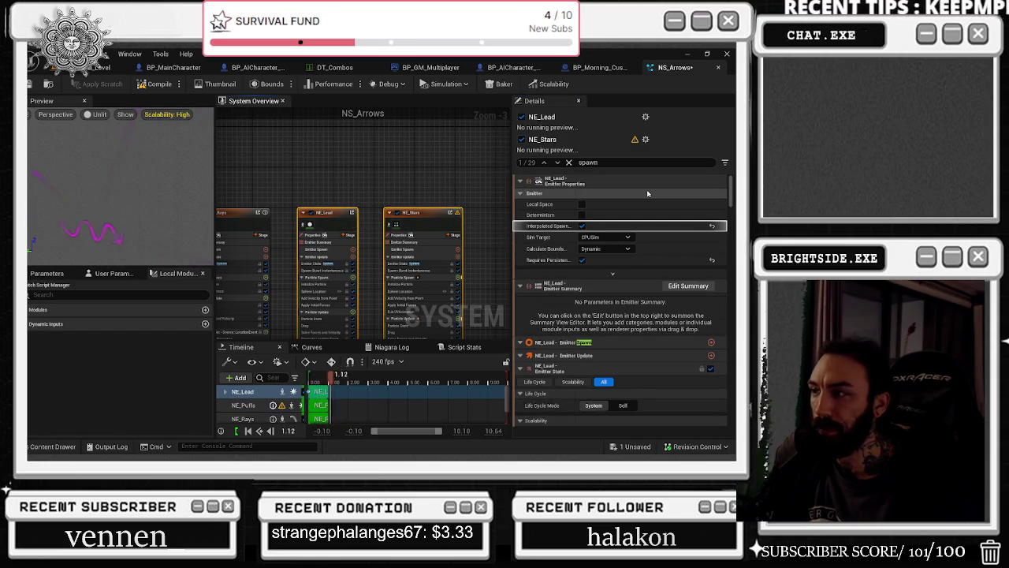
Scroll through the spawn-filtered NE_Lead and NE_Stars settings
{"action": "scroll", "coordinate": [648, 193], "scroll_direction": "down", "scroll_amount": 5}
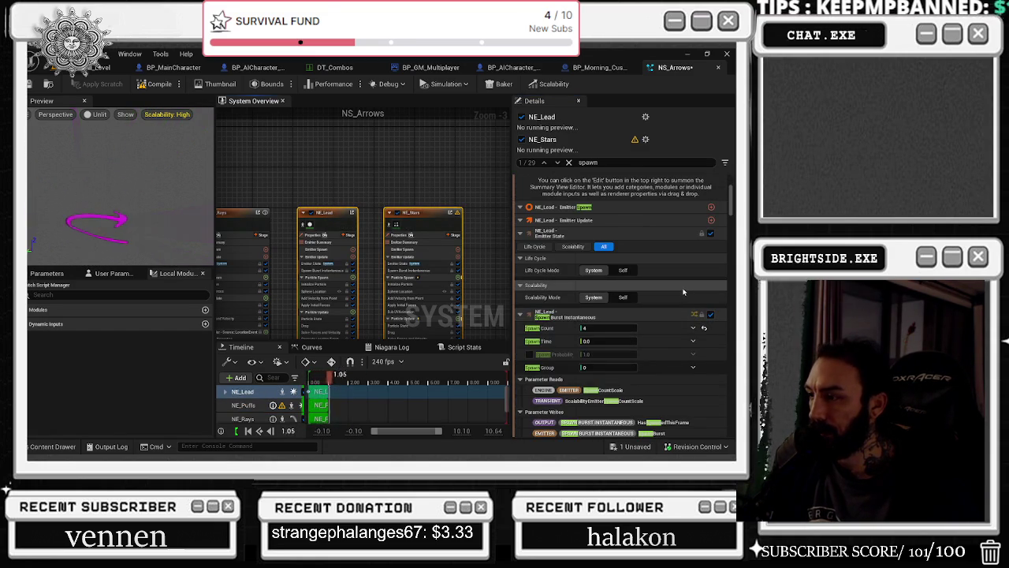
{"action": "scroll", "coordinate": [682, 288], "scroll_direction": "down", "scroll_amount": 4}
{"action": "scroll", "coordinate": [687, 298], "scroll_direction": "down", "scroll_amount": 4}
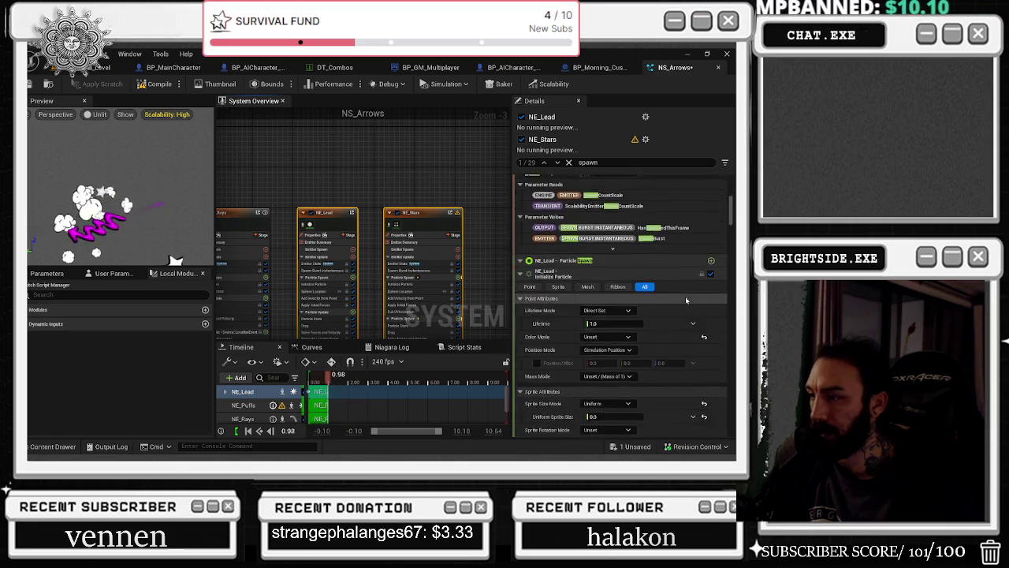
{"action": "scroll", "coordinate": [685, 296], "scroll_direction": "down", "scroll_amount": 4}
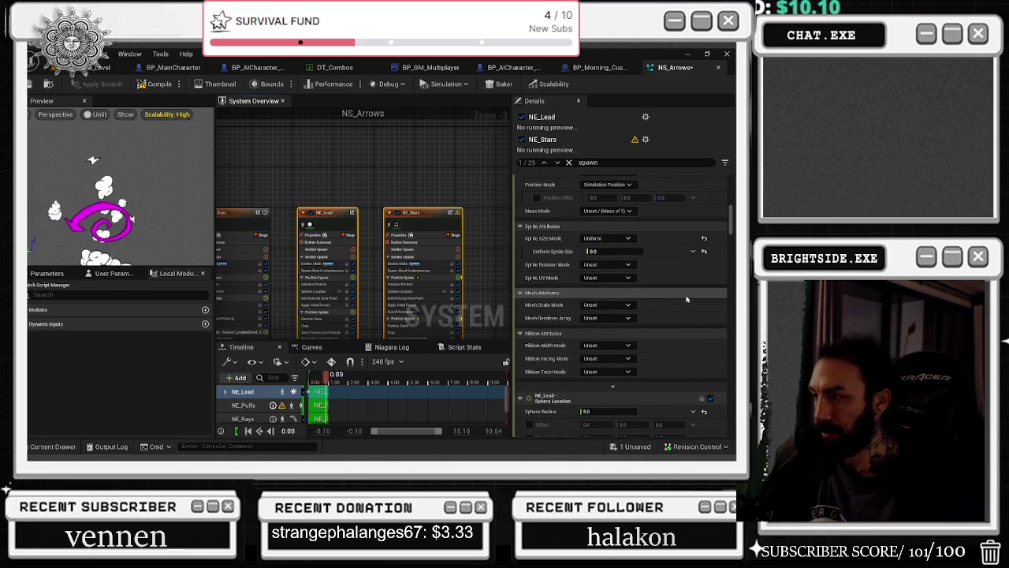
Check NE_Rays' Interpolated Spawning, then marquee-select NE_Rays, NE_Lead and NE_Stars together
{"action": "left_click", "coordinate": [323, 253]}
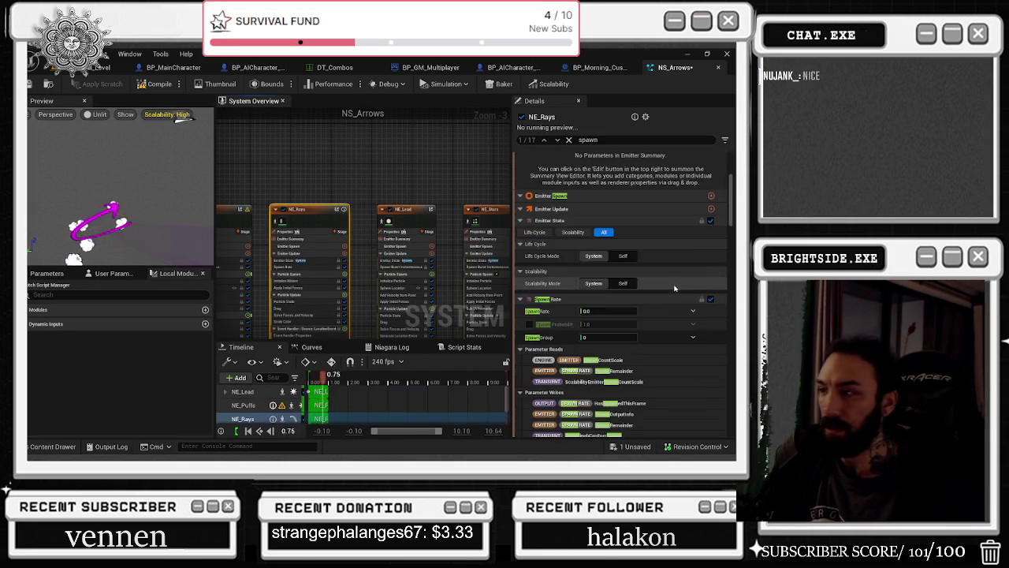
{"action": "scroll", "coordinate": [666, 292], "scroll_direction": "down", "scroll_amount": 10}
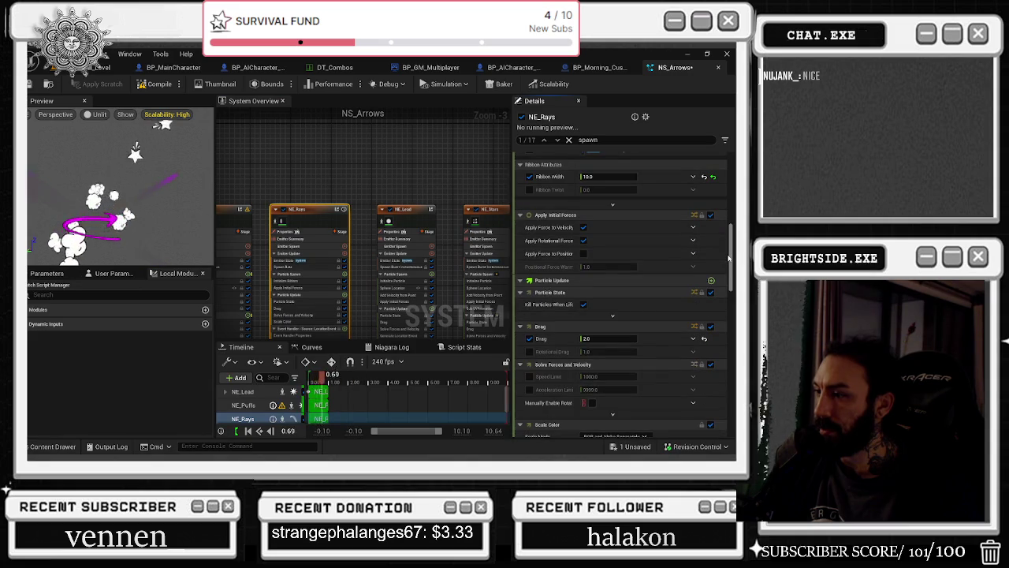
{"action": "scroll", "coordinate": [701, 309], "scroll_direction": "down", "scroll_amount": 10}
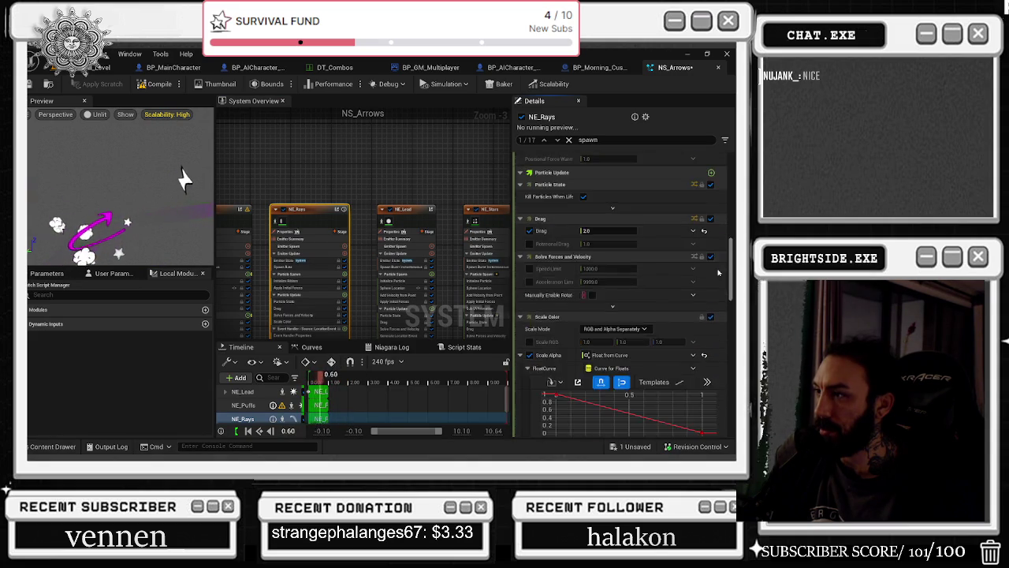
{"action": "scroll", "coordinate": [700, 316], "scroll_direction": "down", "scroll_amount": 8}
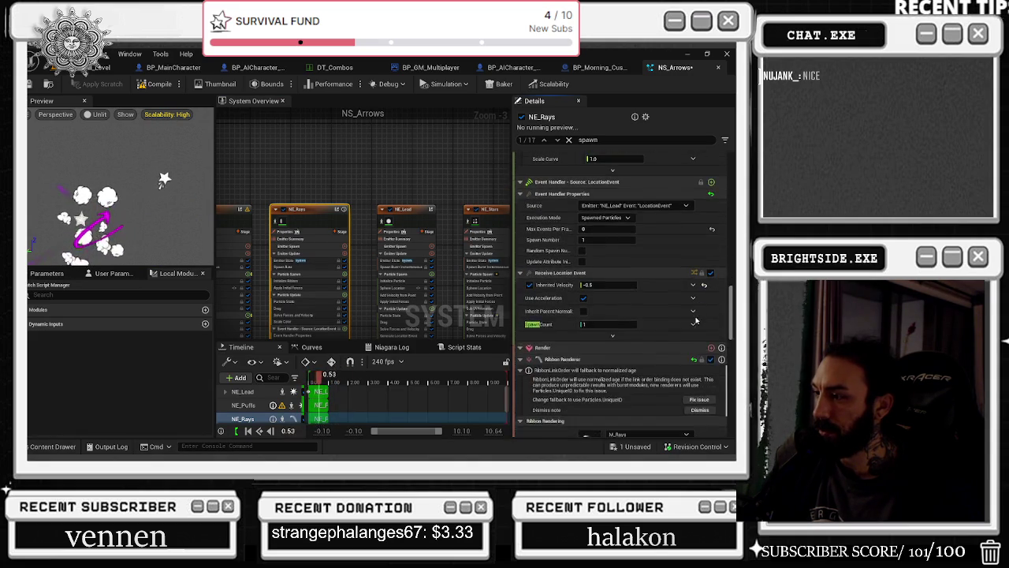
{"action": "scroll", "coordinate": [397, 189], "scroll_direction": "down", "scroll_amount": 2}
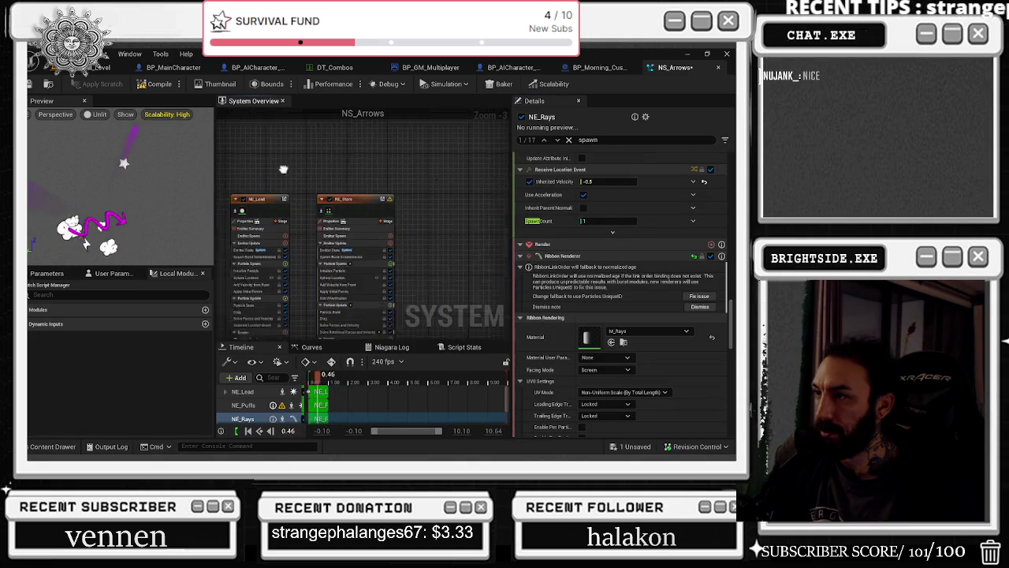
{"action": "left_click_drag", "start_coordinate": [396, 190], "coordinate": [448, 289]}
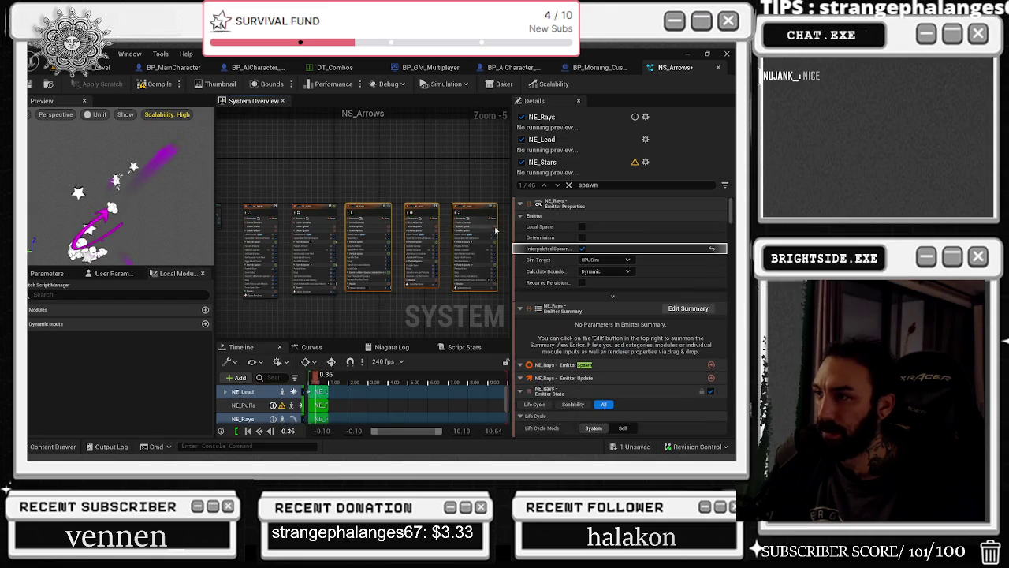
Reframe the System Overview at Zoom -4 and show only NE_Stars, with Interpolated Spawning enabled
{"action": "scroll", "coordinate": [662, 336], "scroll_direction": "down", "scroll_amount": 10}
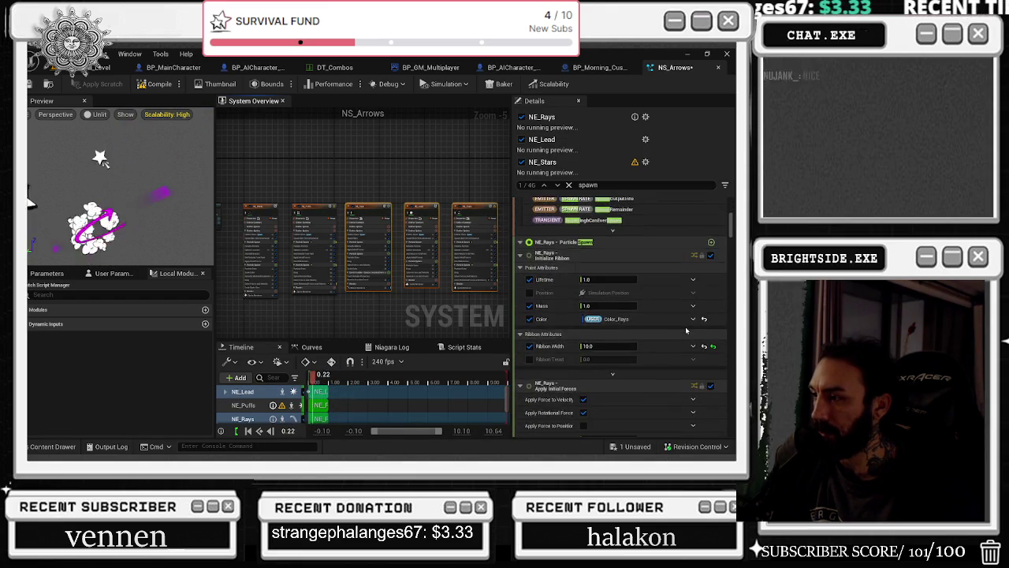
{"action": "scroll", "coordinate": [685, 326], "scroll_direction": "down", "scroll_amount": 4}
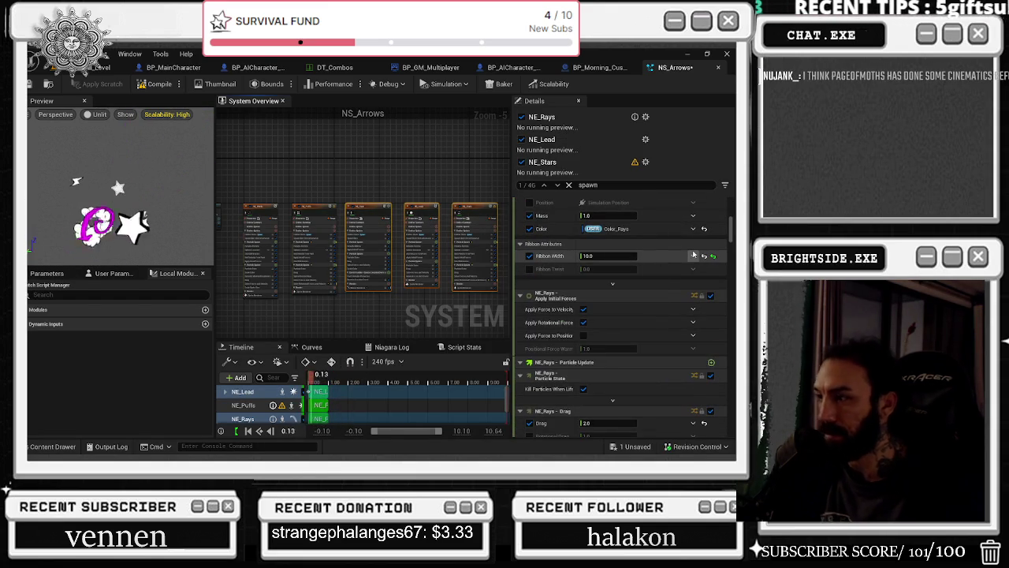
{"action": "scroll", "coordinate": [693, 254], "scroll_direction": "down", "scroll_amount": 6}
{"action": "scroll", "coordinate": [707, 209], "scroll_direction": "down", "scroll_amount": 8}
{"action": "scroll", "coordinate": [654, 253], "scroll_direction": "down", "scroll_amount": 10}
{"action": "scroll", "coordinate": [651, 287], "scroll_direction": "down", "scroll_amount": 7}
{"action": "left_click_drag", "start_coordinate": [731, 263], "coordinate": [733, 282]}
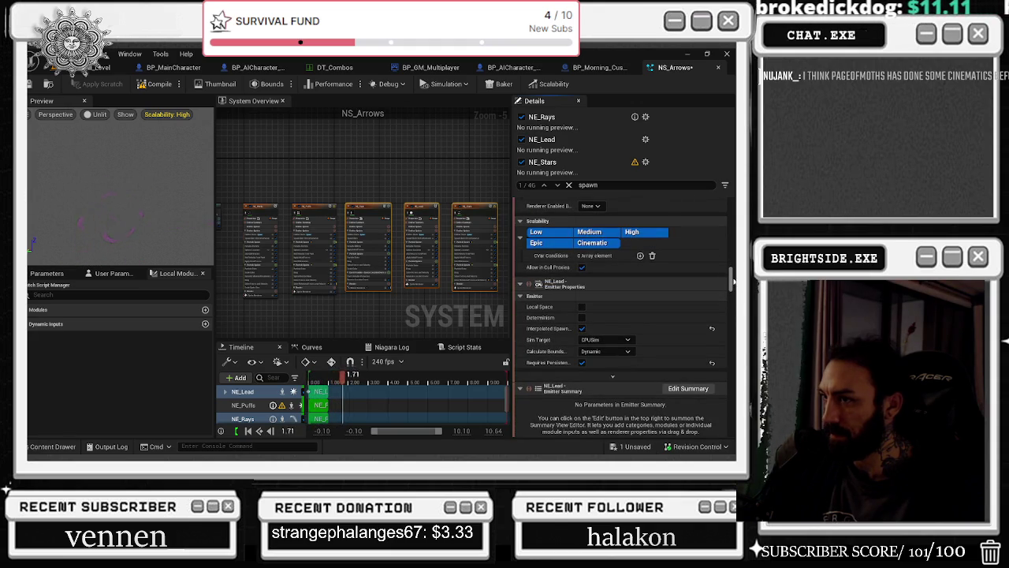
{"action": "left_click_drag", "start_coordinate": [454, 185], "coordinate": [437, 214]}
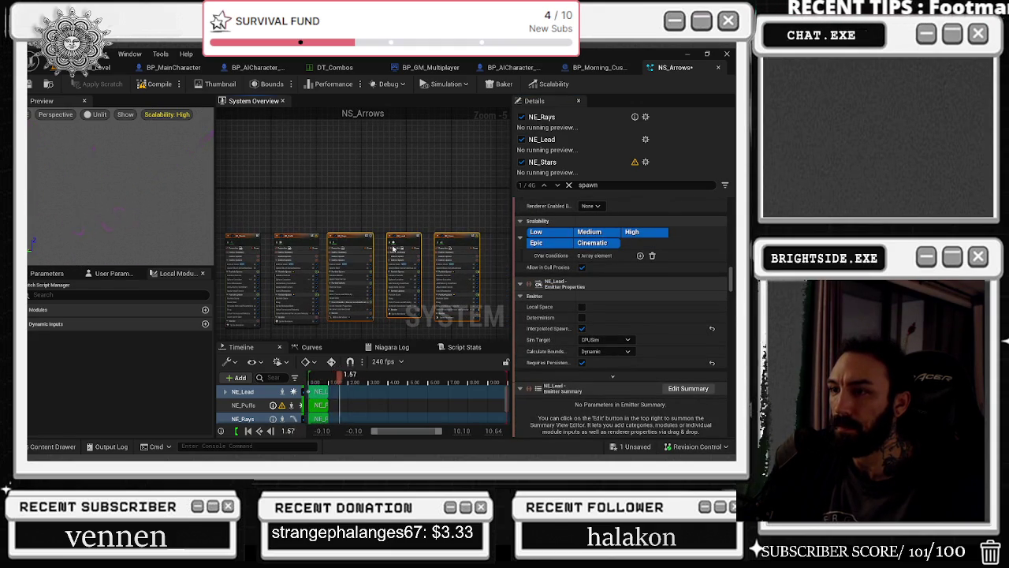
{"action": "scroll", "coordinate": [393, 250], "scroll_direction": "up", "scroll_amount": 1}
{"action": "left_click_drag", "start_coordinate": [465, 223], "coordinate": [443, 219]}
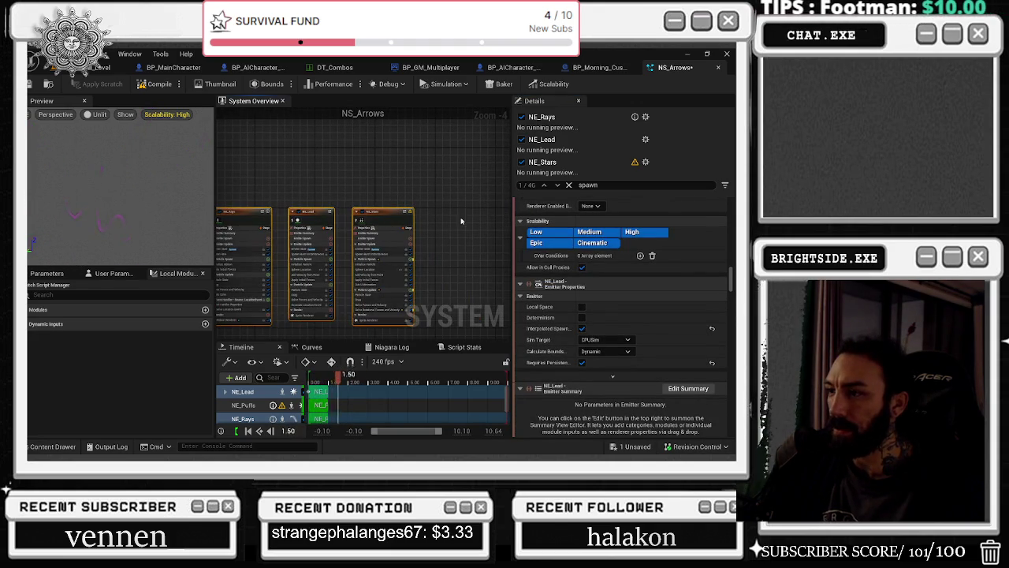
{"action": "left_click", "coordinate": [542, 162]}
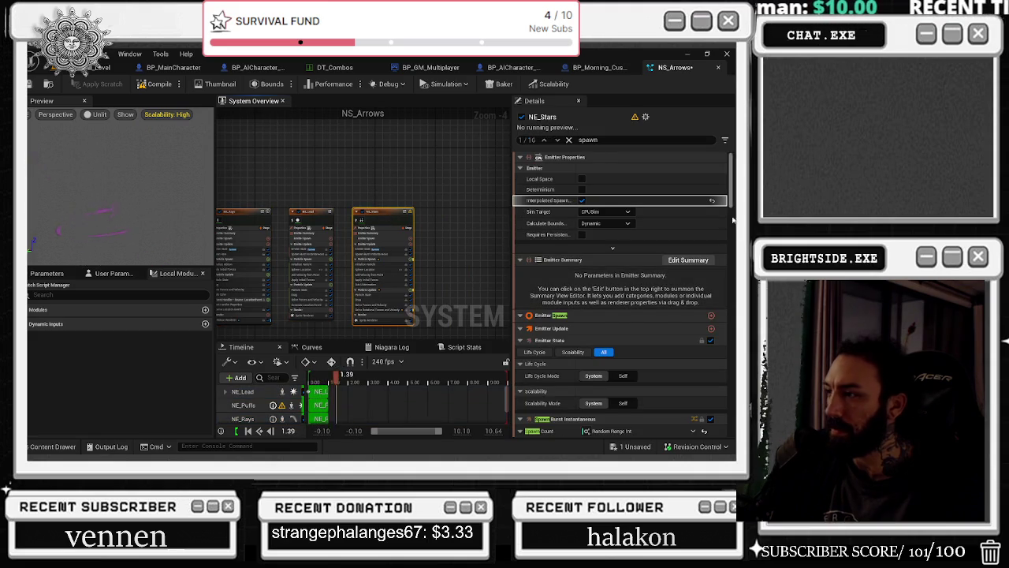
{"action": "mouse_move", "coordinate": [732, 187]}
{"action": "left_mouse_down"}
{"action": "mouse_move", "coordinate": [731, 414]}
{"action": "mouse_move", "coordinate": [731, 264]}
{"action": "left_mouse_up"}
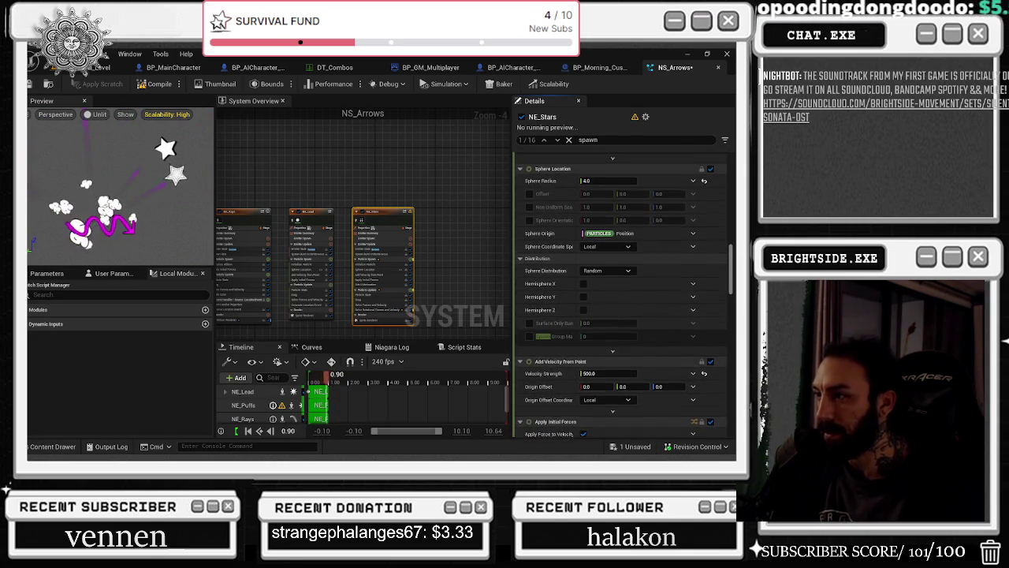
Switch off NE_Stars' Interpolated Spawning so the system recompiles
{"action": "left_click_drag", "start_coordinate": [731, 265], "coordinate": [733, 166]}
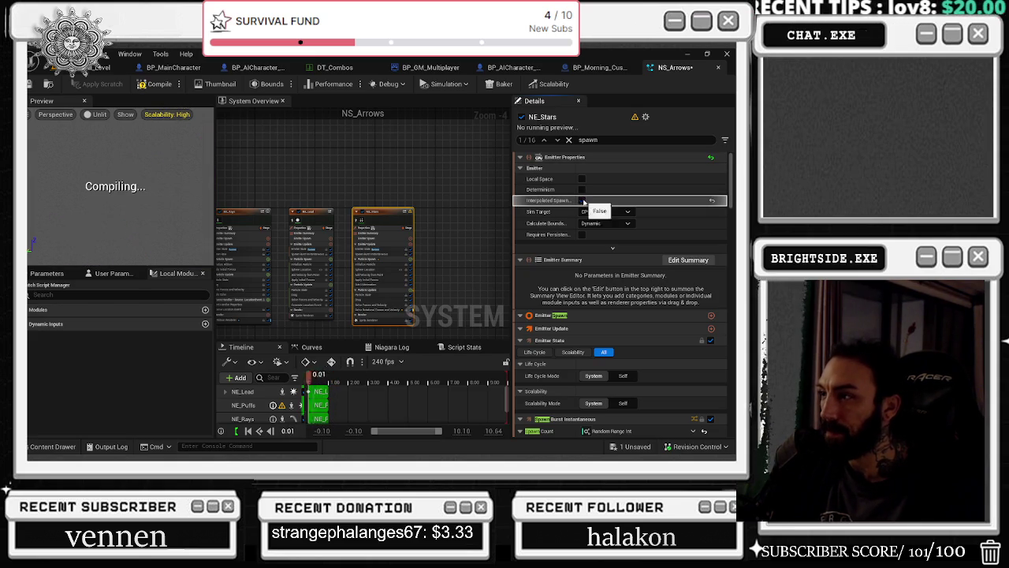
{"action": "key", "text": "ctrl+z"}
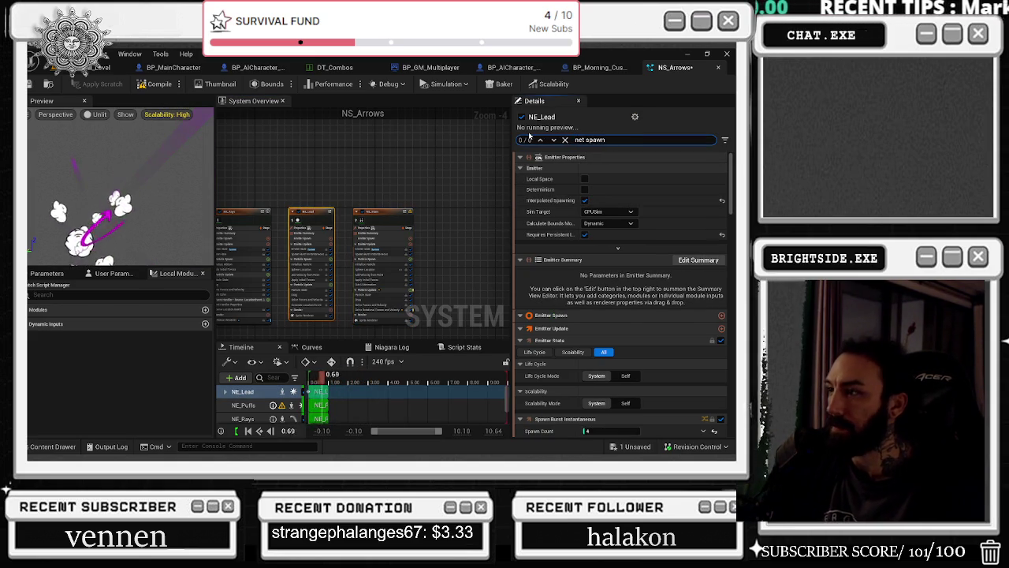
Trim the property filter and compare the NE_Stars and NE_Lead settings
{"action": "key", "text": "BackSpace"}
{"action": "key", "text": "BackSpace"}
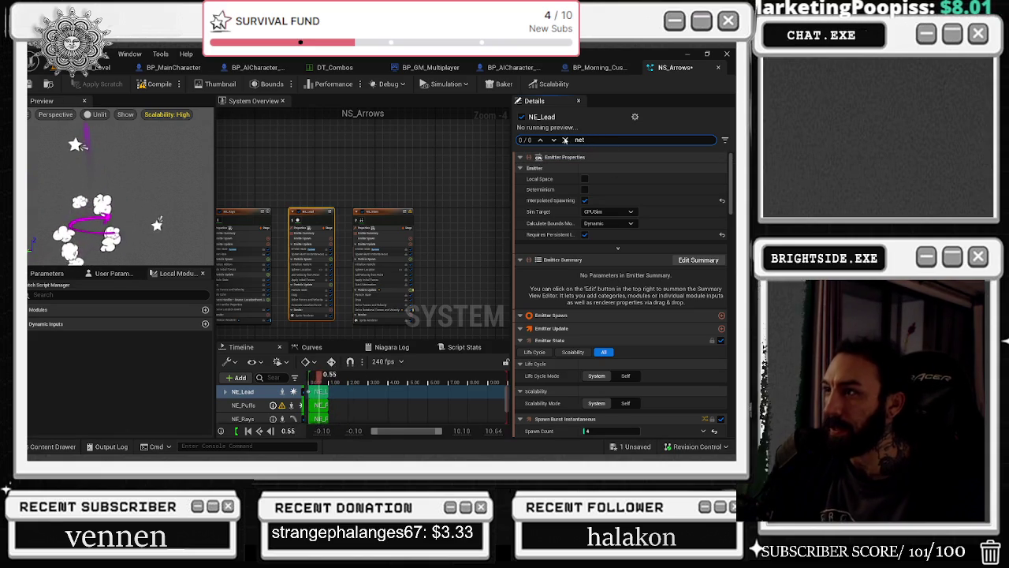
{"action": "left_click", "coordinate": [384, 212]}
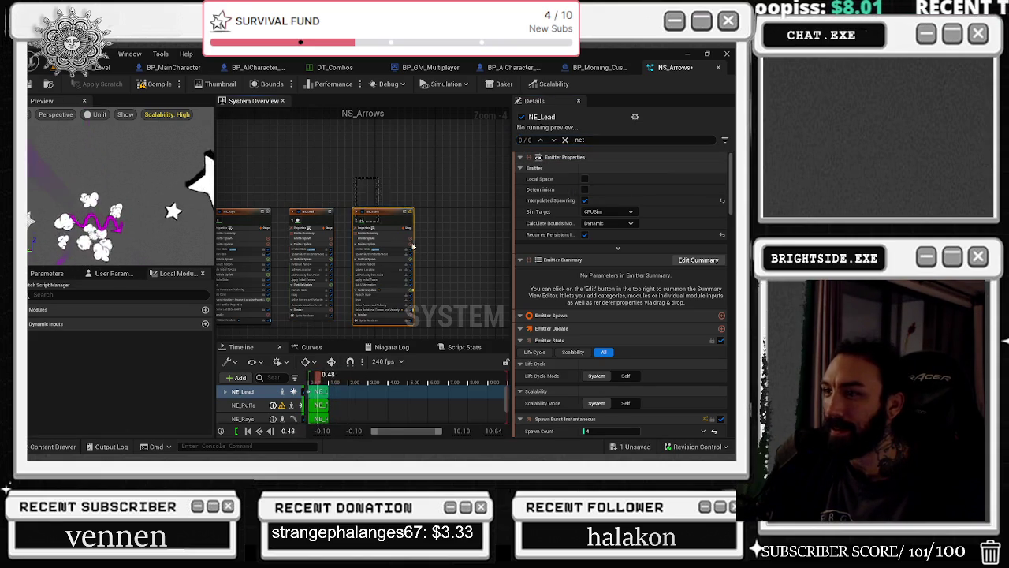
{"action": "left_click", "coordinate": [312, 211]}
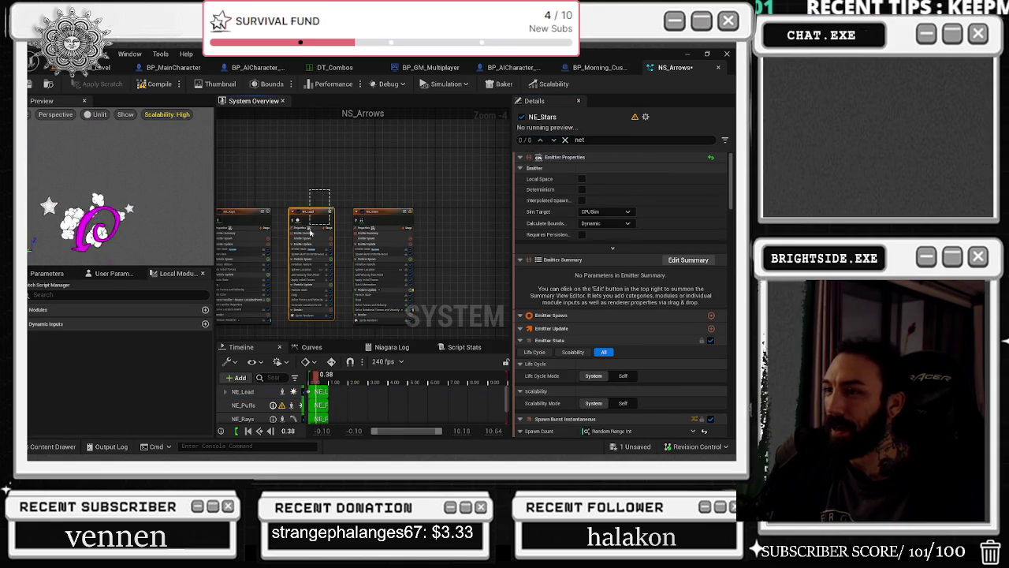
{"action": "scroll", "coordinate": [731, 199], "scroll_direction": "down", "scroll_amount": 15}
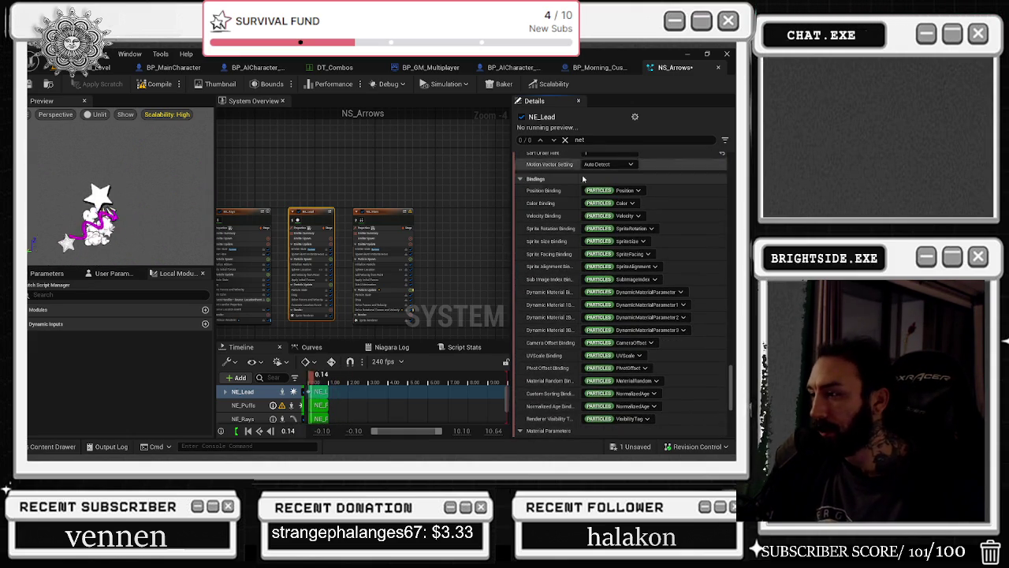
{"action": "scroll", "coordinate": [682, 345], "scroll_direction": "down", "scroll_amount": 10}
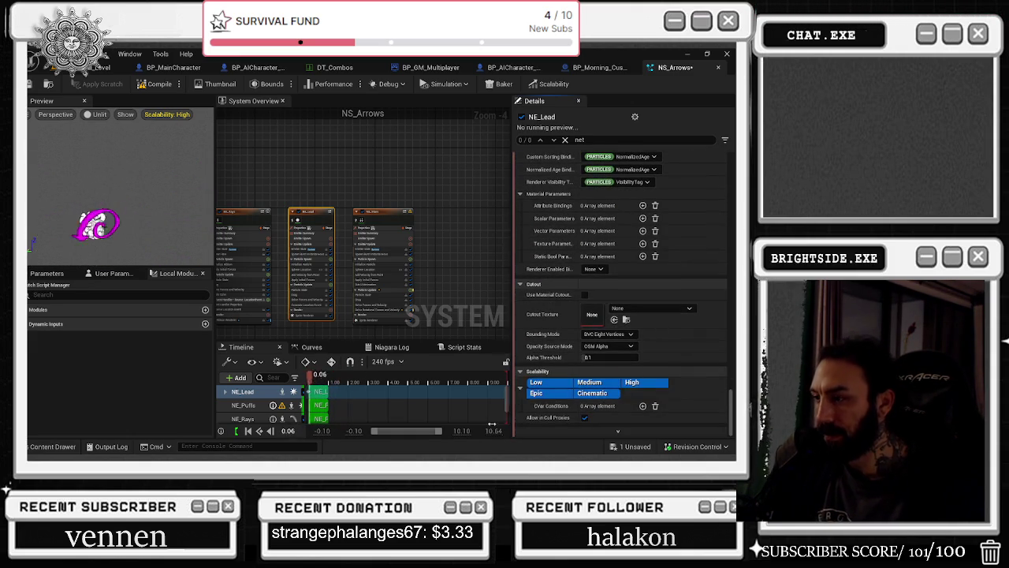
Review NE_Rays' settings up to its Ribbon Renderer section and that header's options menu
{"action": "left_click", "coordinate": [241, 211]}
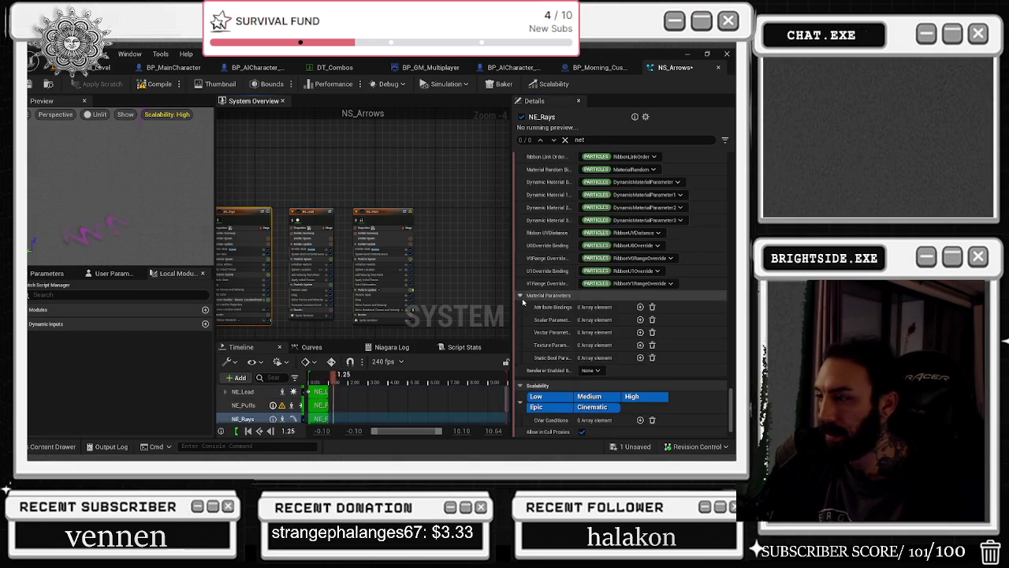
{"action": "scroll", "coordinate": [601, 379], "scroll_direction": "up", "scroll_amount": 5}
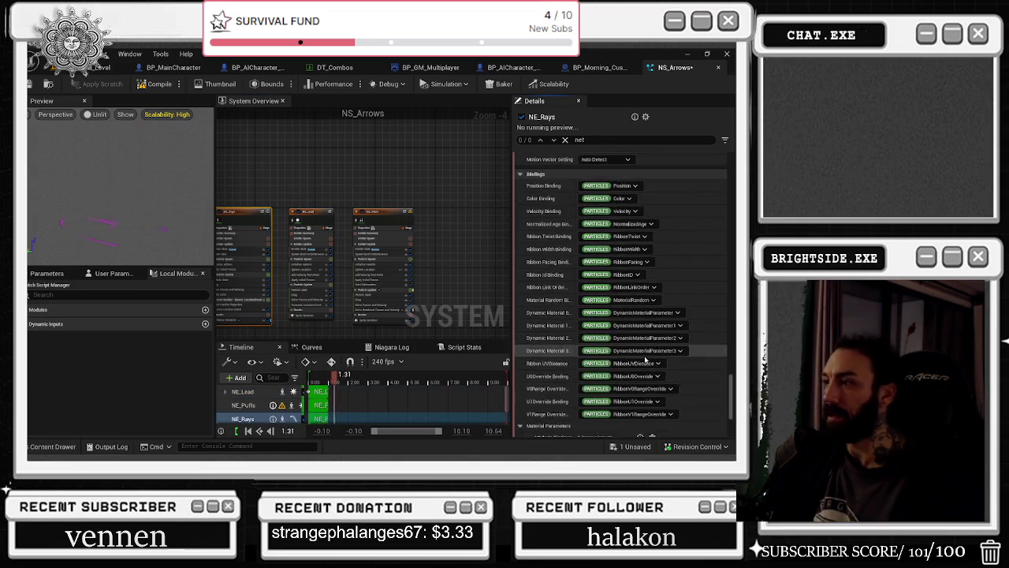
{"action": "scroll", "coordinate": [706, 304], "scroll_direction": "up", "scroll_amount": 5}
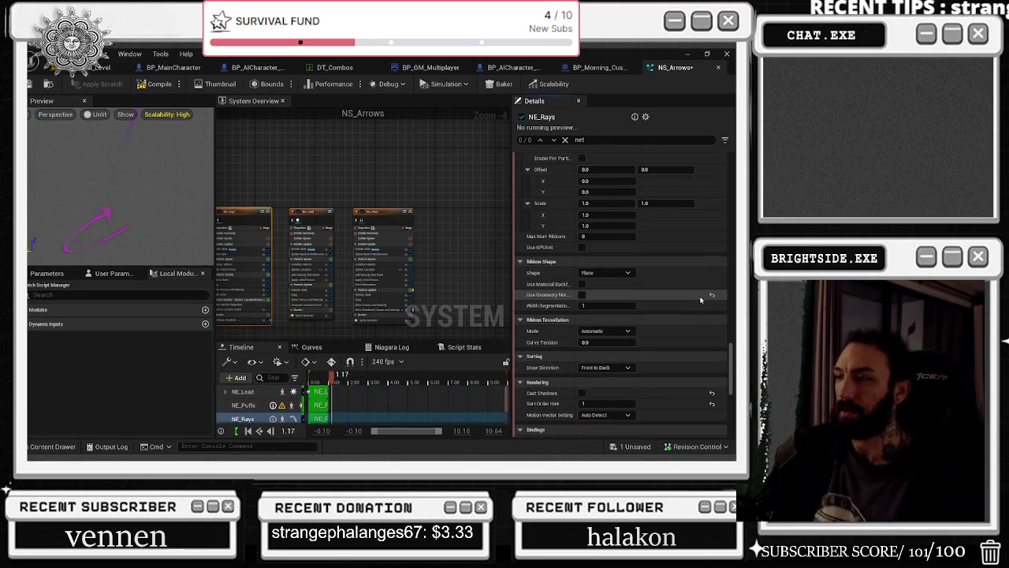
{"action": "scroll", "coordinate": [699, 296], "scroll_direction": "up", "scroll_amount": 4}
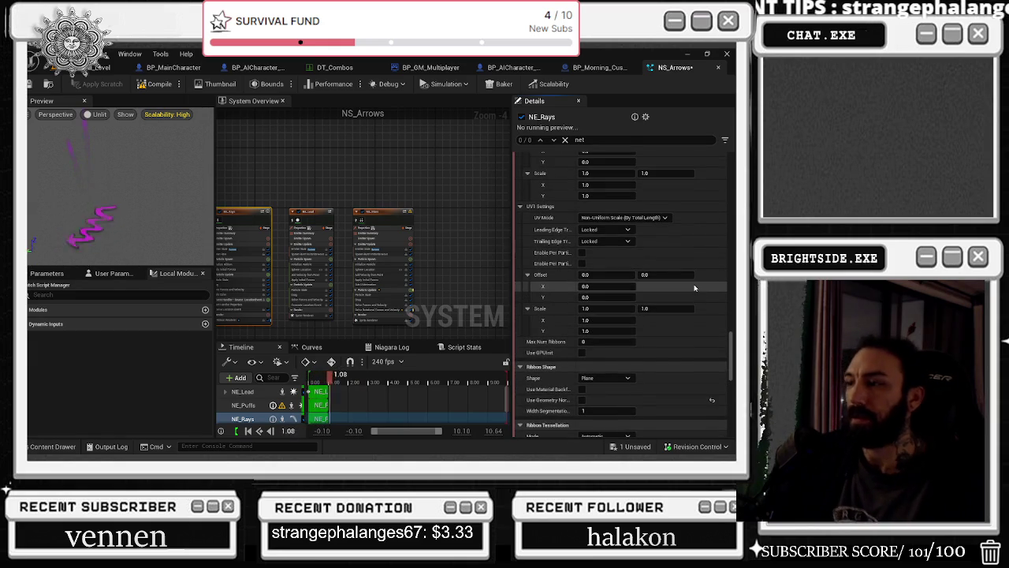
{"action": "scroll", "coordinate": [694, 286], "scroll_direction": "up", "scroll_amount": 3}
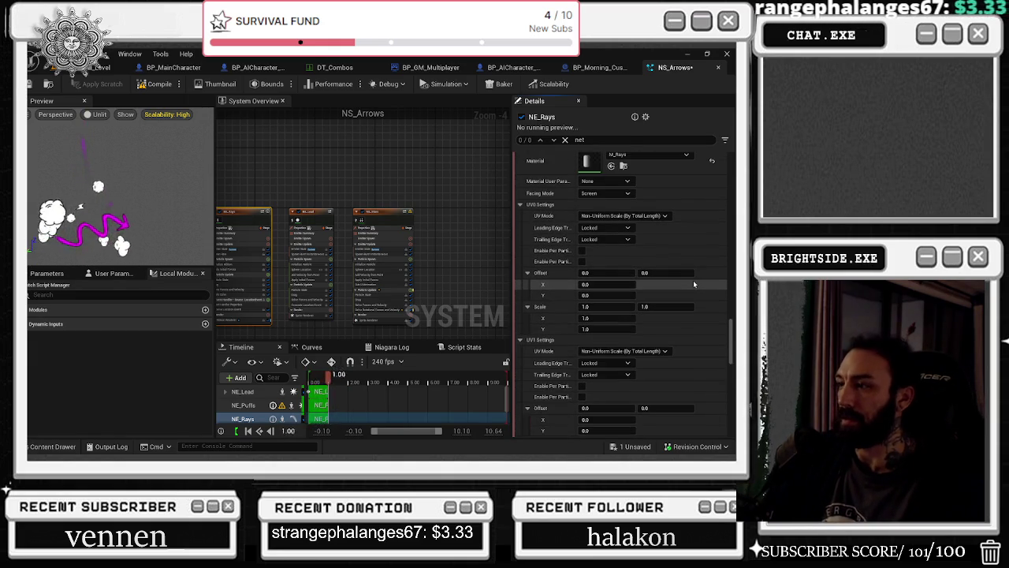
{"action": "scroll", "coordinate": [693, 285], "scroll_direction": "up", "scroll_amount": 5}
{"action": "right_click", "coordinate": [692, 284]}
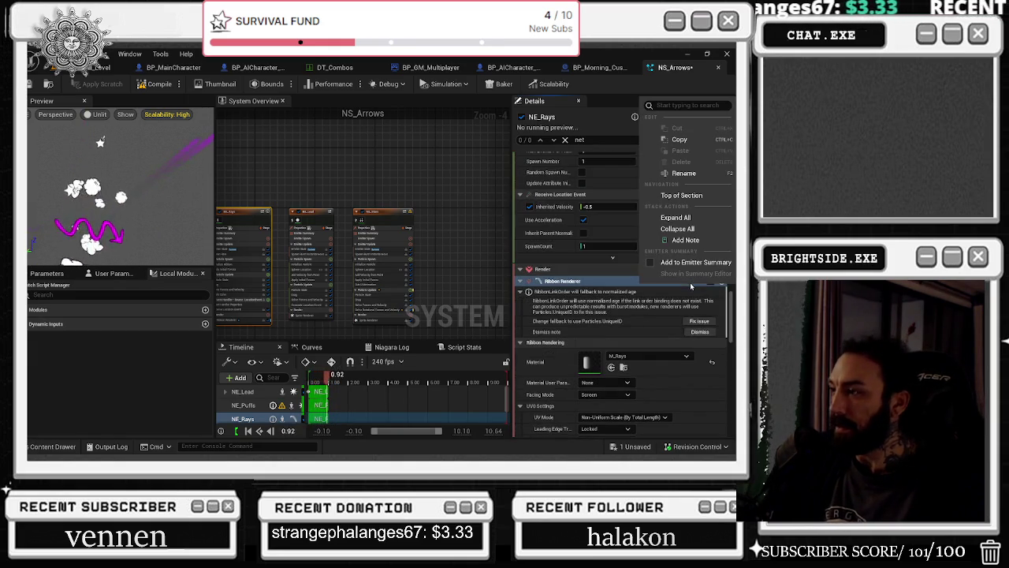
{"action": "left_click", "coordinate": [565, 249]}
Review NE_Rays' event settings, then show NE_Lead with Interpolated Spawning on and burst count 4
{"action": "scroll", "coordinate": [563, 258], "scroll_direction": "up", "scroll_amount": 3}
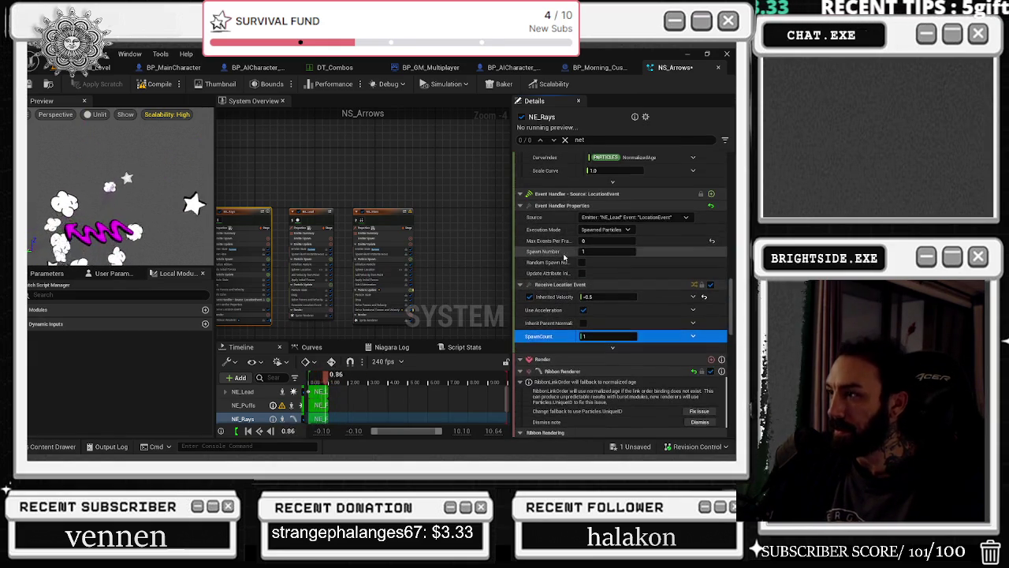
{"action": "scroll", "coordinate": [691, 252], "scroll_direction": "up", "scroll_amount": 5}
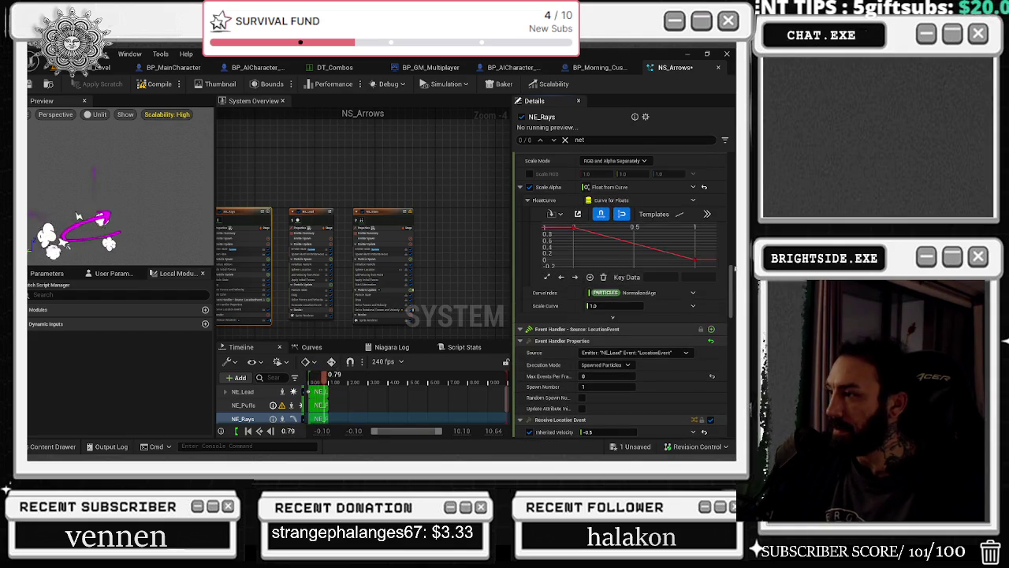
{"action": "scroll", "coordinate": [732, 268], "scroll_direction": "up", "scroll_amount": 10}
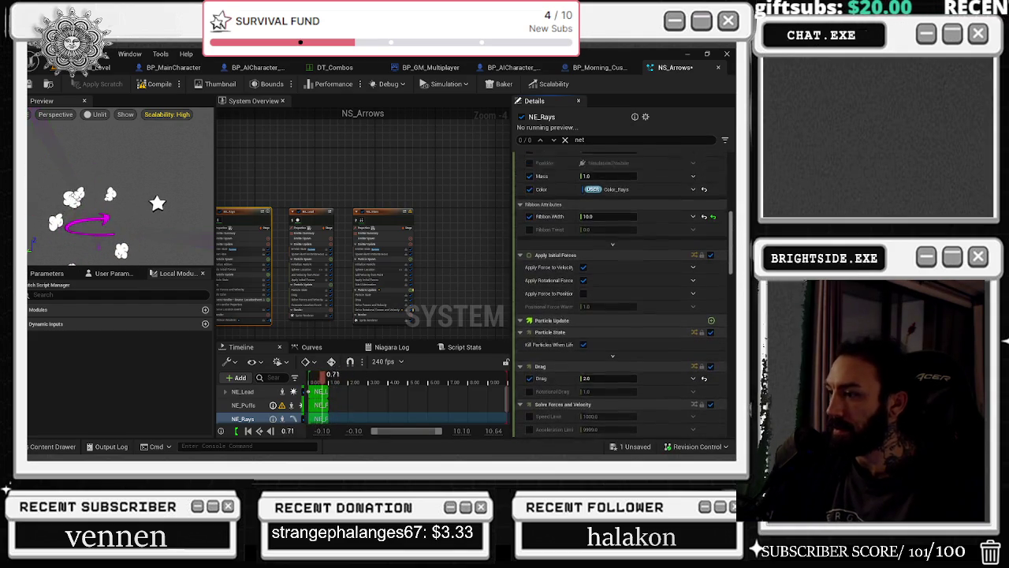
{"action": "scroll", "coordinate": [623, 292], "scroll_direction": "up", "scroll_amount": 2}
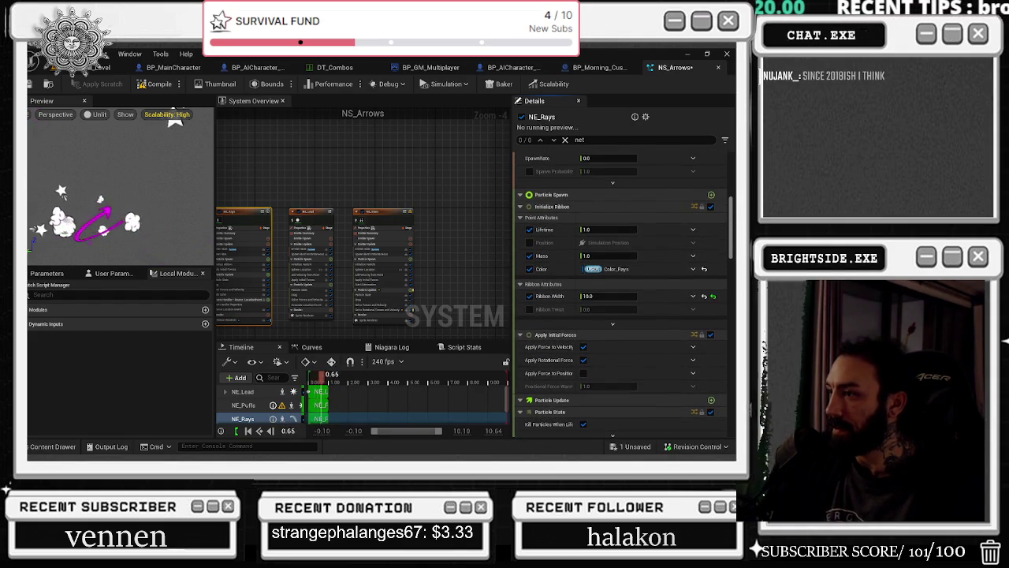
{"action": "scroll", "coordinate": [623, 297], "scroll_direction": "up", "scroll_amount": 10}
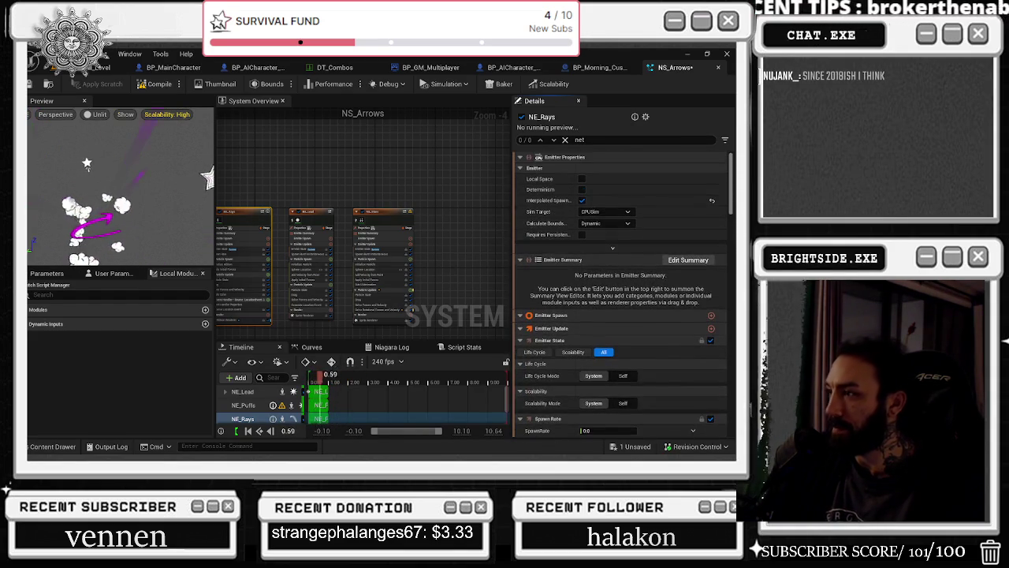
{"action": "left_click", "coordinate": [311, 211]}
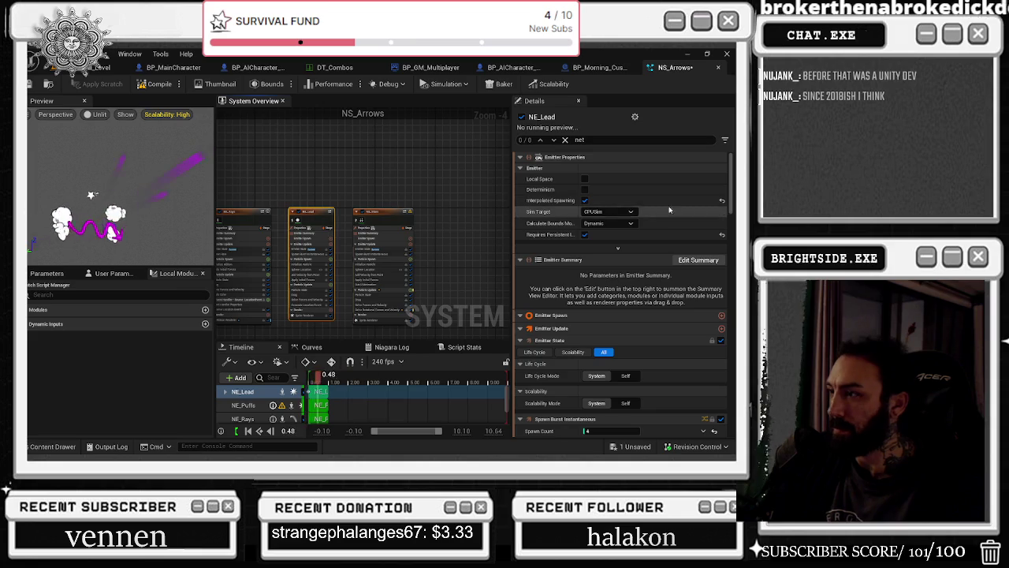
Marquee-select NE_Words and NE_Puffs and filter their combined stack to spawn entries
{"action": "left_click_drag", "start_coordinate": [287, 165], "coordinate": [452, 190]}
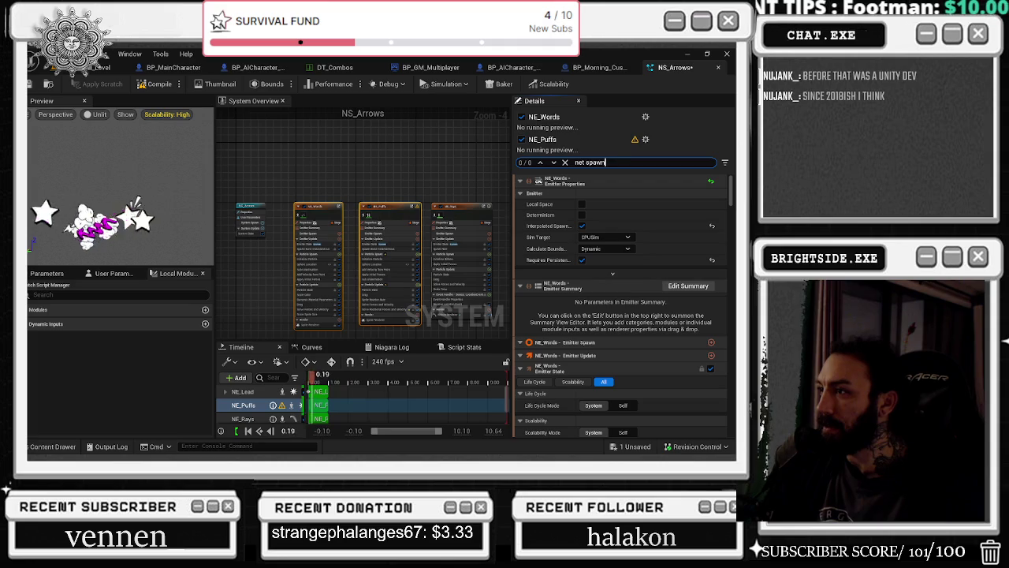
{"action": "type", "text": "spa"}
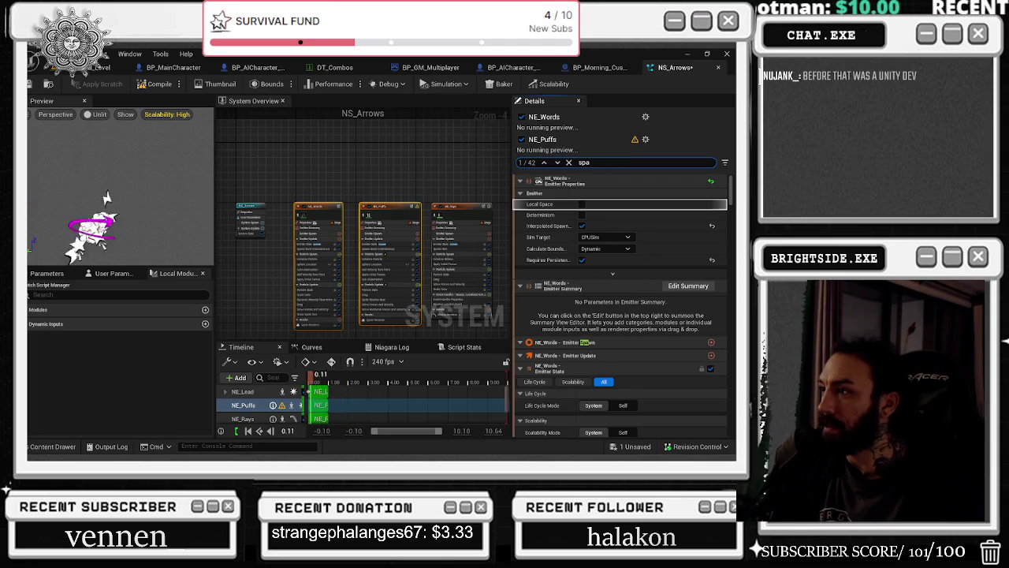
{"action": "scroll", "coordinate": [691, 277], "scroll_direction": "down", "scroll_amount": 5}
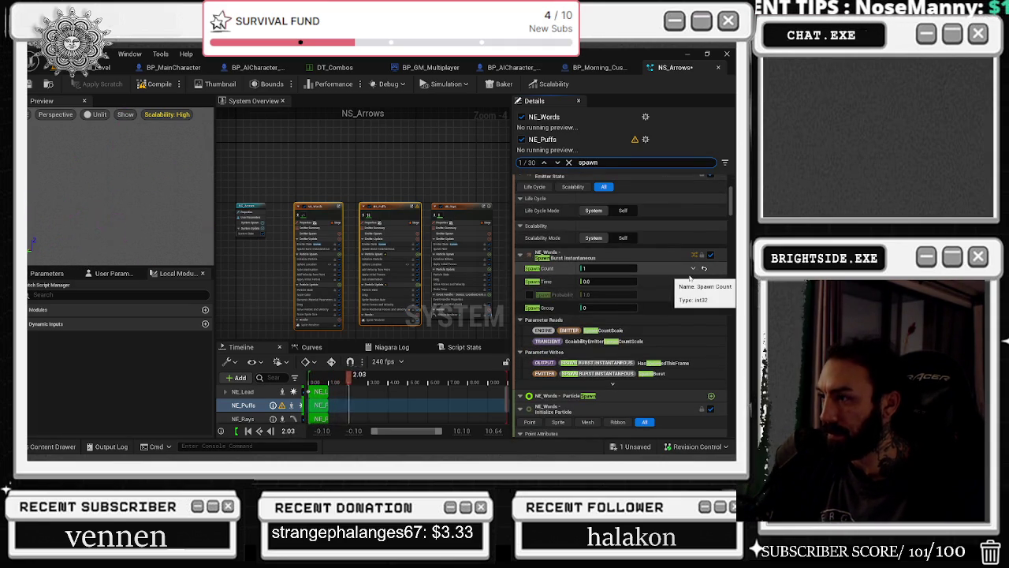
{"action": "scroll", "coordinate": [694, 270], "scroll_direction": "down", "scroll_amount": 6}
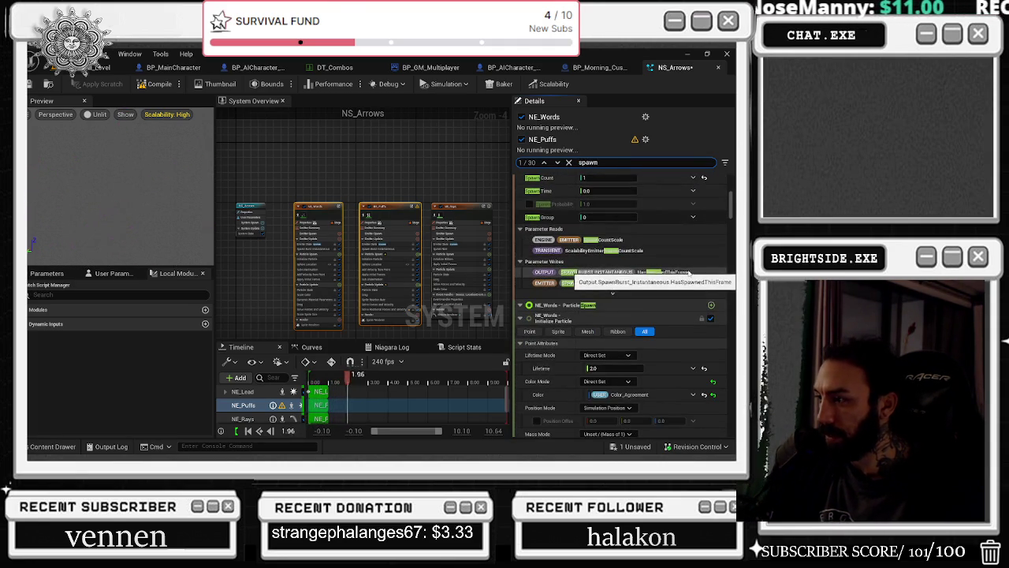
{"action": "scroll", "coordinate": [709, 237], "scroll_direction": "down", "scroll_amount": 5}
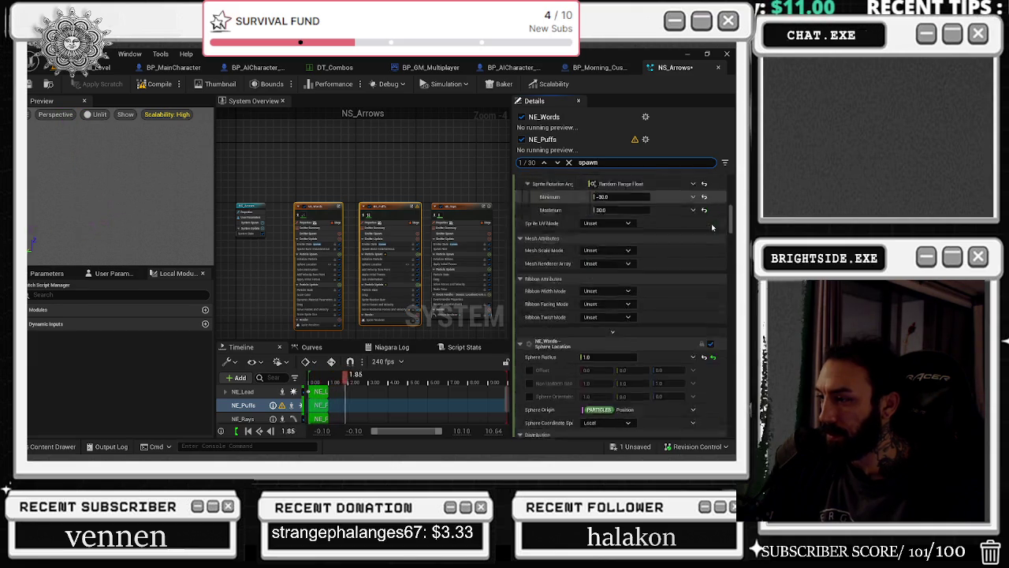
{"action": "scroll", "coordinate": [643, 215], "scroll_direction": "down", "scroll_amount": 3}
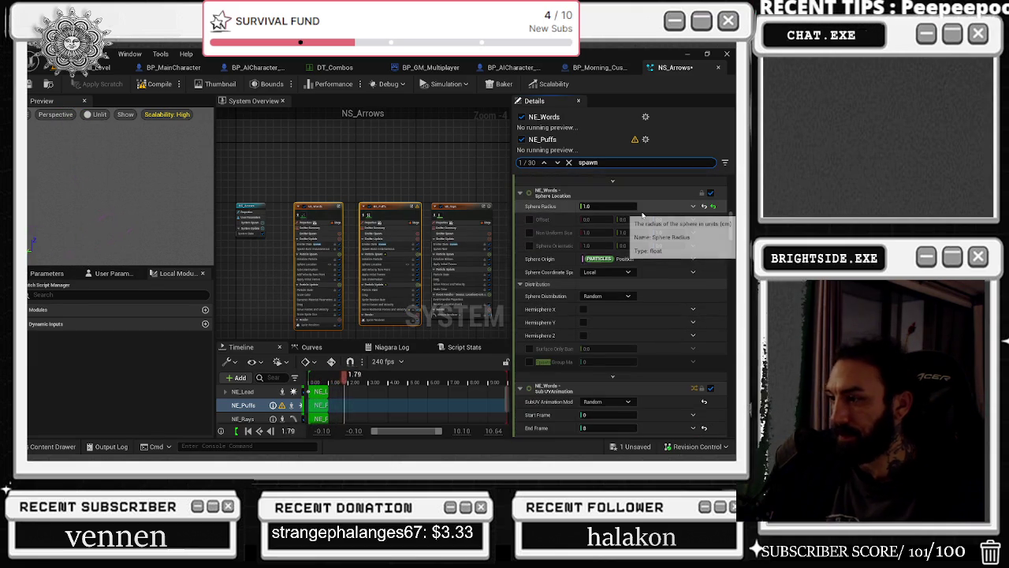
{"action": "scroll", "coordinate": [645, 217], "scroll_direction": "down", "scroll_amount": 5}
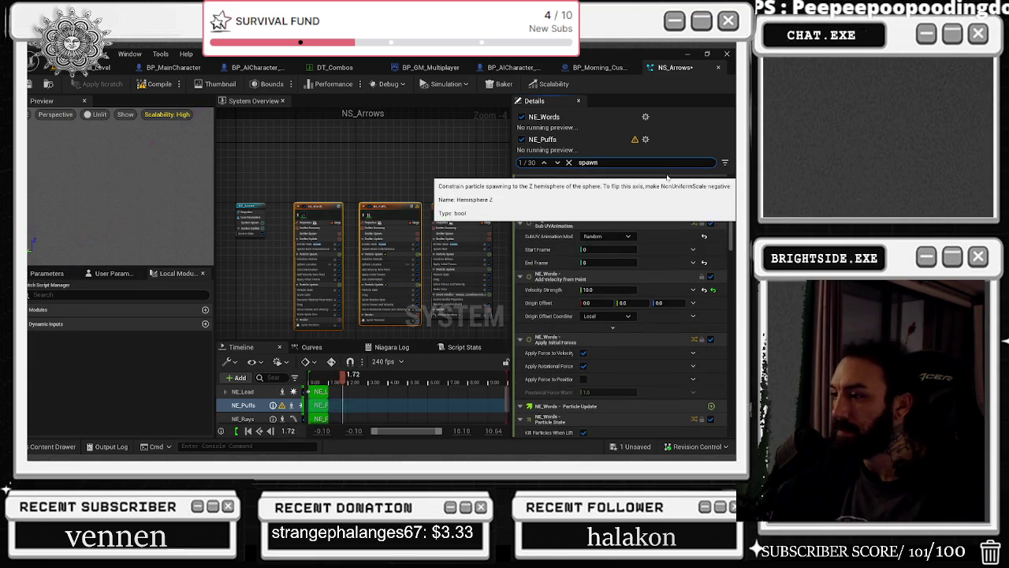
Scroll down to NE_Puffs Emitter Properties, showing Interpolated Spawning and Spawn Burst Instantaneous
{"action": "scroll", "coordinate": [662, 199], "scroll_direction": "down", "scroll_amount": 3}
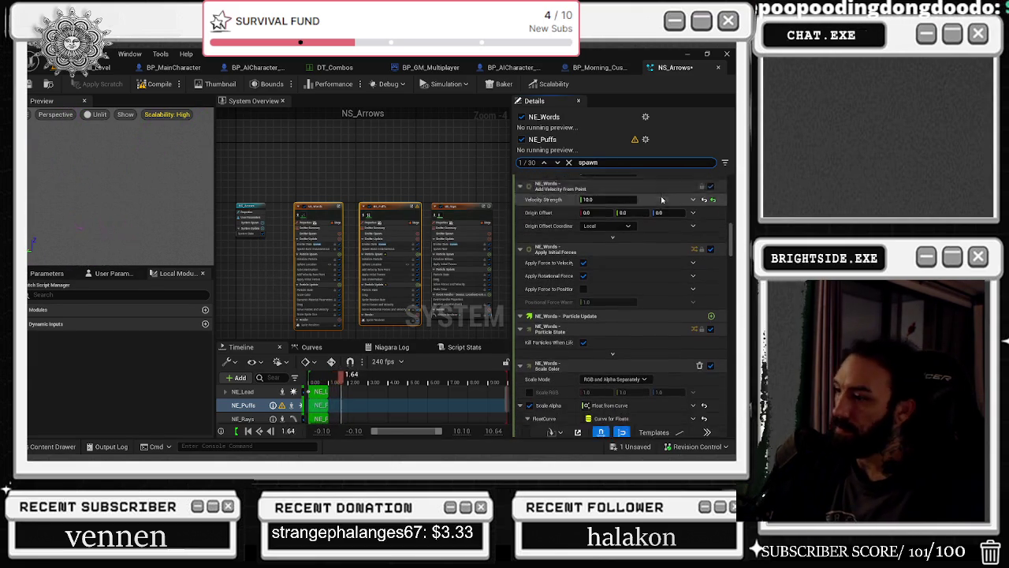
{"action": "scroll", "coordinate": [663, 200], "scroll_direction": "down", "scroll_amount": 10}
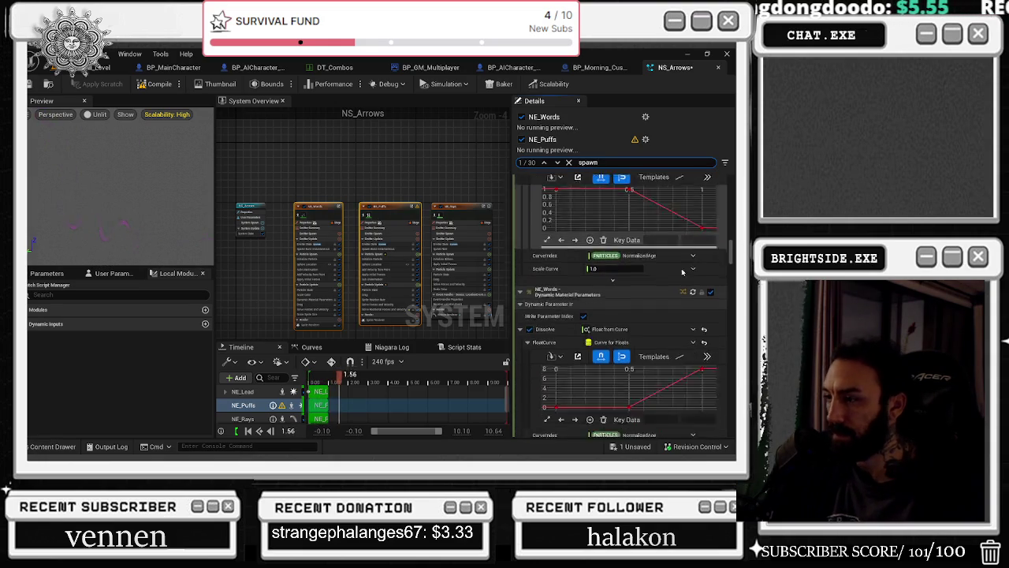
{"action": "scroll", "coordinate": [670, 331], "scroll_direction": "down", "scroll_amount": 8}
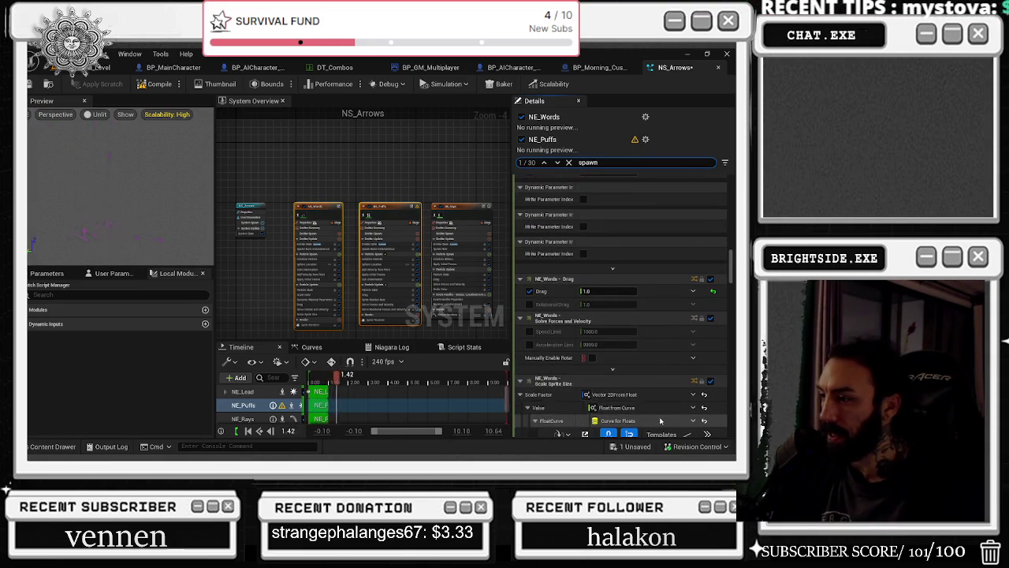
{"action": "scroll", "coordinate": [672, 374], "scroll_direction": "down", "scroll_amount": 1}
{"action": "scroll", "coordinate": [684, 361], "scroll_direction": "down", "scroll_amount": 6}
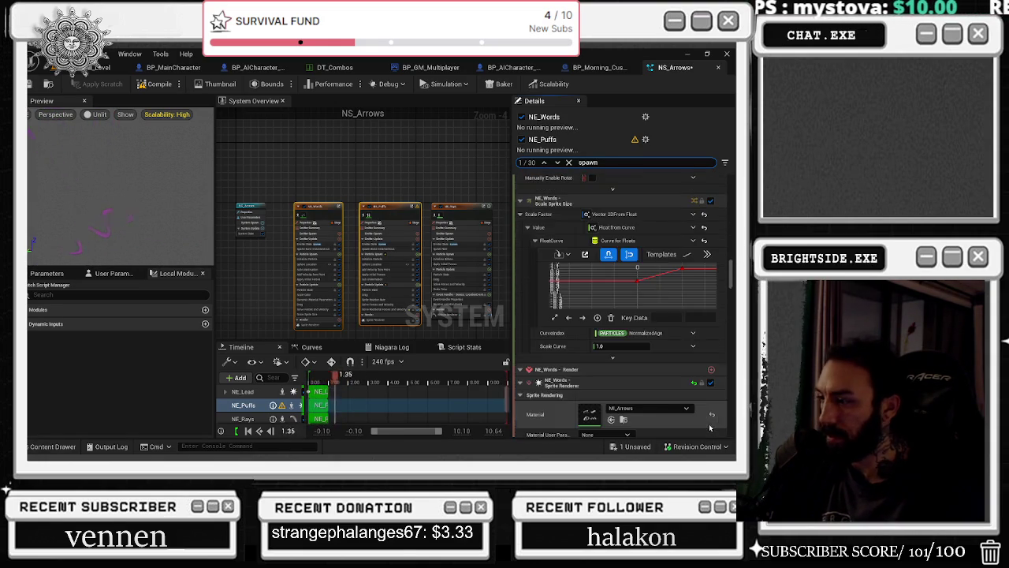
{"action": "scroll", "coordinate": [718, 418], "scroll_direction": "down", "scroll_amount": 5}
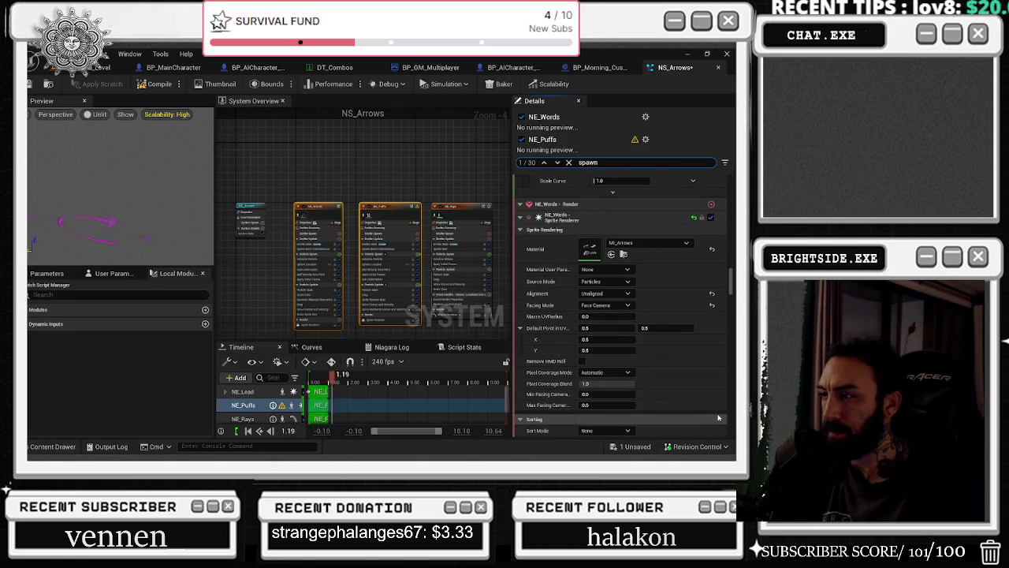
{"action": "scroll", "coordinate": [719, 419], "scroll_direction": "down", "scroll_amount": 3}
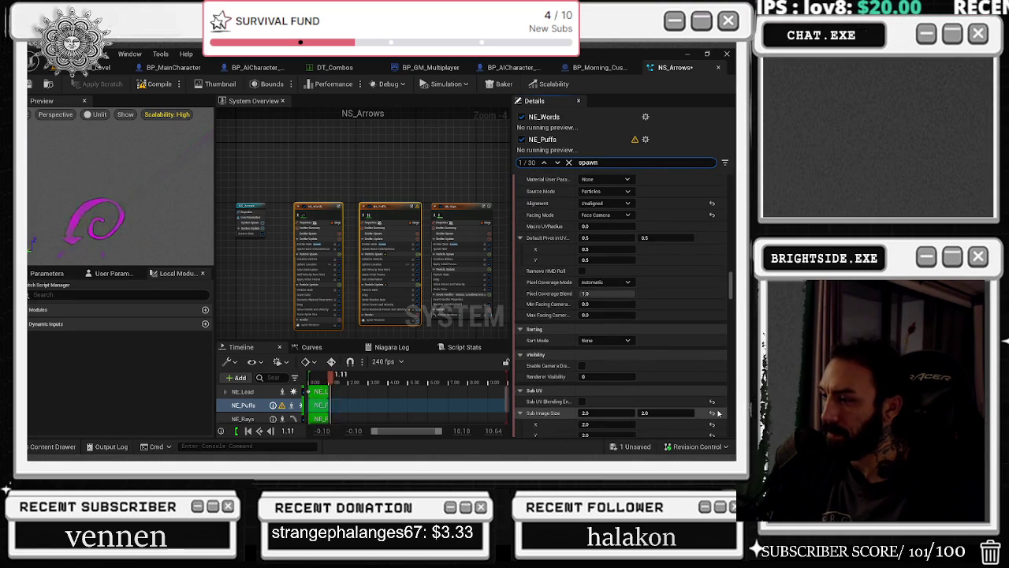
{"action": "scroll", "coordinate": [718, 412], "scroll_direction": "down", "scroll_amount": 3}
{"action": "scroll", "coordinate": [718, 412], "scroll_direction": "down", "scroll_amount": 10}
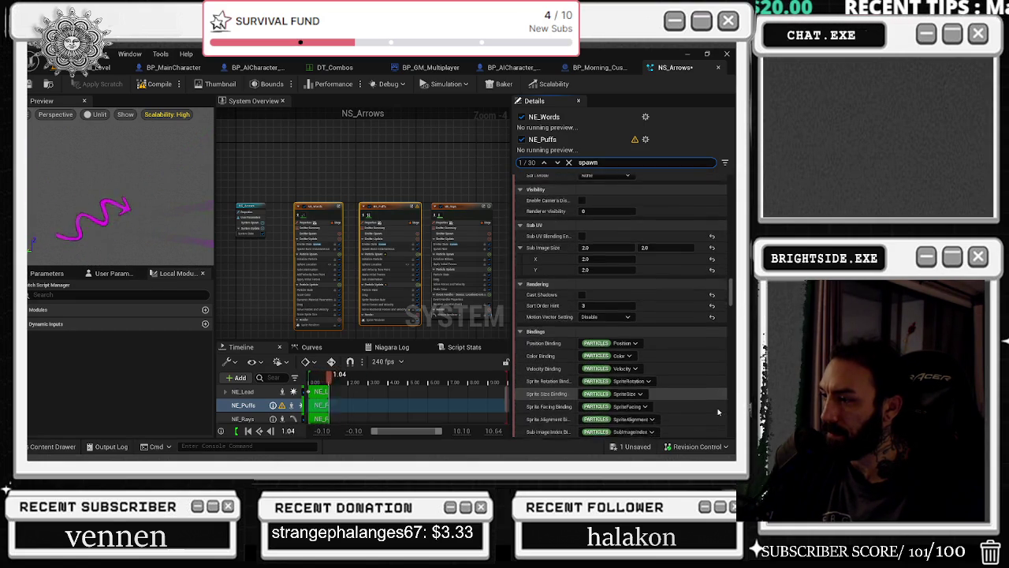
{"action": "scroll", "coordinate": [719, 409], "scroll_direction": "down", "scroll_amount": 3}
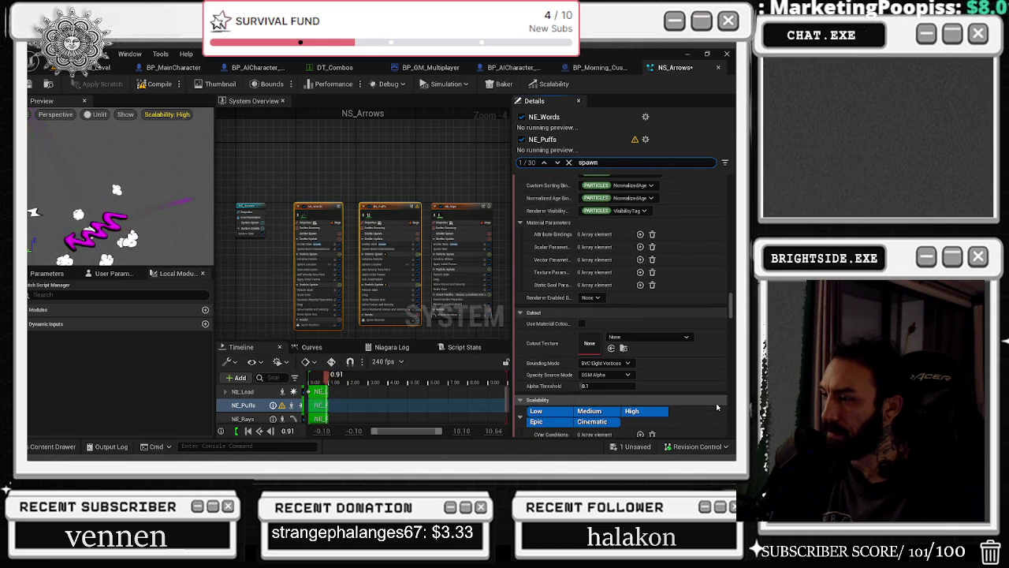
{"action": "scroll", "coordinate": [718, 407], "scroll_direction": "down", "scroll_amount": 3}
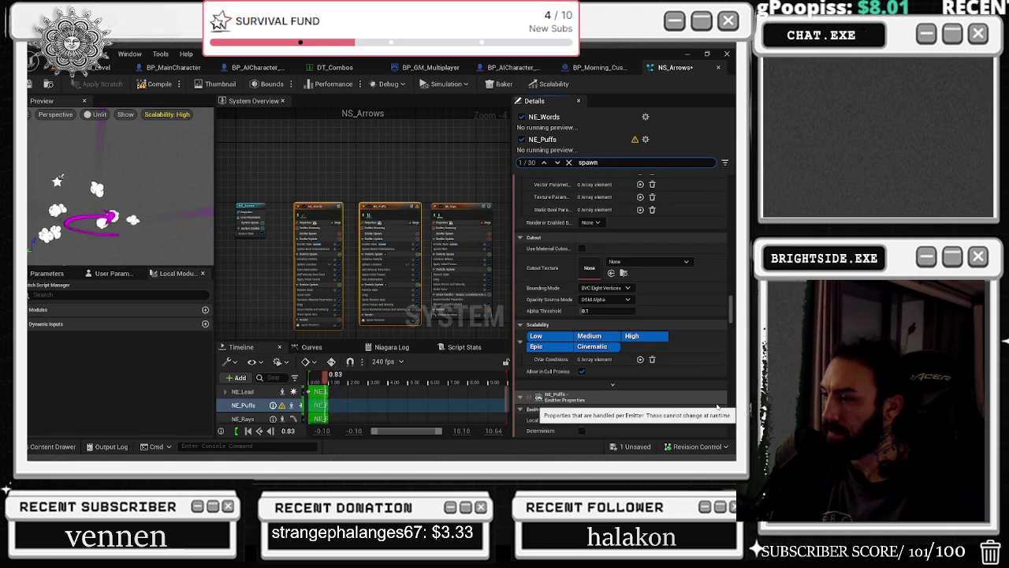
{"action": "scroll", "coordinate": [704, 384], "scroll_direction": "down", "scroll_amount": 6}
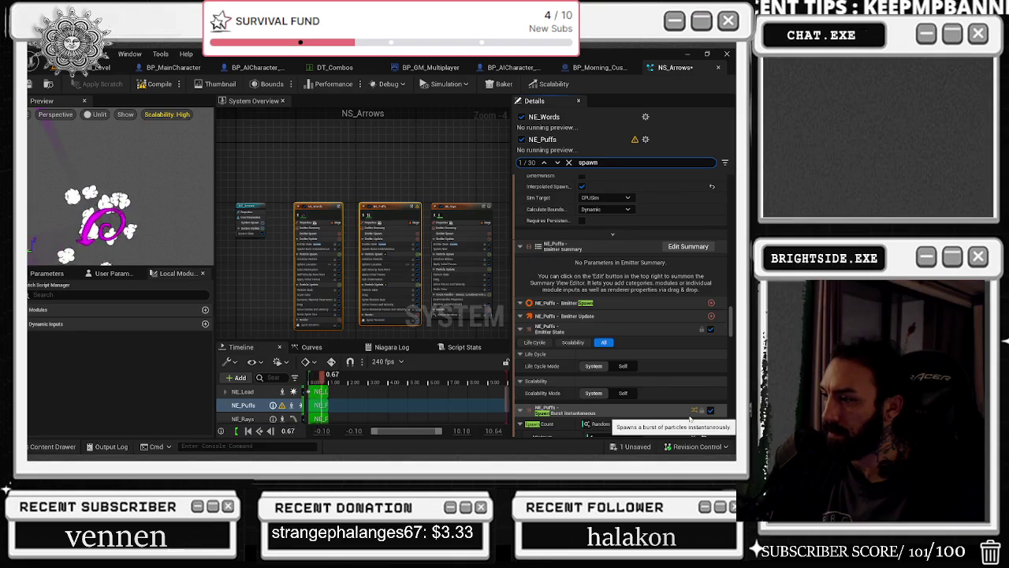
Scroll through the rest of the NE_Puffs Details stack
{"action": "scroll", "coordinate": [690, 410], "scroll_direction": "down", "scroll_amount": 3}
{"action": "scroll", "coordinate": [690, 400], "scroll_direction": "down", "scroll_amount": 3}
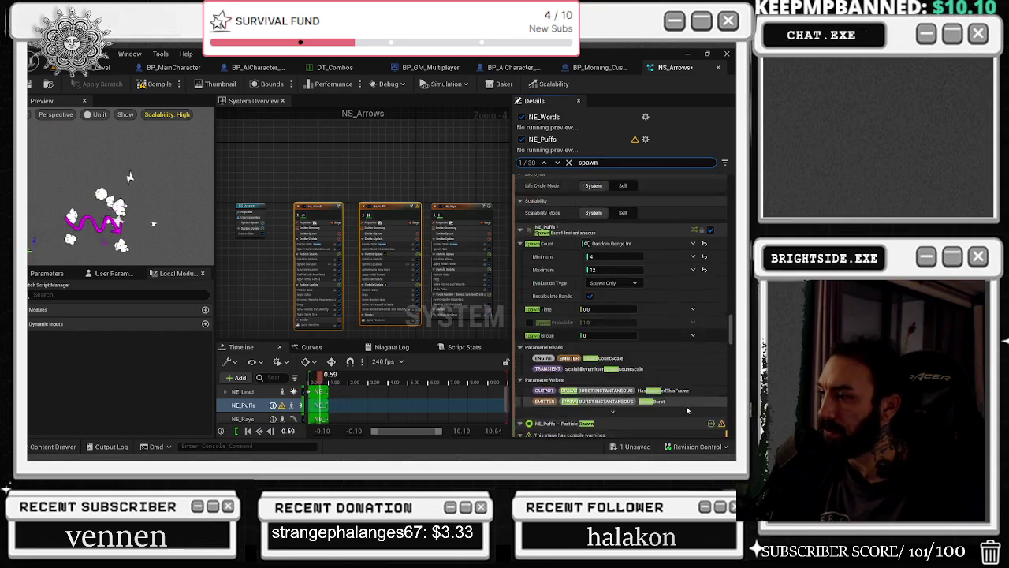
{"action": "scroll", "coordinate": [686, 410], "scroll_direction": "down", "scroll_amount": 3}
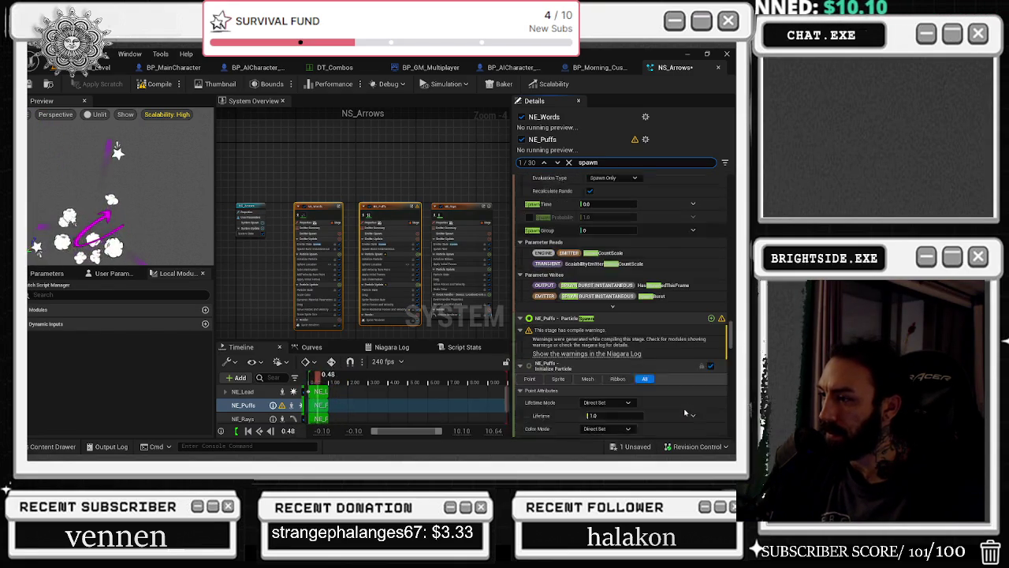
{"action": "scroll", "coordinate": [682, 398], "scroll_direction": "down", "scroll_amount": 3}
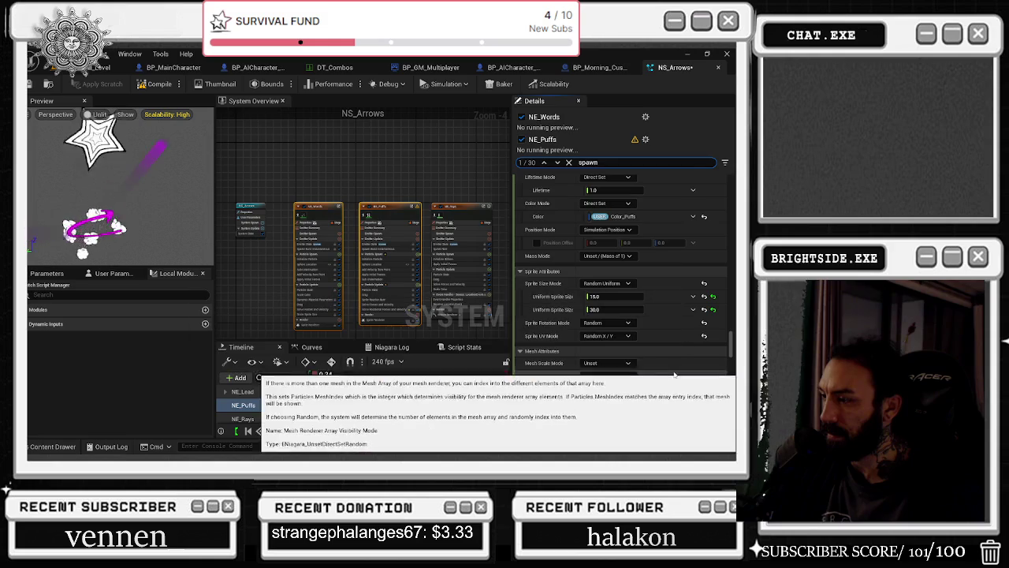
{"action": "scroll", "coordinate": [694, 390], "scroll_direction": "down", "scroll_amount": 5}
{"action": "scroll", "coordinate": [698, 390], "scroll_direction": "down", "scroll_amount": 2}
{"action": "scroll", "coordinate": [685, 324], "scroll_direction": "down", "scroll_amount": 2}
{"action": "scroll", "coordinate": [684, 315], "scroll_direction": "down", "scroll_amount": 3}
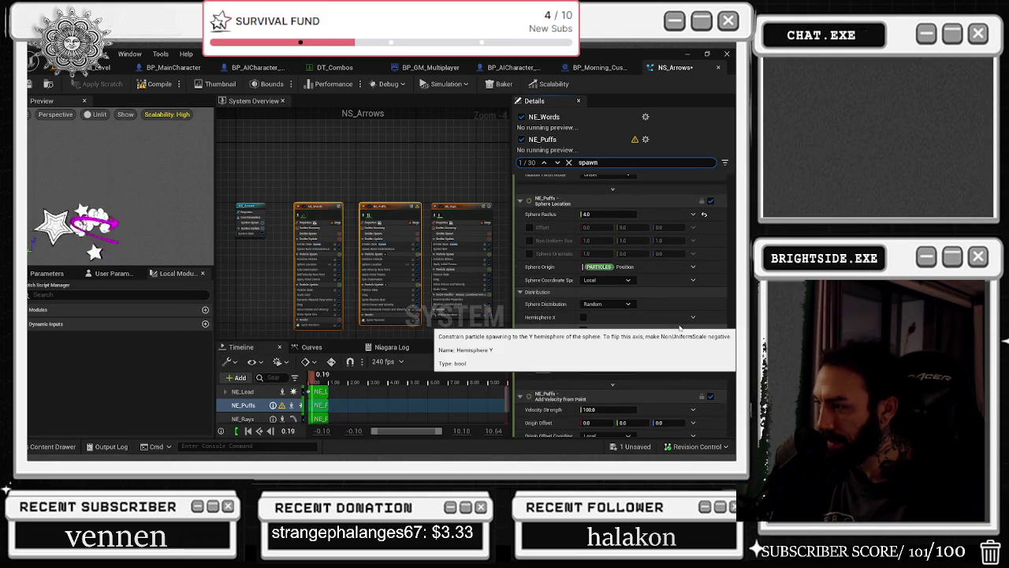
{"action": "scroll", "coordinate": [695, 287], "scroll_direction": "down", "scroll_amount": 3}
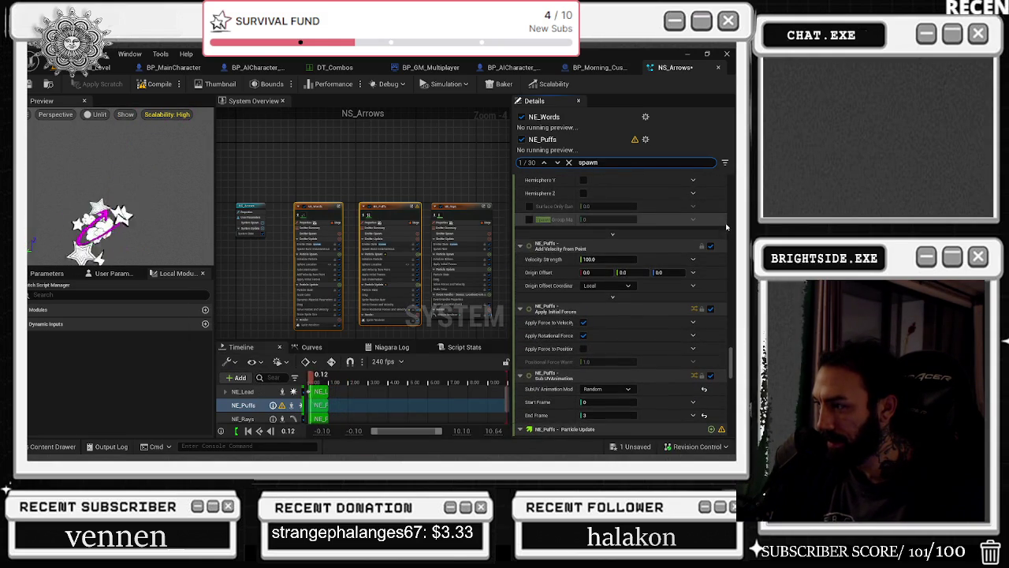
{"action": "scroll", "coordinate": [690, 322], "scroll_direction": "down", "scroll_amount": 4}
{"action": "scroll", "coordinate": [691, 321], "scroll_direction": "down", "scroll_amount": 2}
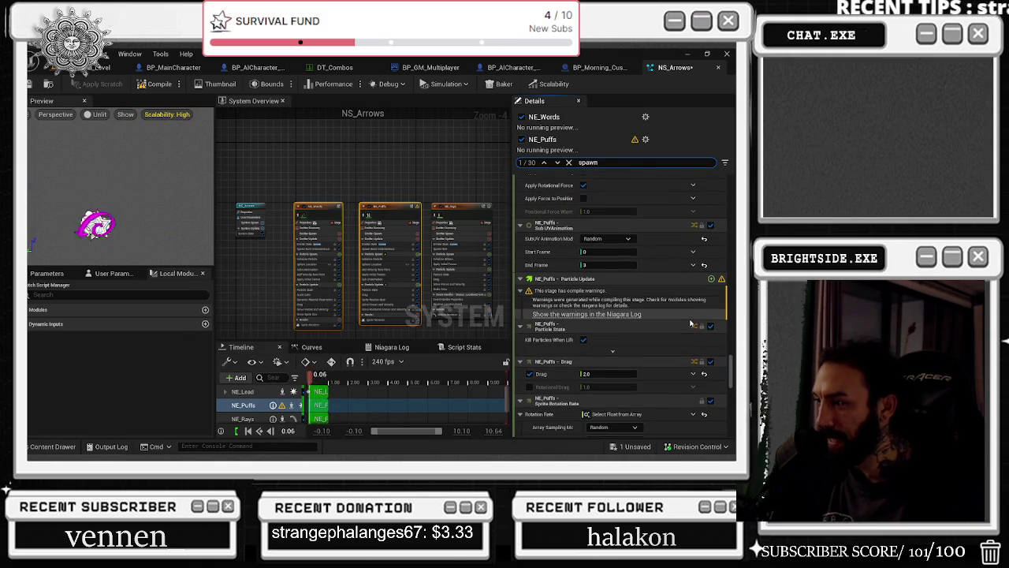
{"action": "scroll", "coordinate": [691, 322], "scroll_direction": "down", "scroll_amount": 4}
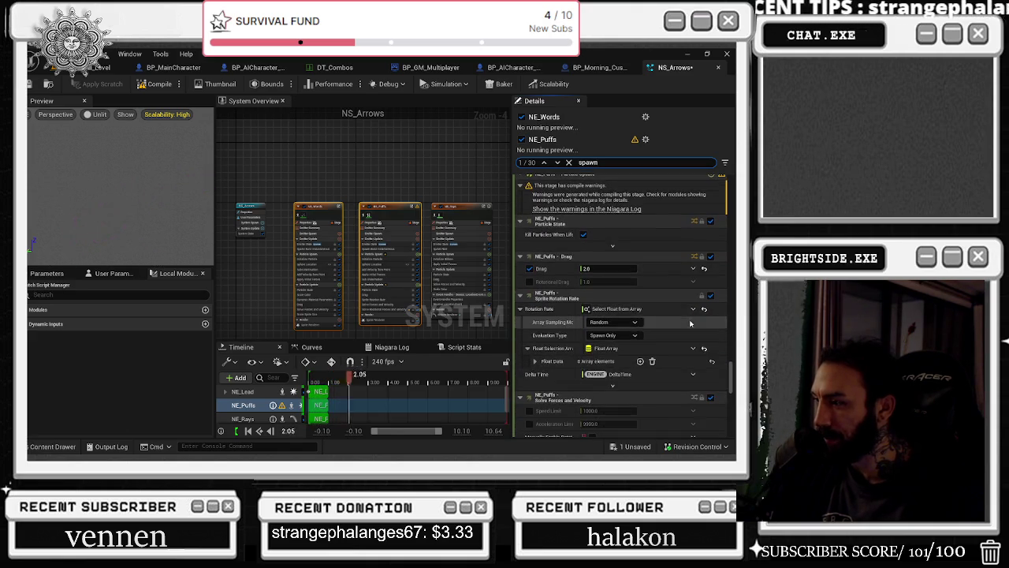
{"action": "scroll", "coordinate": [690, 325], "scroll_direction": "down", "scroll_amount": 3}
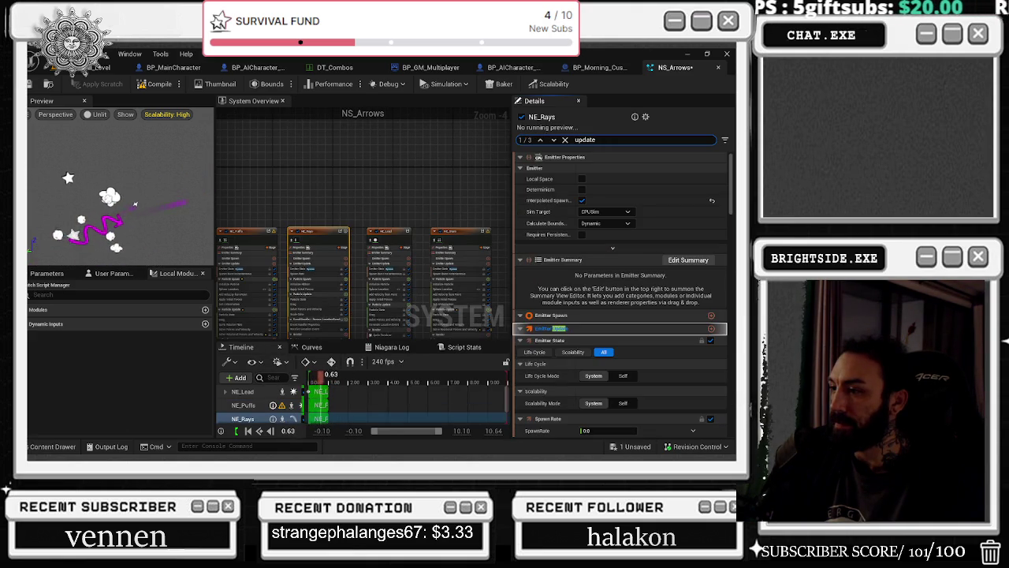
Select NE_Lead, then NE_Stars, and step through the 'update' search matches
{"action": "left_click", "coordinate": [410, 258]}
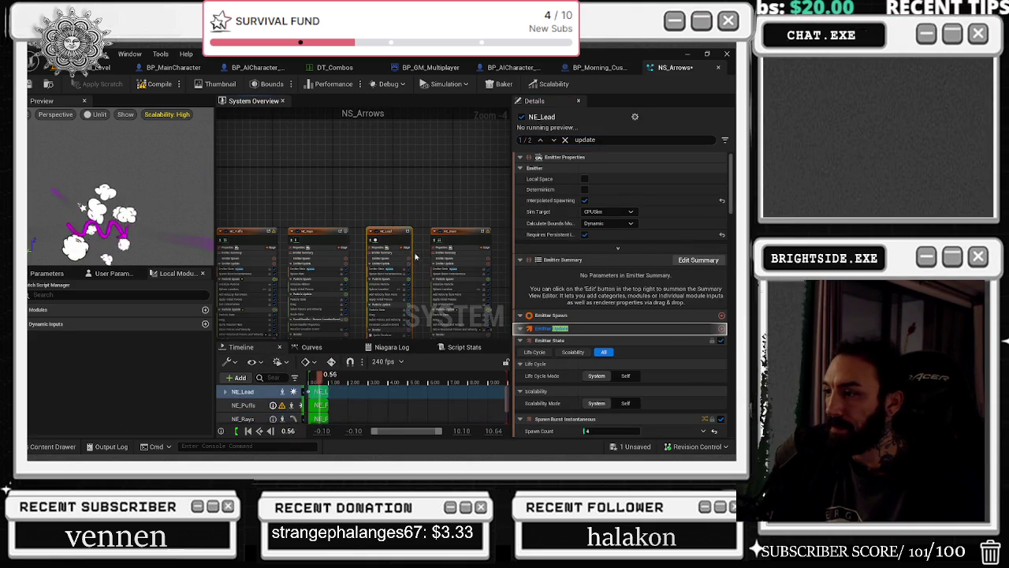
{"action": "left_click", "coordinate": [489, 249]}
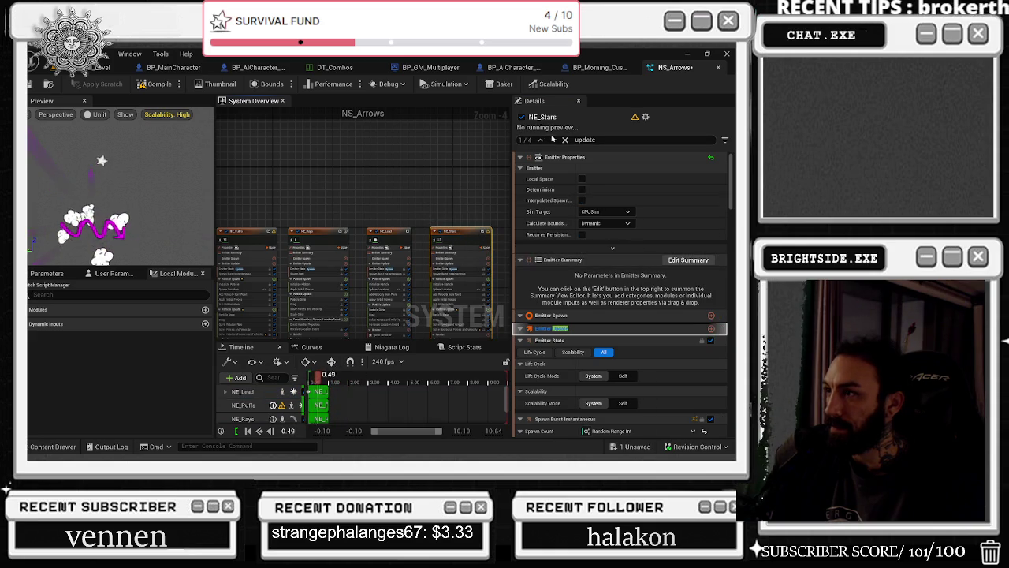
{"action": "left_click", "coordinate": [553, 142]}
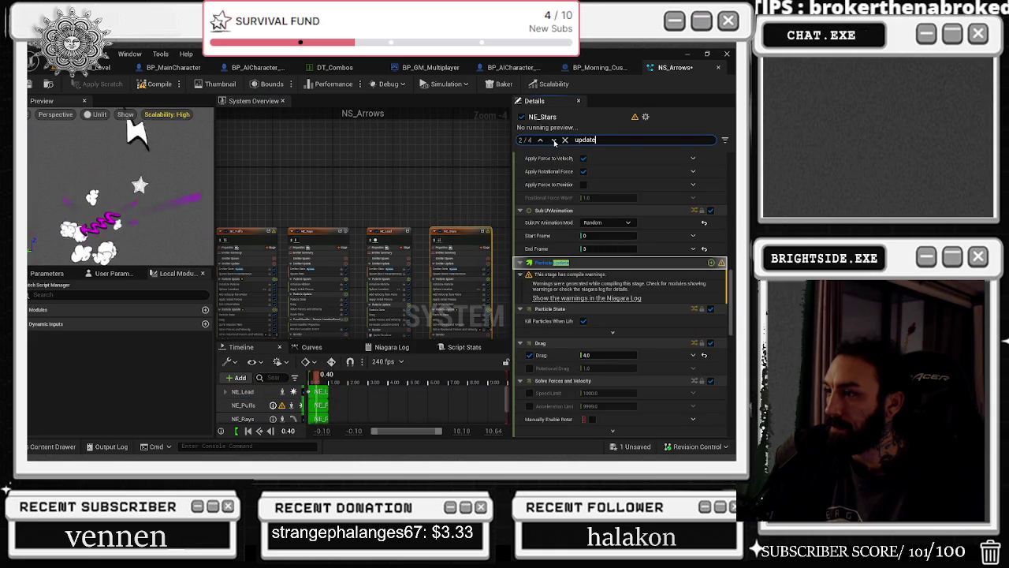
{"action": "left_click", "coordinate": [553, 140]}
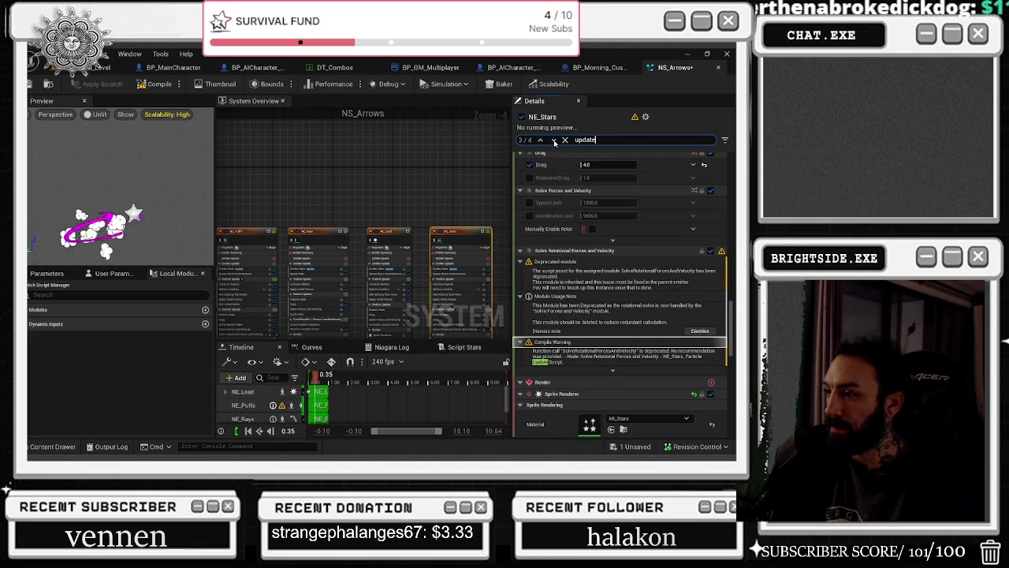
{"action": "left_click", "coordinate": [555, 141]}
{"action": "double_click", "coordinate": [554, 142]}
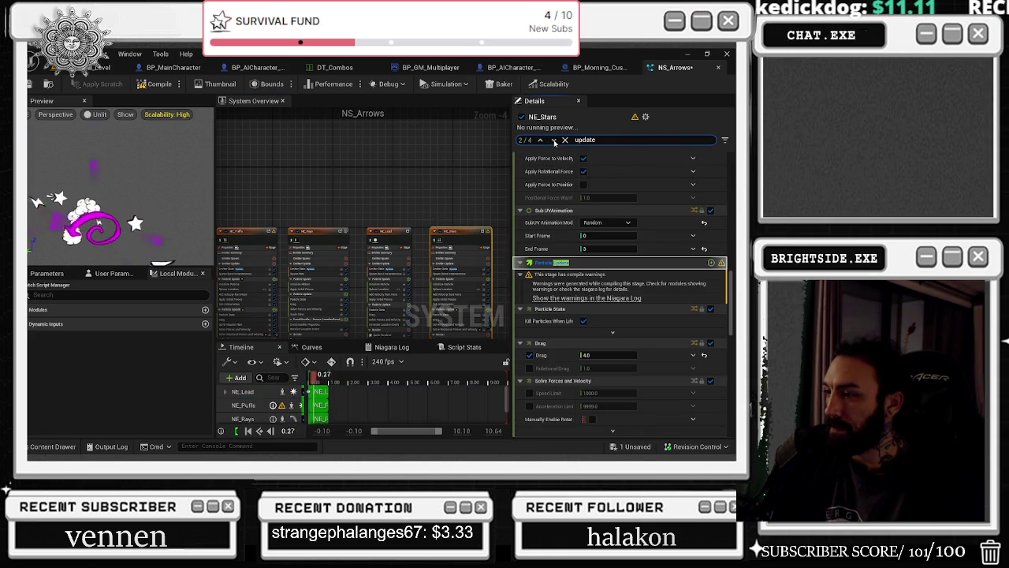
{"action": "left_click", "coordinate": [554, 141]}
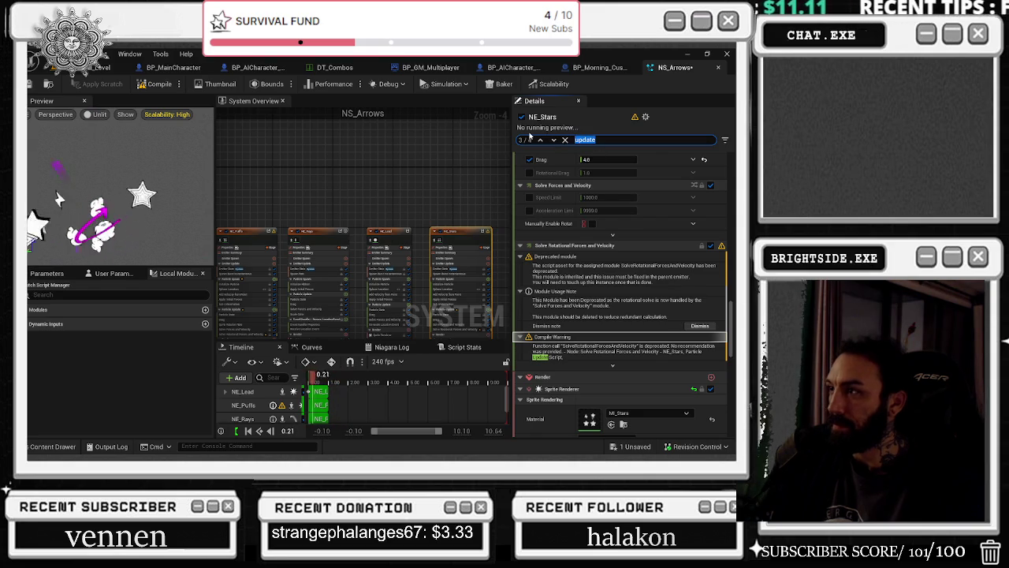
Clear the stack search to show NE_Stars unfiltered and save the NS_Arrows system
{"action": "type", "text": "net"}
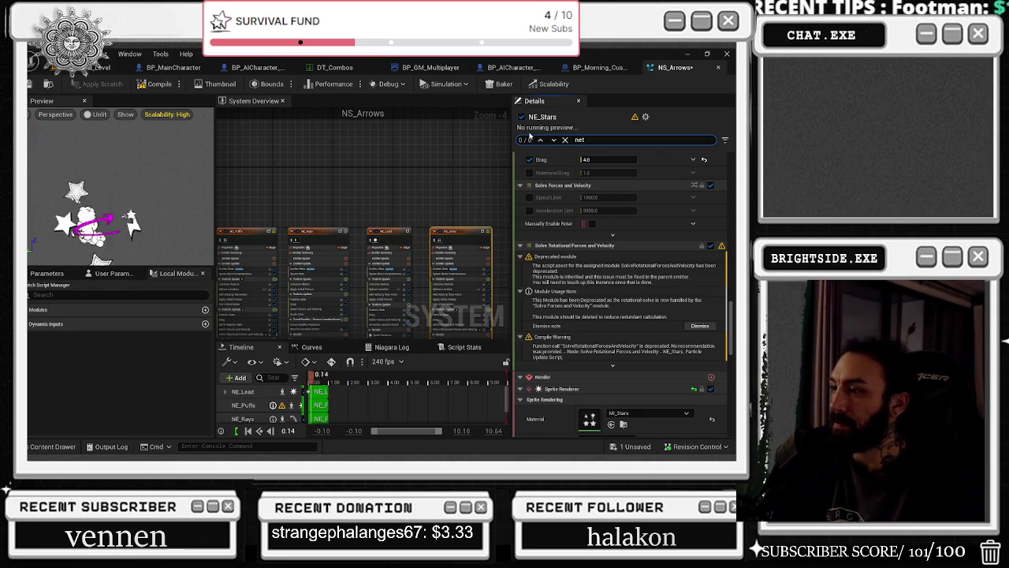
{"action": "key", "text": "BackSpace"}
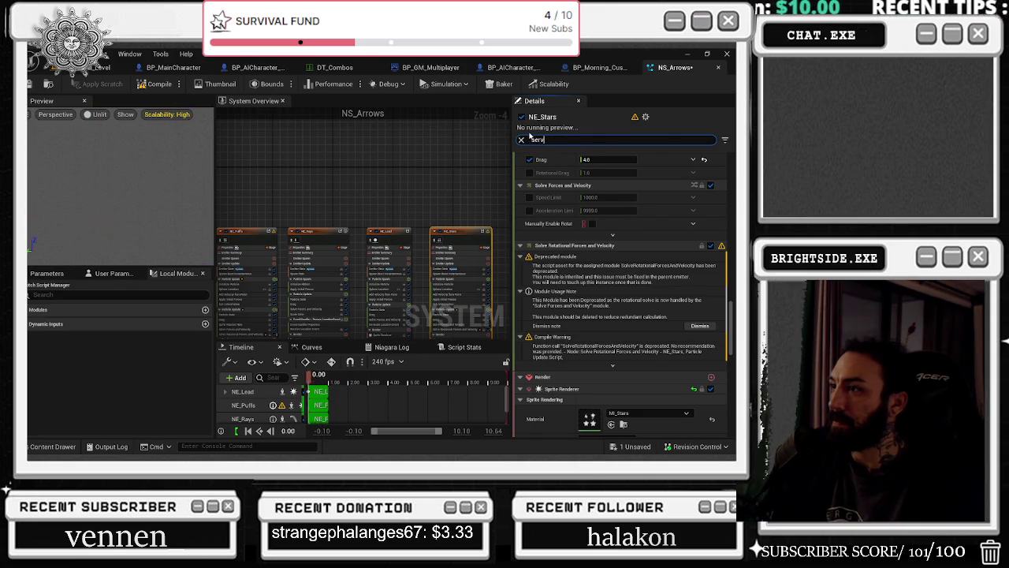
{"action": "type", "text": "er"}
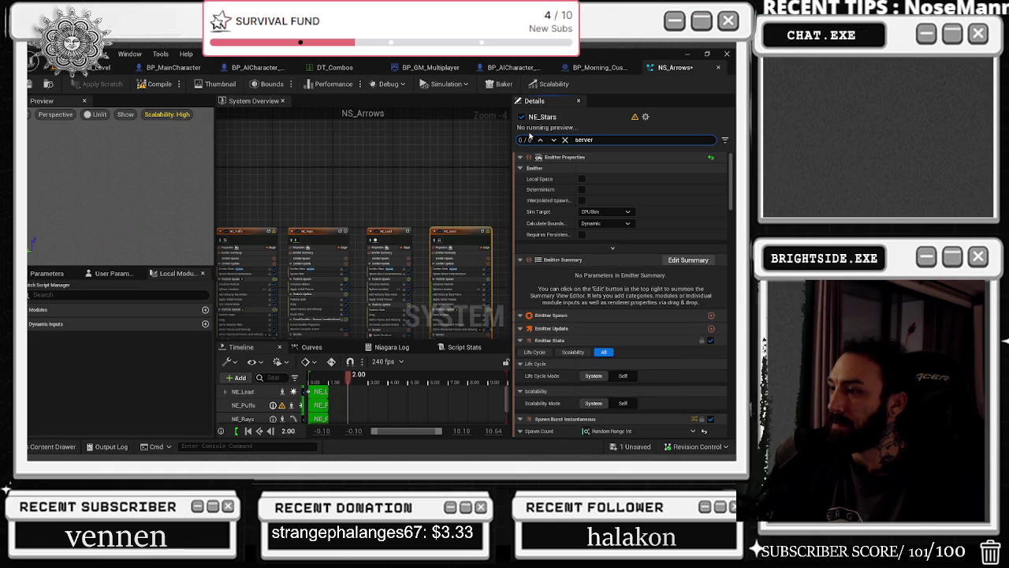
{"action": "key", "text": "BackSpace"}
{"action": "key", "text": "BackSpace"}
{"action": "key", "text": "BackSpace"}
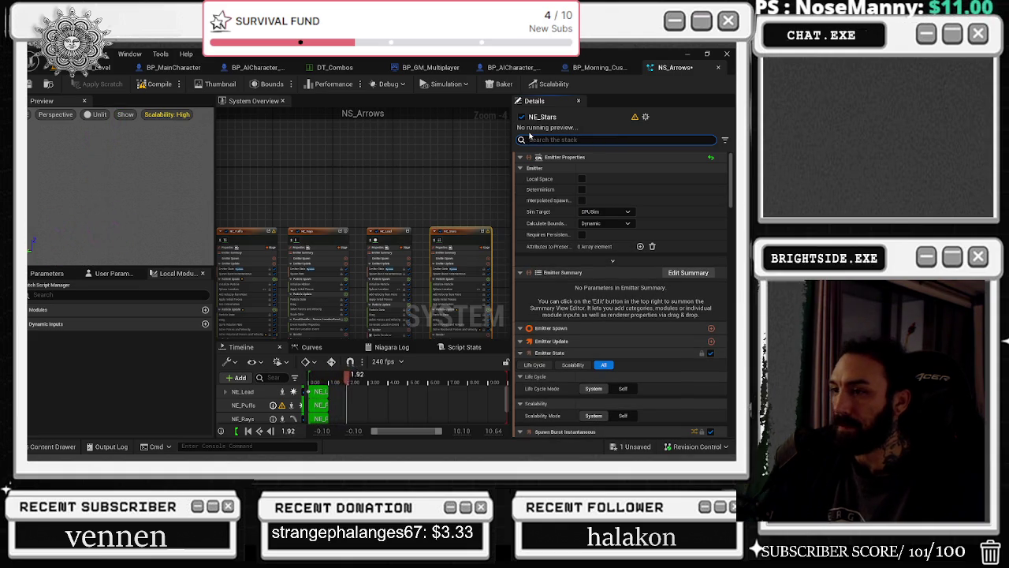
{"action": "left_click", "coordinate": [450, 153]}
{"action": "left_click", "coordinate": [160, 84]}
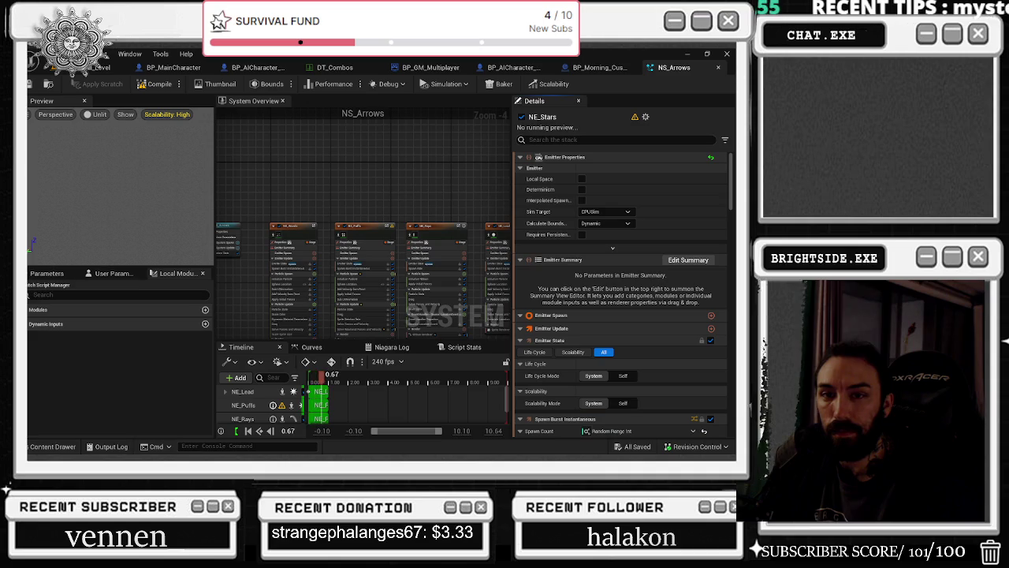
Show NS_Arrows' system properties (Loop Behavior Once, Loop Duration 2.0) and its full attribute list
{"action": "left_click", "coordinate": [235, 246]}
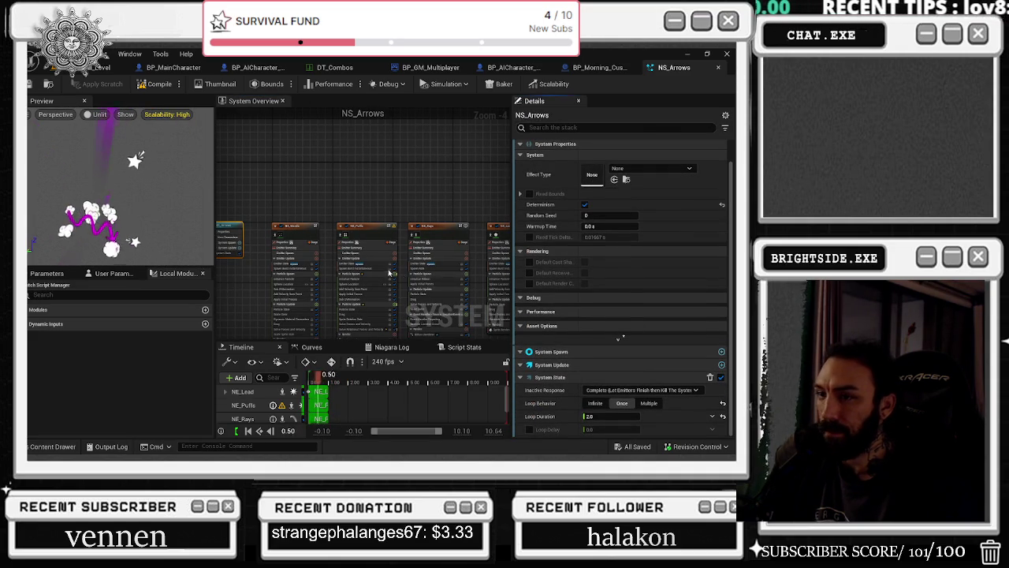
{"action": "left_click", "coordinate": [103, 272]}
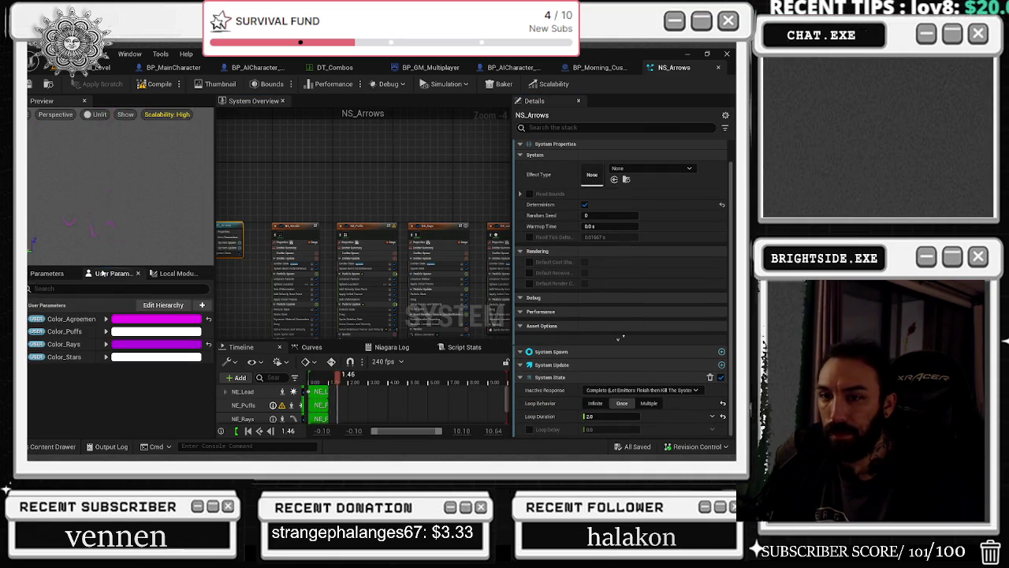
{"action": "left_click", "coordinate": [48, 273]}
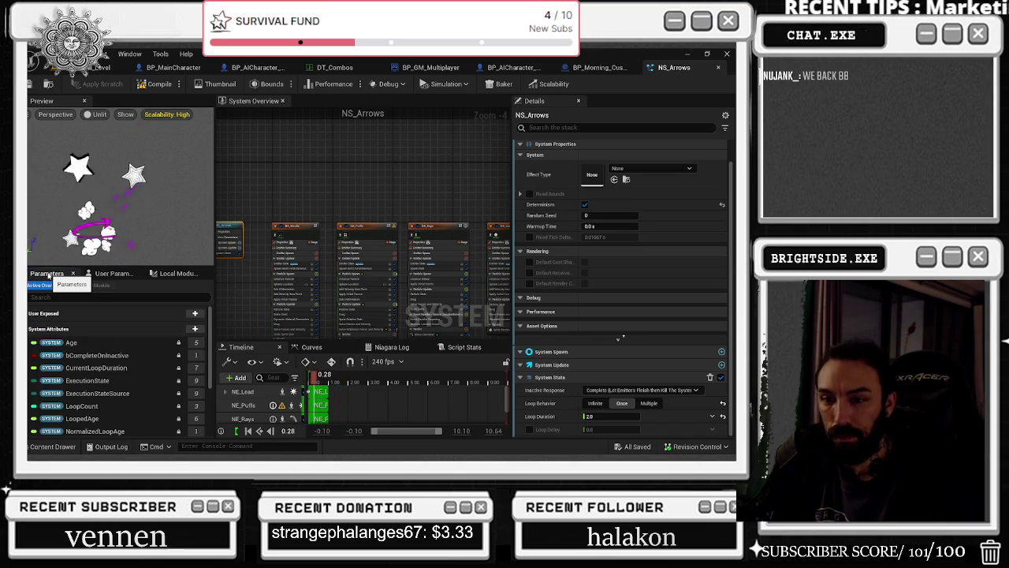
{"action": "scroll", "coordinate": [117, 371], "scroll_direction": "down", "scroll_amount": 4}
{"action": "scroll", "coordinate": [117, 377], "scroll_direction": "down", "scroll_amount": 1}
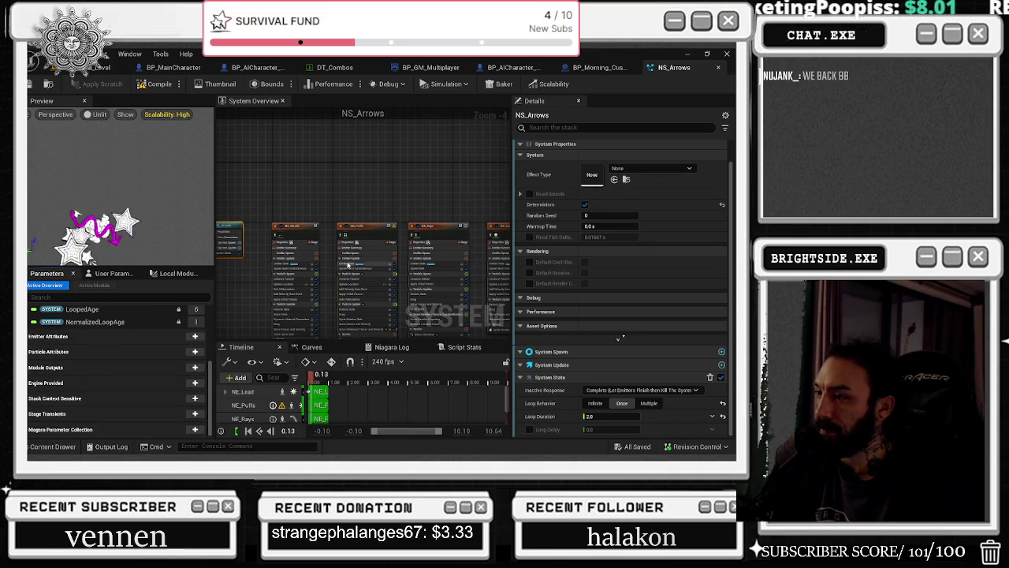
{"action": "left_click_drag", "start_coordinate": [348, 265], "coordinate": [344, 224]}
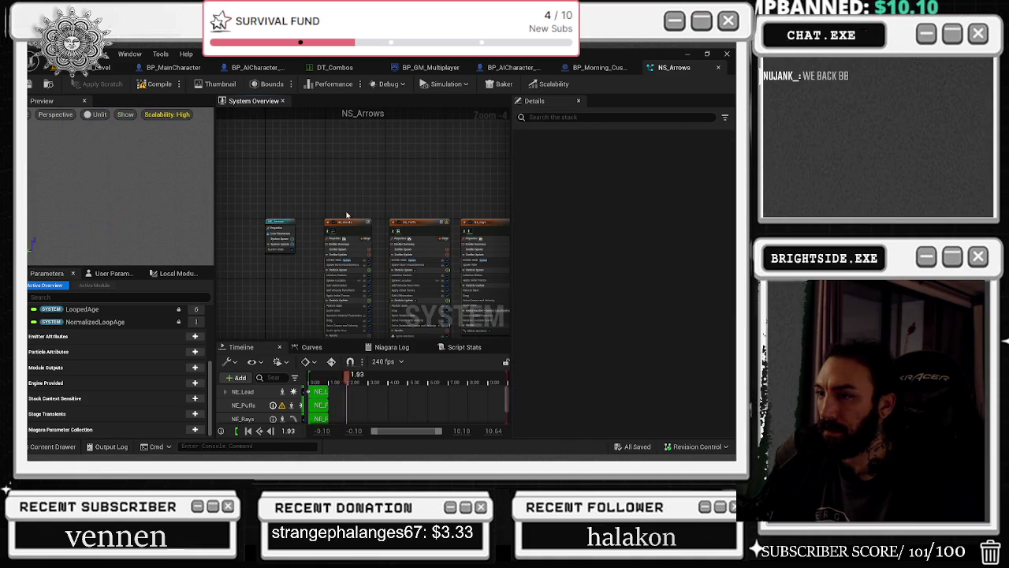
Select NE_Words and filter its stack for 'size', keeping Random Uniform as the size mode
{"action": "left_click", "coordinate": [242, 229]}
{"action": "left_click", "coordinate": [242, 229]}
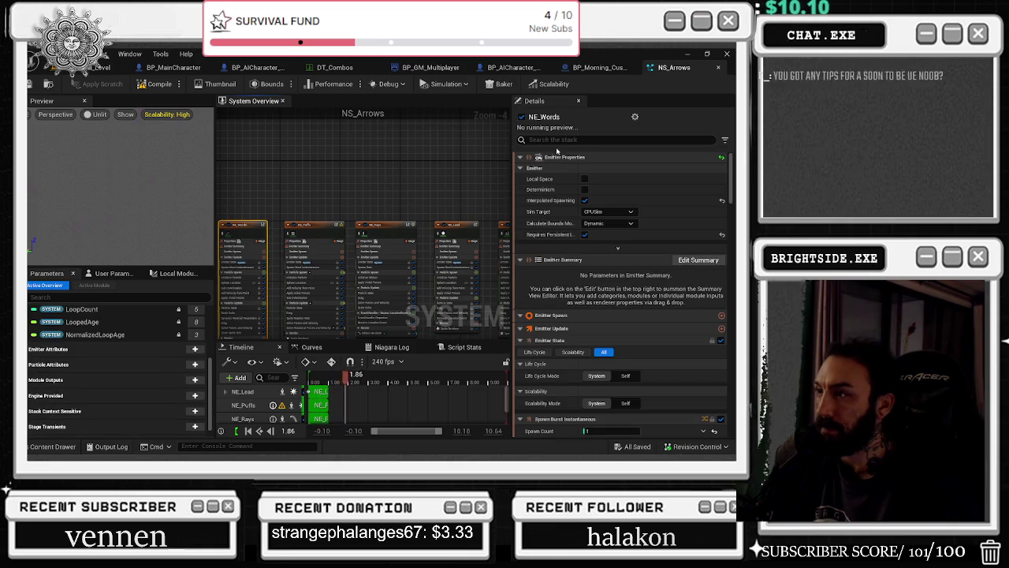
{"action": "type", "text": "size"}
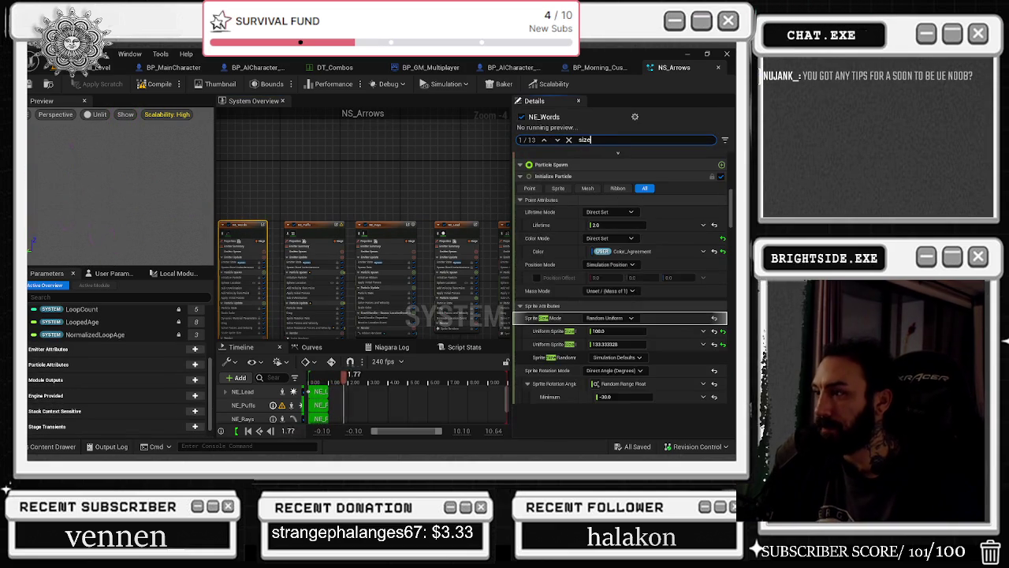
{"action": "left_click", "coordinate": [631, 317]}
{"action": "left_click", "coordinate": [638, 329]}
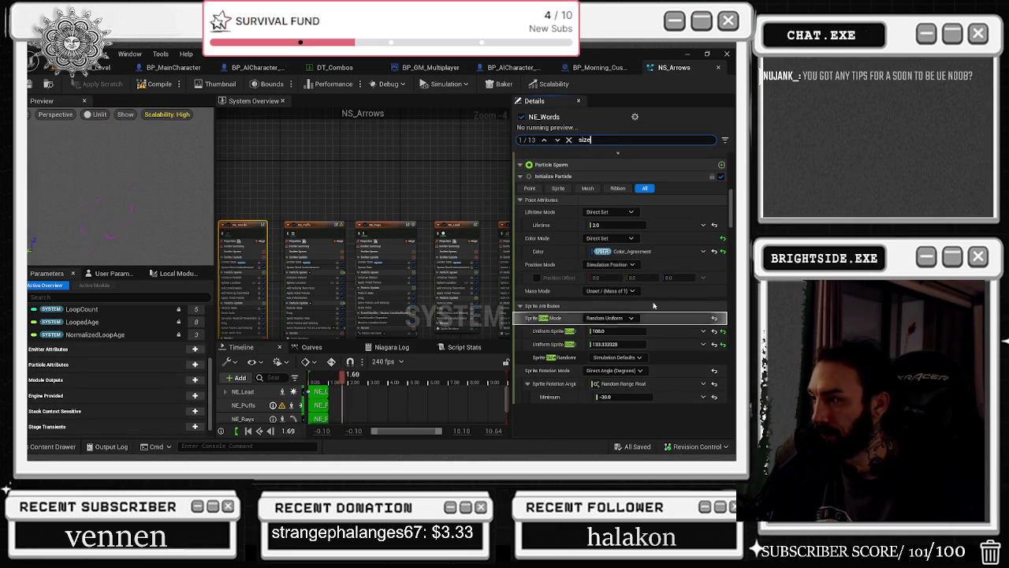
Set NE_Words' uniform sprite size to 50, re-edit the entry, then view NE_Puffs' size settings
{"action": "left_click", "coordinate": [628, 331]}
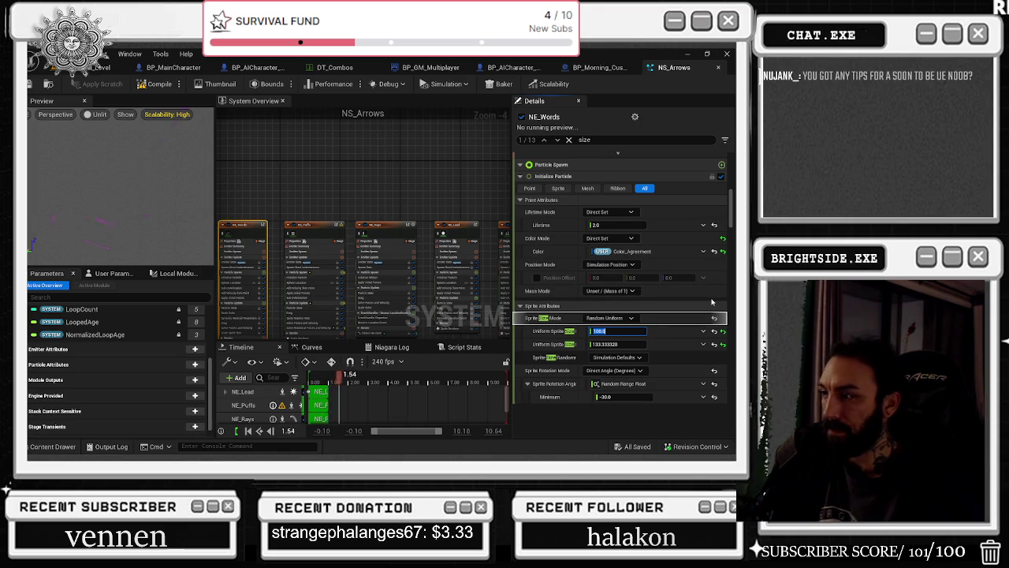
{"action": "type", "text": "50"}
{"action": "key", "text": "Return"}
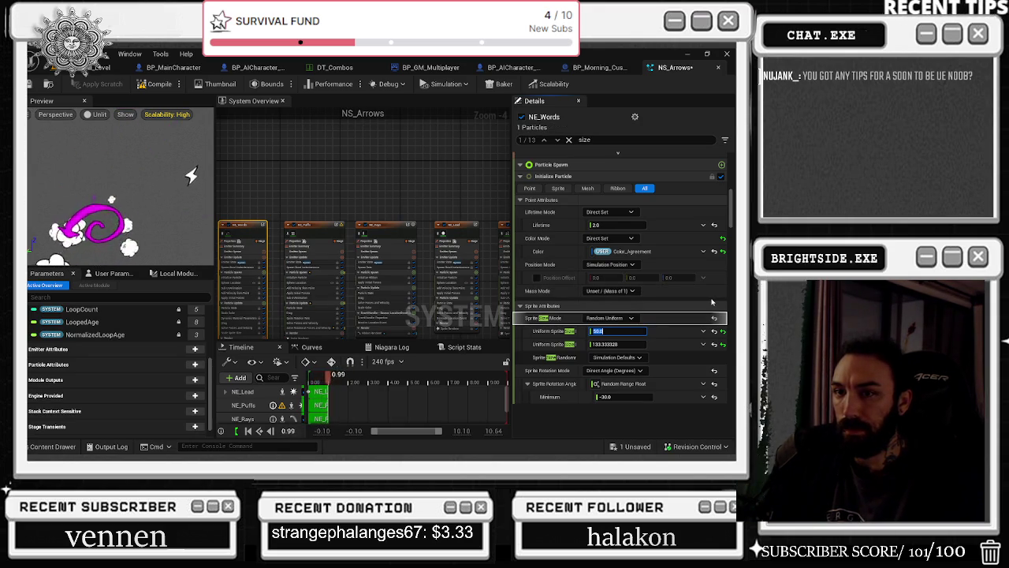
{"action": "type", "text": "1000"}
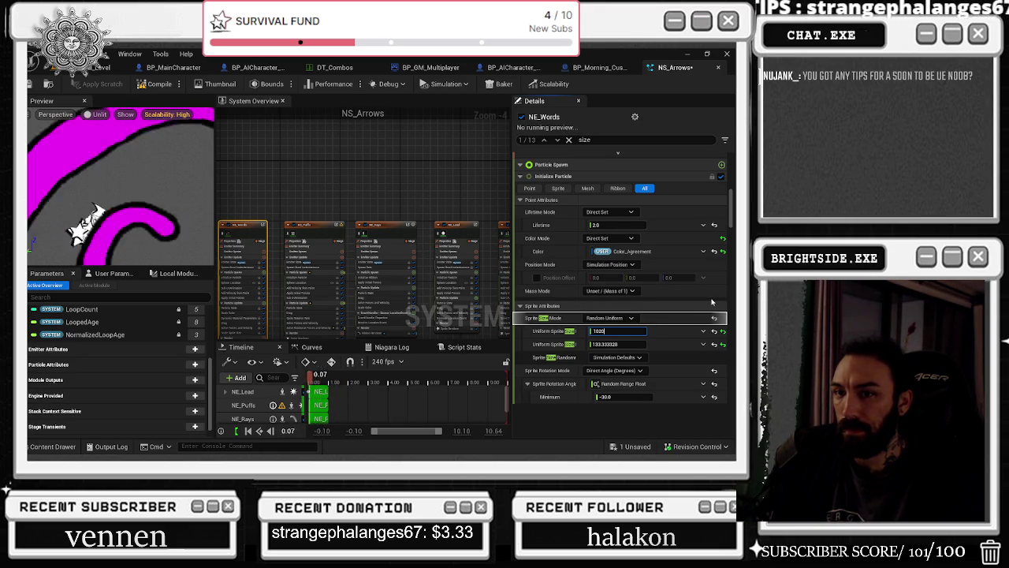
{"action": "key", "text": "BackSpace"}
{"action": "key", "text": "BackSpace"}
{"action": "key", "text": "BackSpace"}
{"action": "type", "text": "30"}
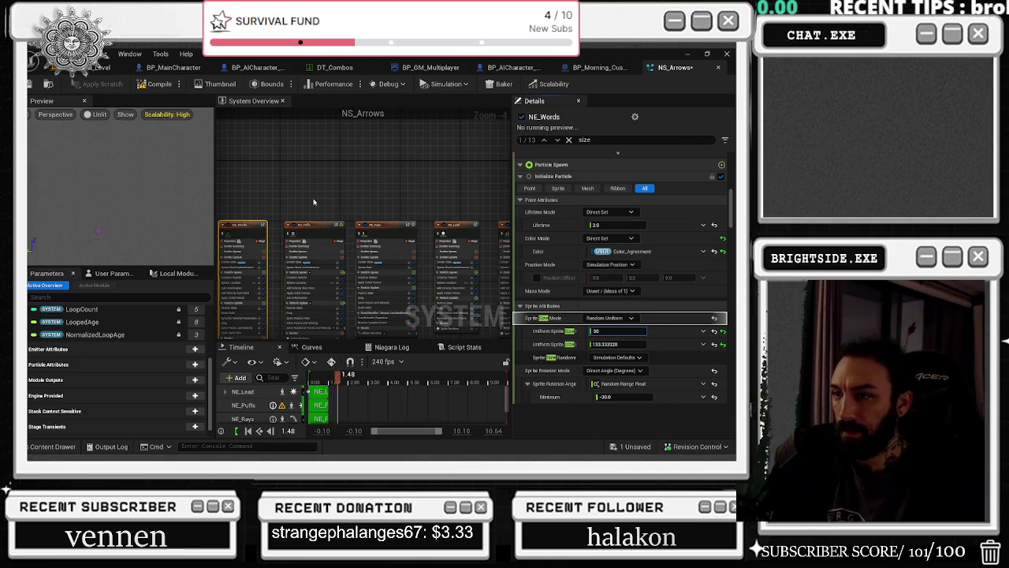
{"action": "left_click", "coordinate": [313, 229]}
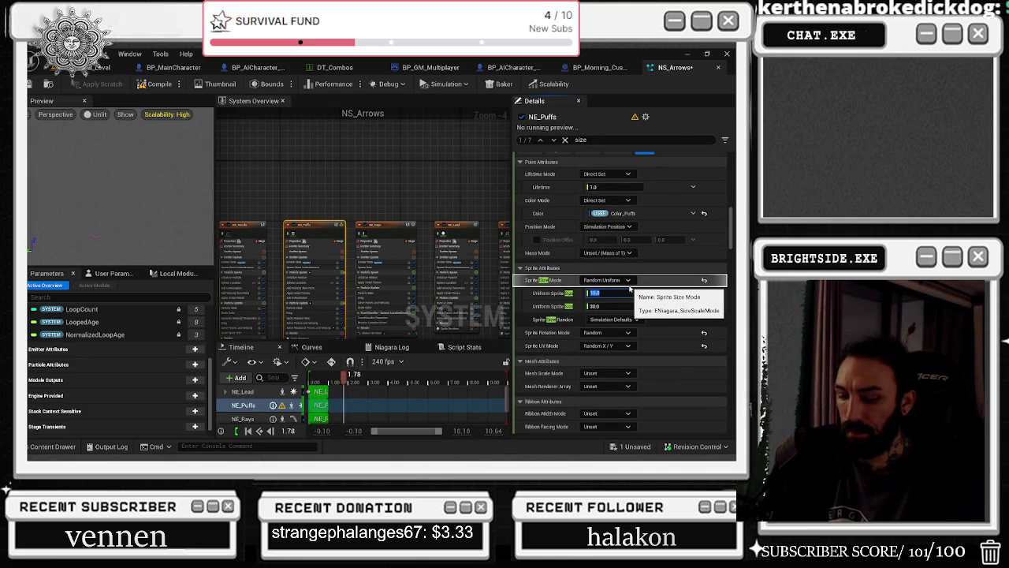
Inspect the NE_Rays settings, including Drag, then look at NE_Lead's properties
{"action": "left_click", "coordinate": [386, 229]}
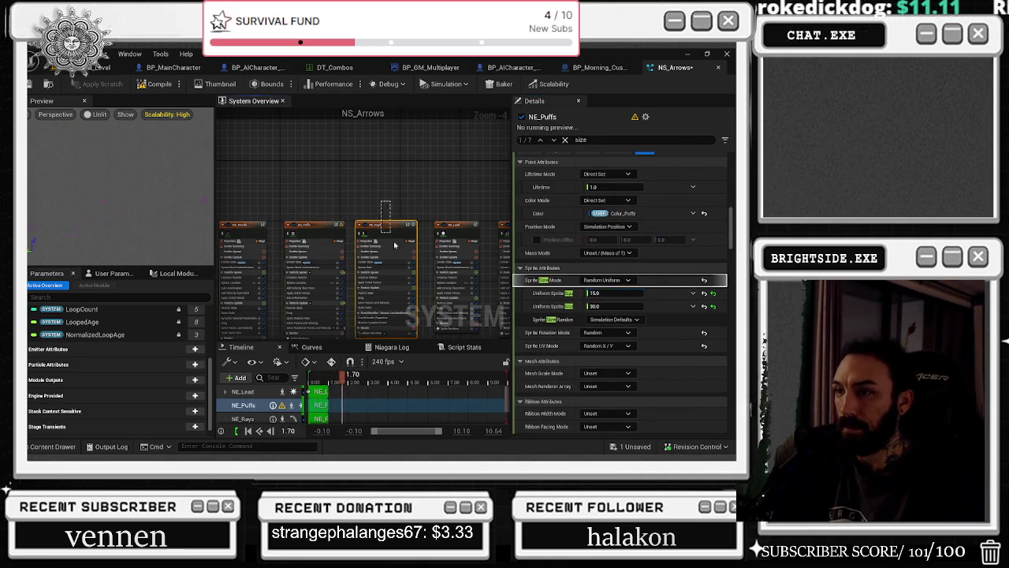
{"action": "left_click", "coordinate": [592, 311]}
{"action": "scroll", "coordinate": [674, 342], "scroll_direction": "up", "scroll_amount": 2}
{"action": "scroll", "coordinate": [674, 337], "scroll_direction": "up", "scroll_amount": 3}
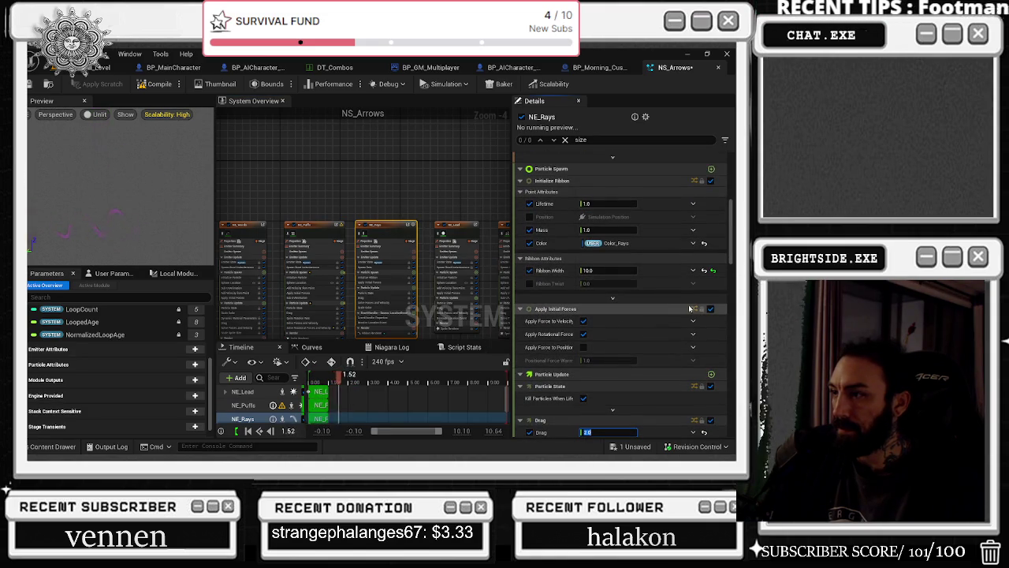
{"action": "scroll", "coordinate": [677, 305], "scroll_direction": "up", "scroll_amount": 3}
{"action": "scroll", "coordinate": [677, 305], "scroll_direction": "down", "scroll_amount": 20}
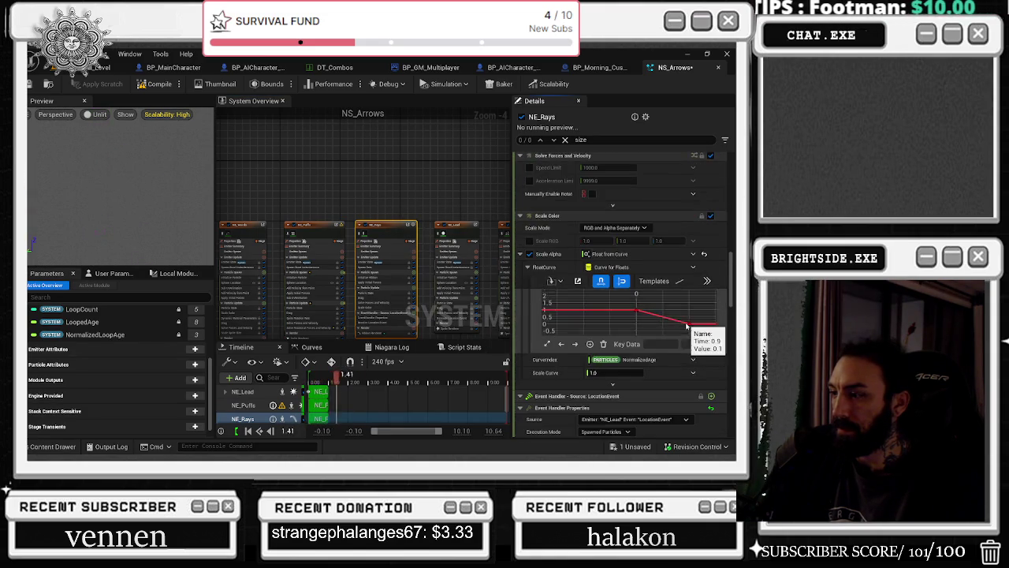
{"action": "scroll", "coordinate": [724, 394], "scroll_direction": "down", "scroll_amount": 10}
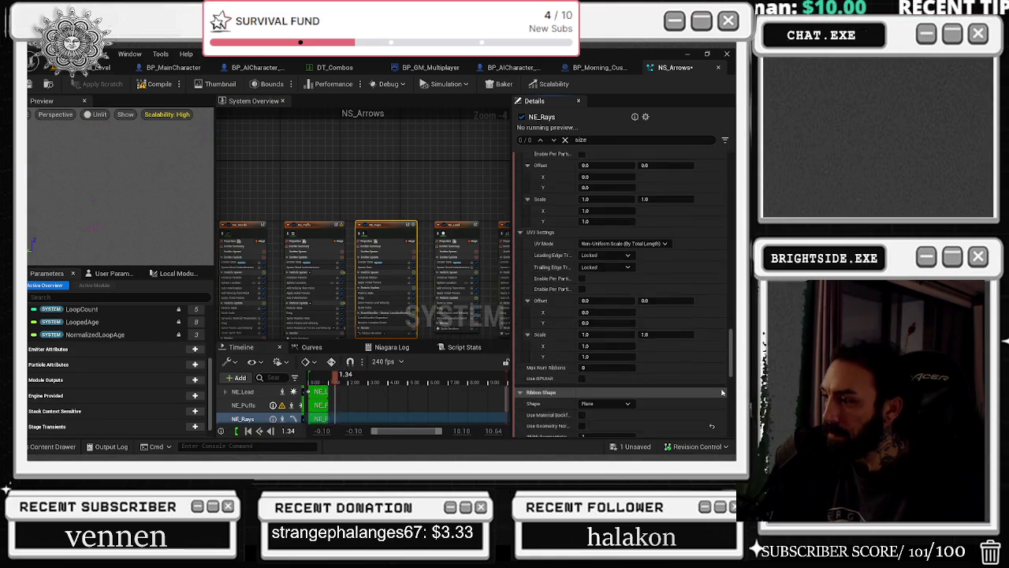
{"action": "scroll", "coordinate": [722, 394], "scroll_direction": "down", "scroll_amount": 3}
{"action": "left_click", "coordinate": [458, 253]}
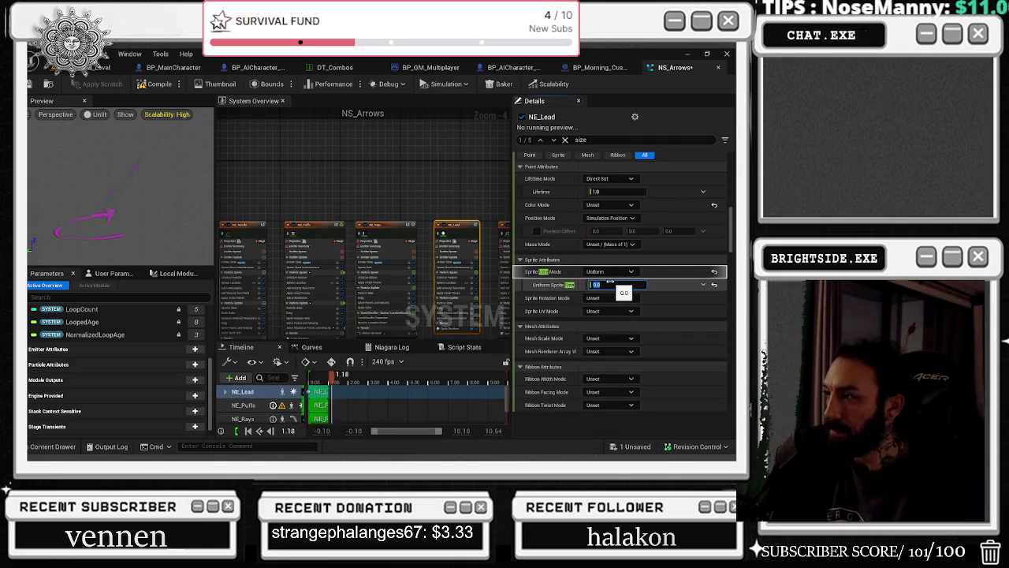
{"action": "scroll", "coordinate": [447, 223], "scroll_direction": "up", "scroll_amount": 3}
Give NE_Stars a uniform sprite size range of 10 to 40 and save NS_Arrows
{"action": "left_click", "coordinate": [449, 229]}
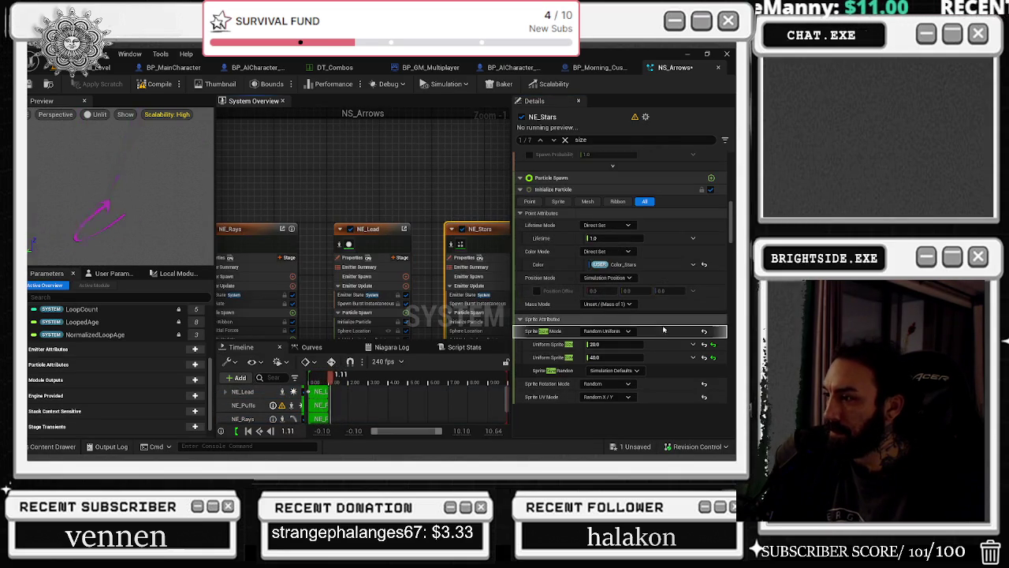
{"action": "left_click", "coordinate": [623, 343]}
{"action": "type", "text": "10"}
{"action": "key", "text": "Tab"}
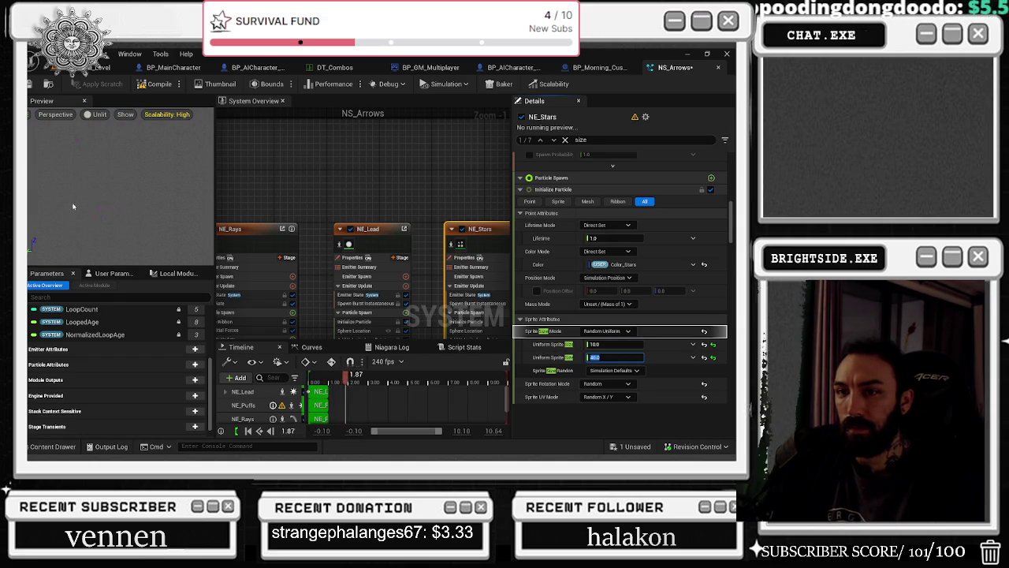
{"action": "key", "text": "Return"}
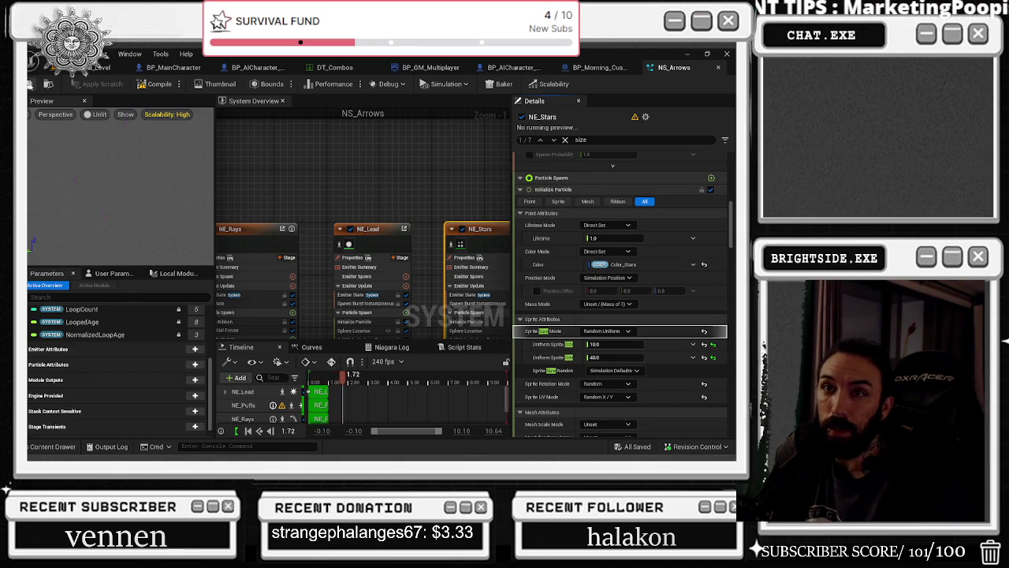
{"action": "scroll", "coordinate": [352, 145], "scroll_direction": "down", "scroll_amount": 3}
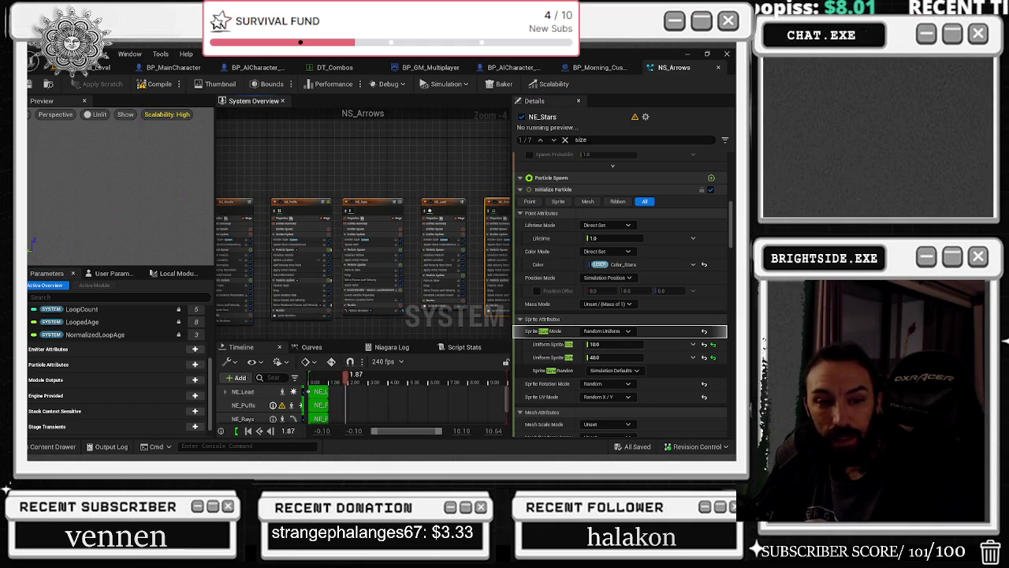
{"action": "scroll", "coordinate": [410, 159], "scroll_direction": "down", "scroll_amount": 1}
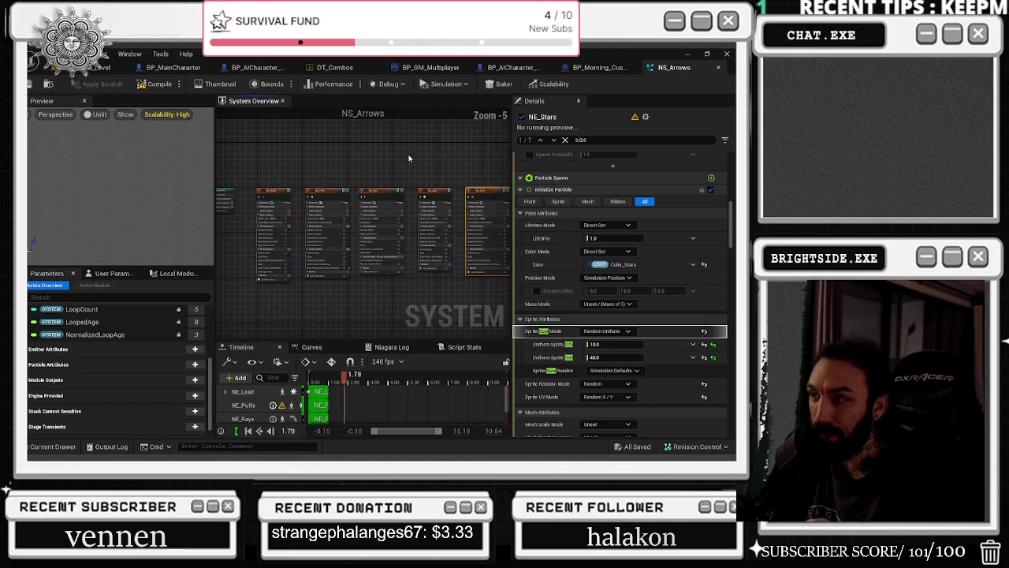
Select the NS_Arrows system node and save the asset
{"action": "left_click_drag", "start_coordinate": [354, 156], "coordinate": [427, 161]}
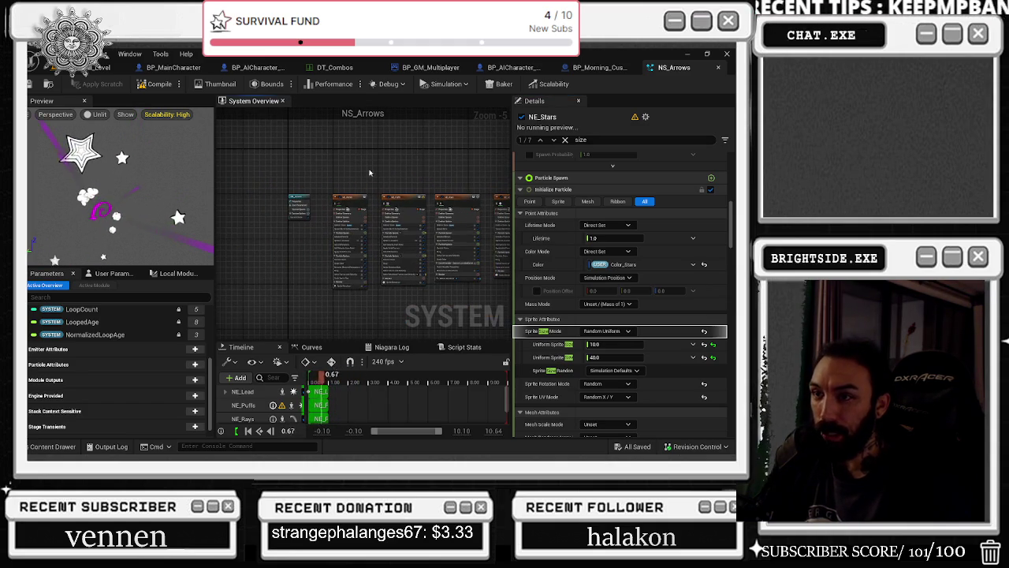
{"action": "scroll", "coordinate": [261, 192], "scroll_direction": "up", "scroll_amount": 4}
{"action": "left_click", "coordinate": [276, 190]}
{"action": "left_click_drag", "start_coordinate": [281, 193], "coordinate": [288, 199]}
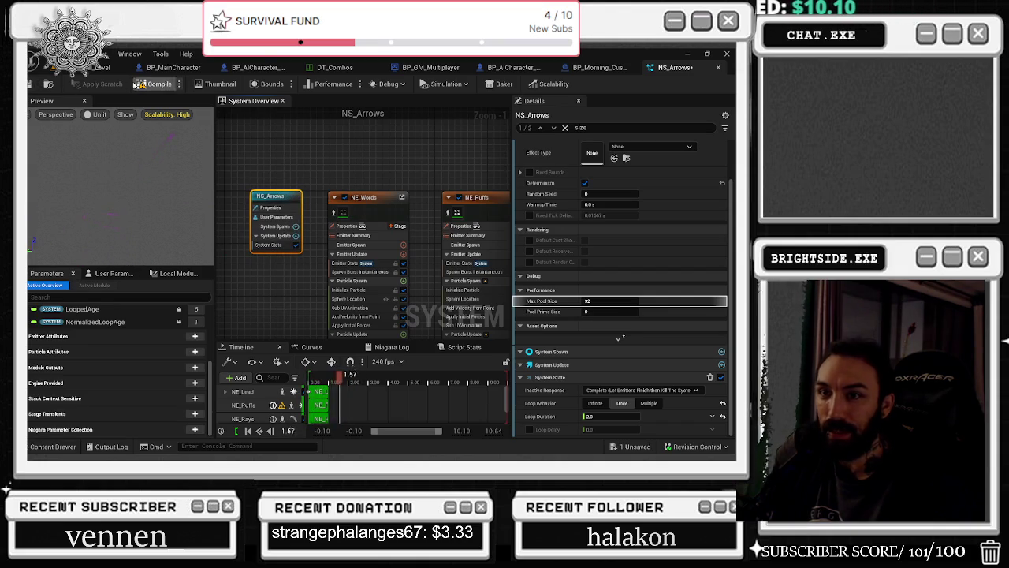
{"action": "key", "text": "ctrl+s"}
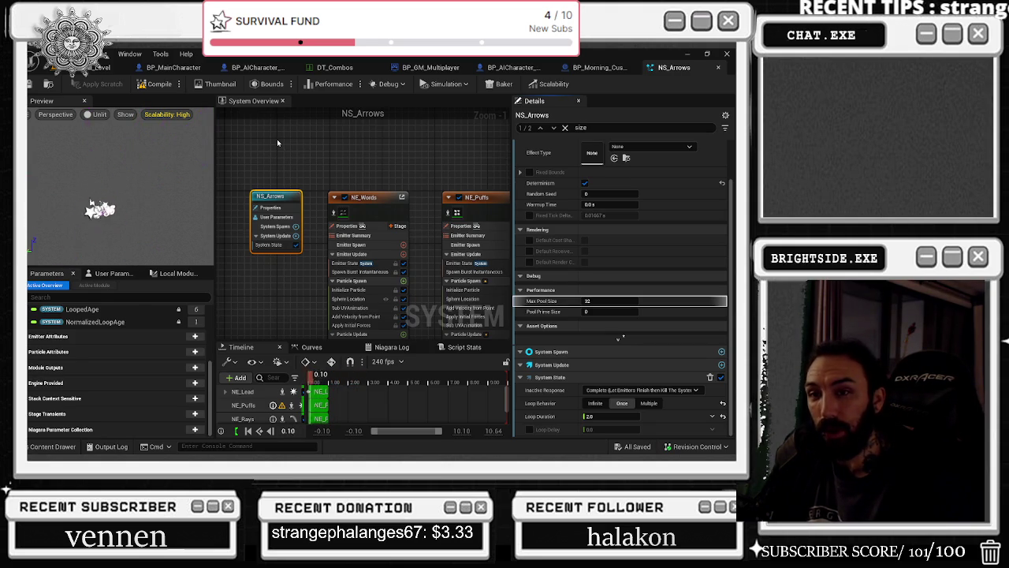
{"action": "left_click", "coordinate": [33, 83]}
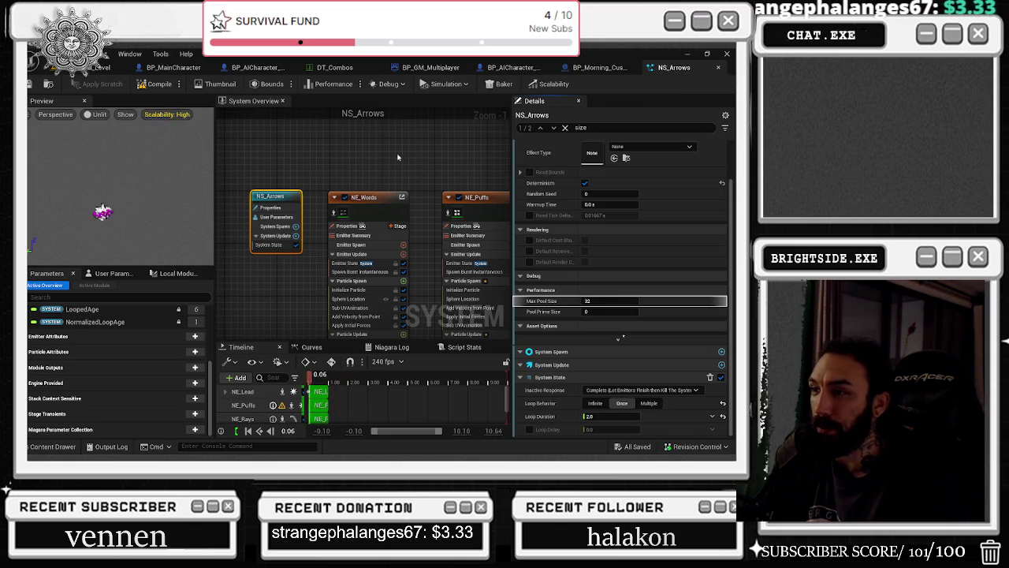
Select NE_Words, save NS_Arrows again, and open the Content Drawer's FX folder
{"action": "scroll", "coordinate": [386, 161], "scroll_direction": "down", "scroll_amount": 2}
{"action": "left_click", "coordinate": [323, 202]}
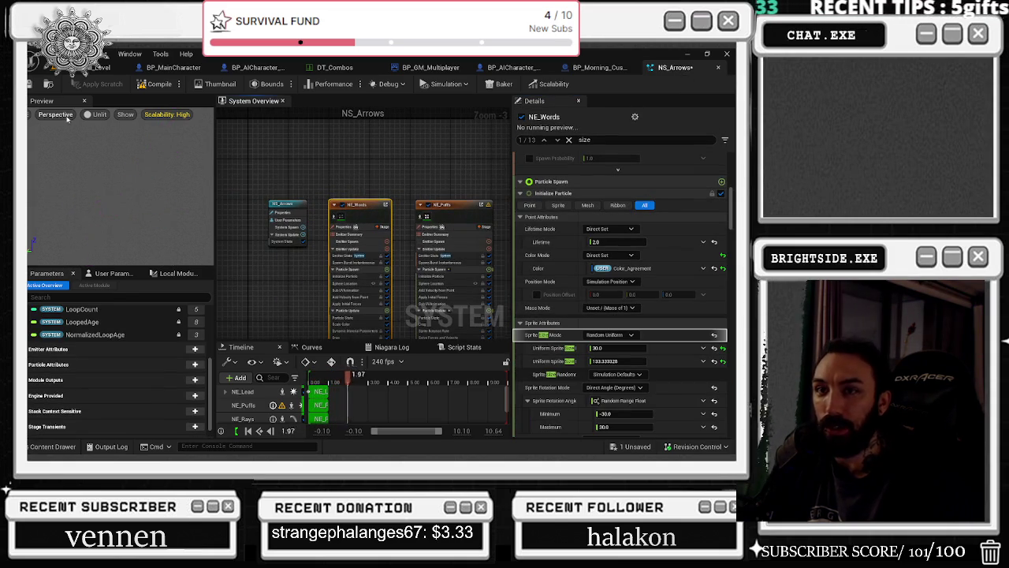
{"action": "key", "text": "ctrl+s"}
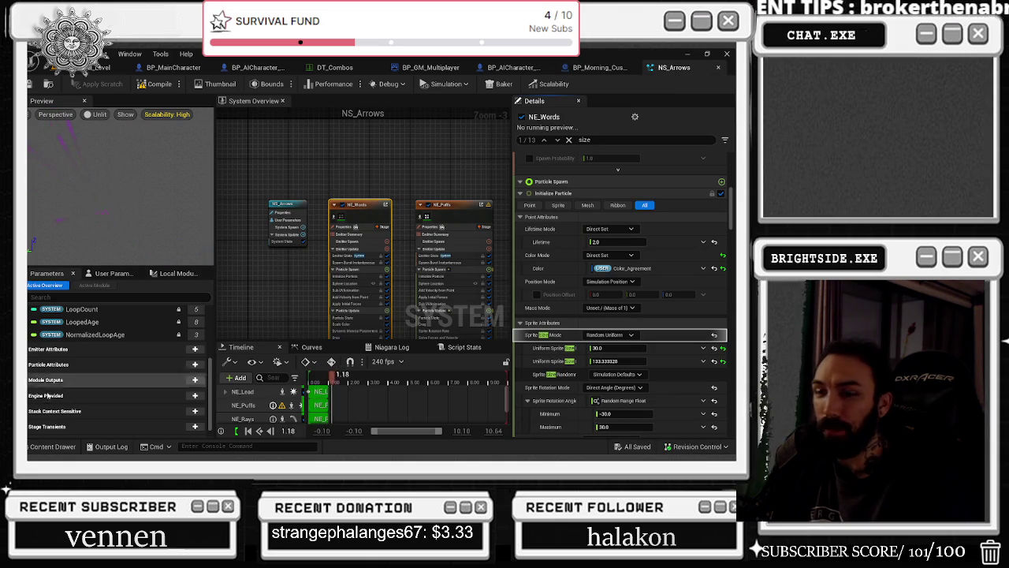
{"action": "left_click", "coordinate": [36, 446]}
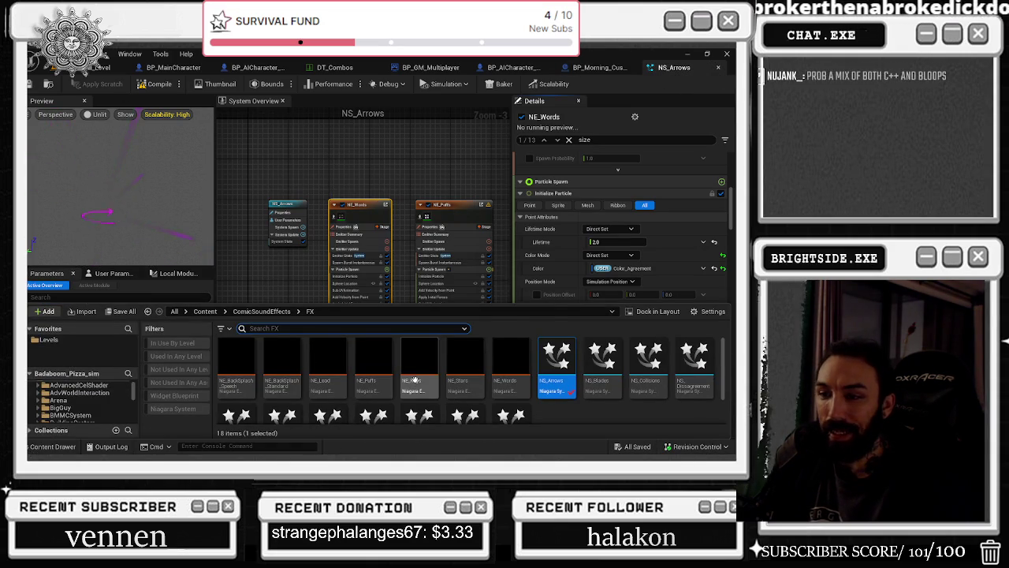
Open NS_Blades, box-select its emitters from NEWords to NEStars, and return to the level editor
{"action": "double_click", "coordinate": [602, 356]}
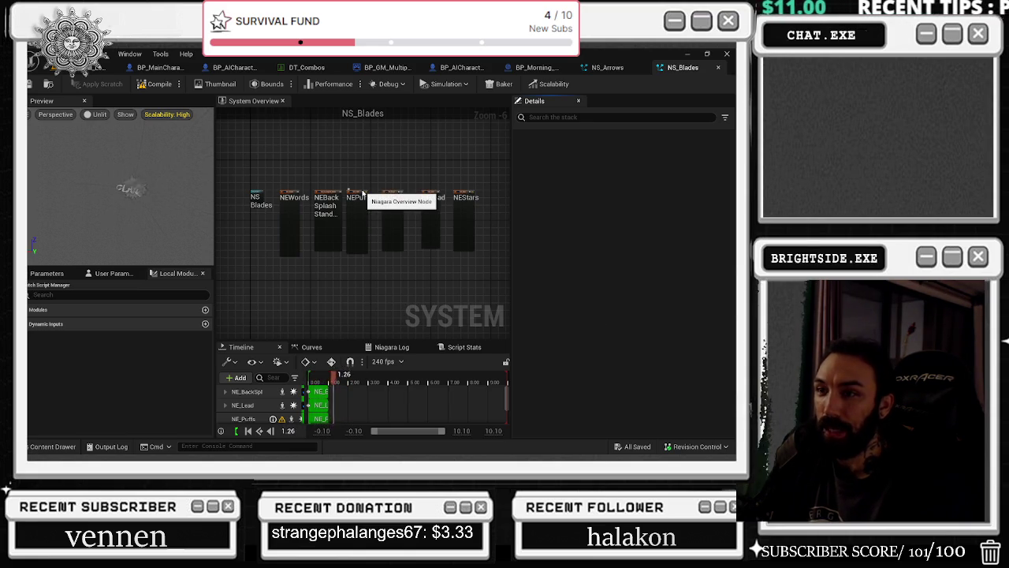
{"action": "scroll", "coordinate": [302, 177], "scroll_direction": "up", "scroll_amount": 1}
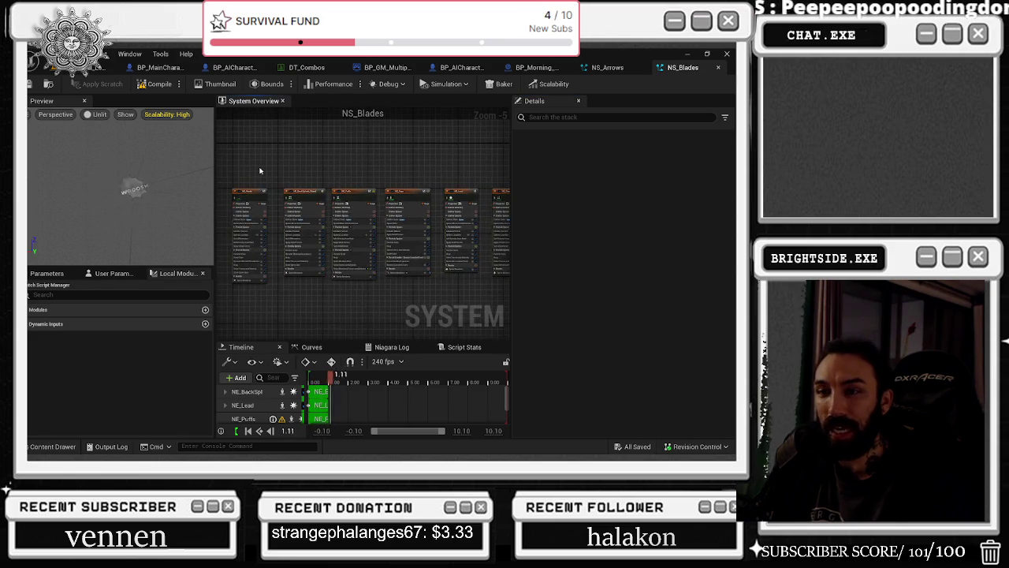
{"action": "scroll", "coordinate": [277, 172], "scroll_direction": "down", "scroll_amount": 1}
{"action": "mouse_move", "coordinate": [245, 161]}
{"action": "left_mouse_down"}
{"action": "mouse_move", "coordinate": [311, 246]}
{"action": "mouse_move", "coordinate": [472, 288]}
{"action": "left_mouse_up"}
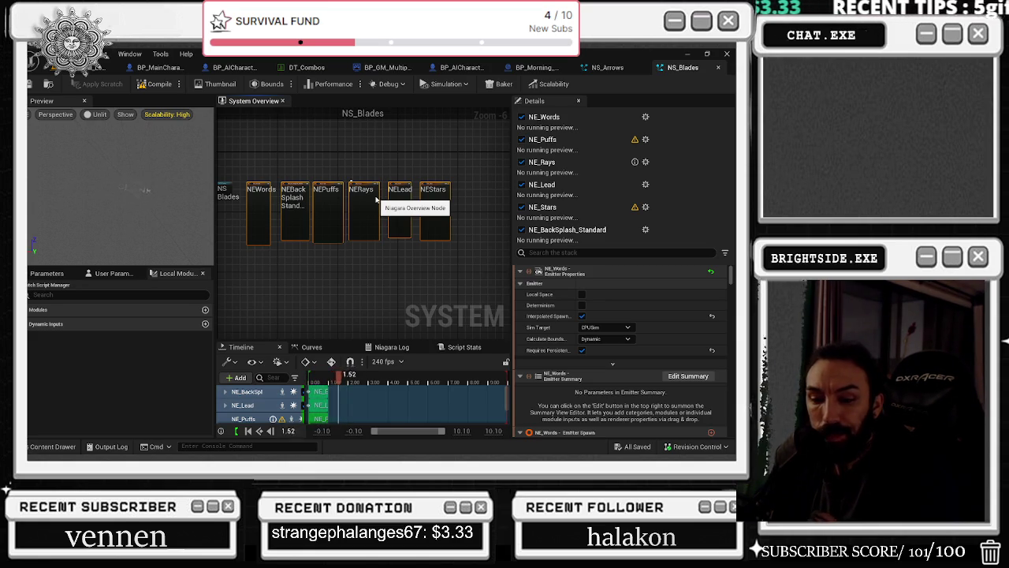
{"action": "left_click", "coordinate": [100, 67]}
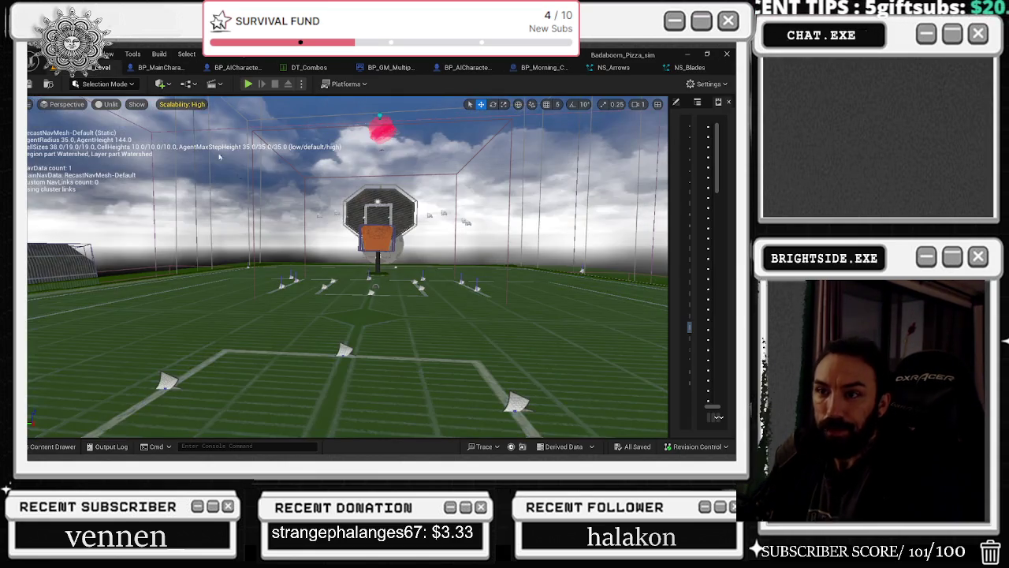
Select and frame the basketball hoop, then open its bp_basketballhoop_for_score blueprint
{"action": "left_click", "coordinate": [379, 214]}
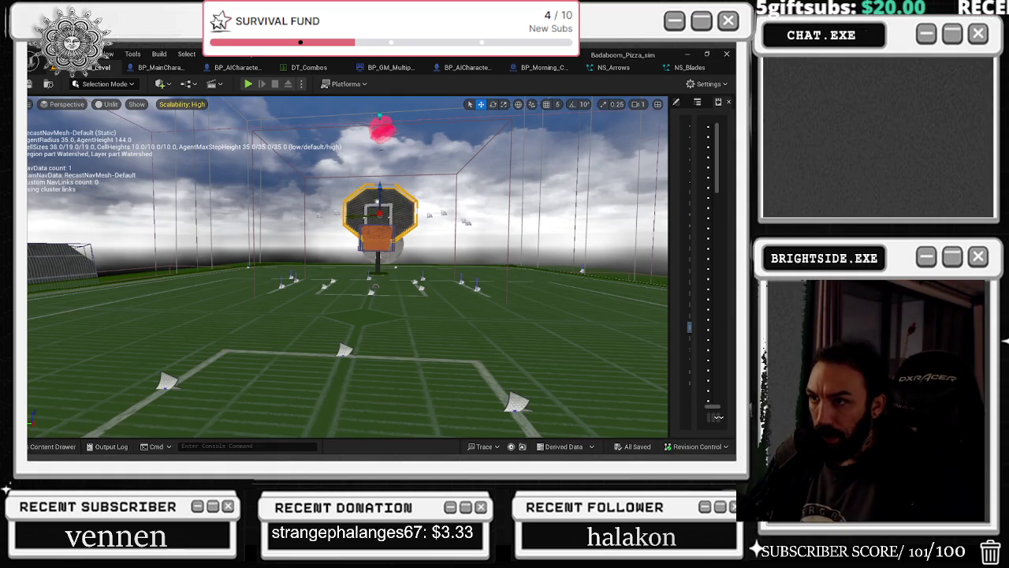
{"action": "scroll", "coordinate": [347, 268], "scroll_direction": "up", "scroll_amount": 5}
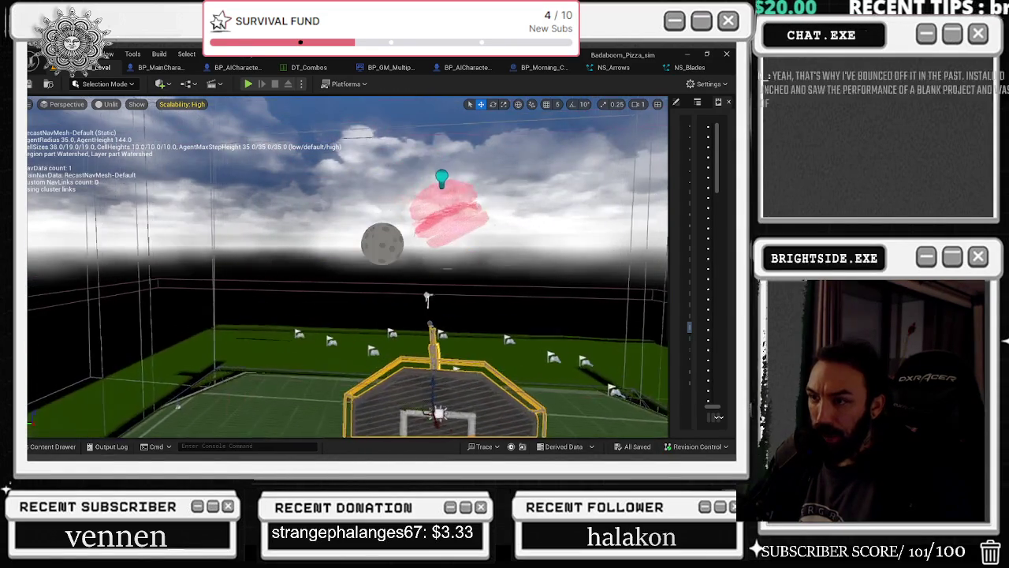
{"action": "key", "text": "f"}
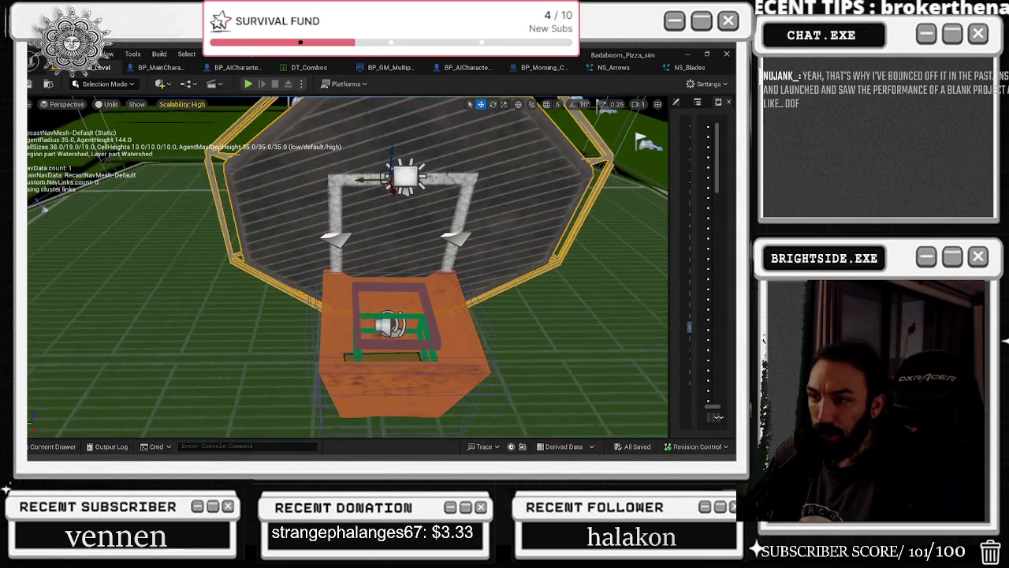
{"action": "left_click", "coordinate": [364, 316]}
{"action": "double_click", "coordinate": [354, 312]}
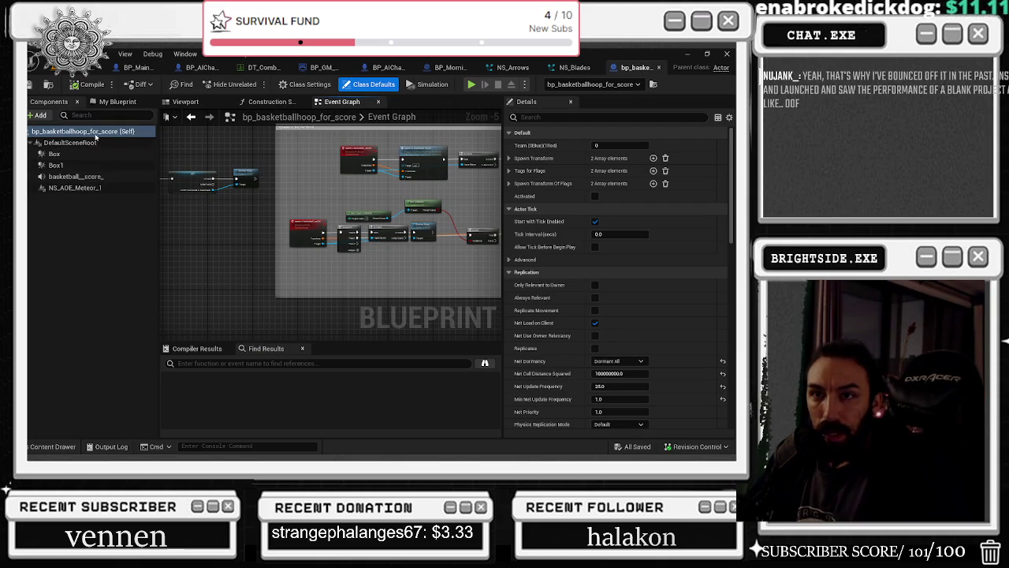
Scroll through bp_basketballhoop_for_score's Class Defaults, then close it to return to NS_Blades
{"action": "scroll", "coordinate": [628, 343], "scroll_direction": "down", "scroll_amount": 2}
{"action": "scroll", "coordinate": [628, 342], "scroll_direction": "down", "scroll_amount": 1}
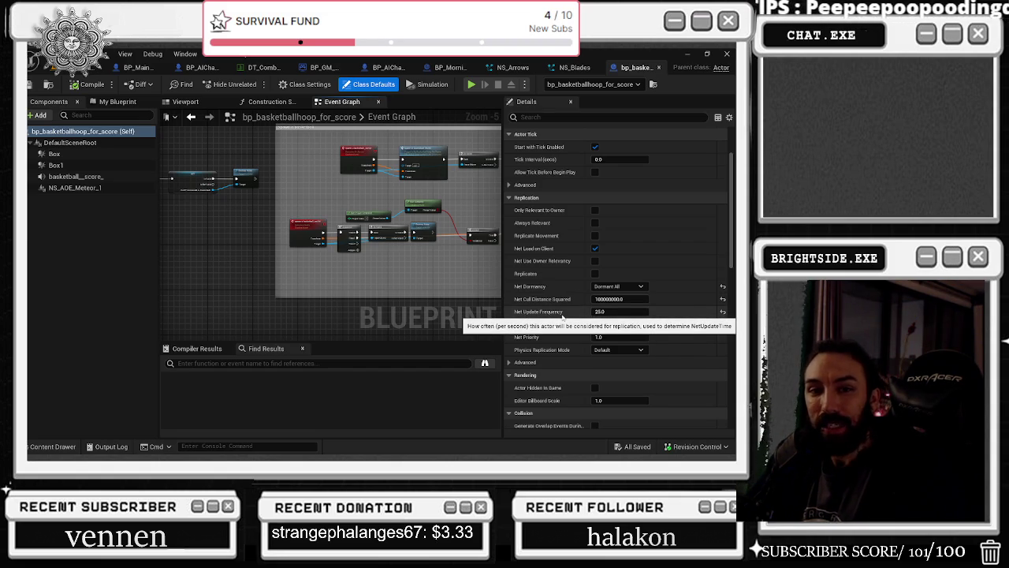
{"action": "left_click", "coordinate": [658, 67]}
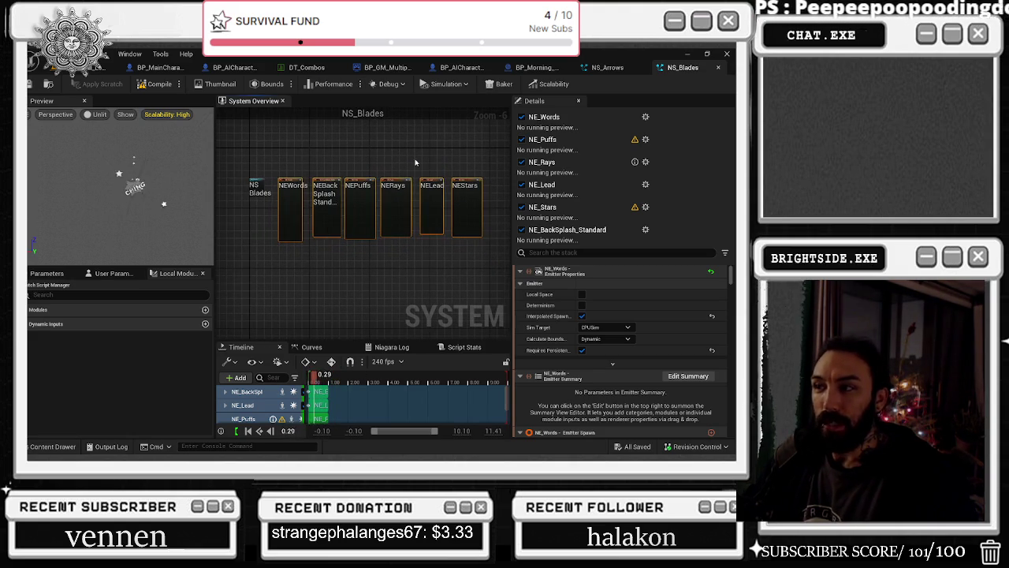
Widen the NS_Blades System Overview area to make room for the emitter graph
{"action": "left_click_drag", "start_coordinate": [512, 154], "coordinate": [597, 174]}
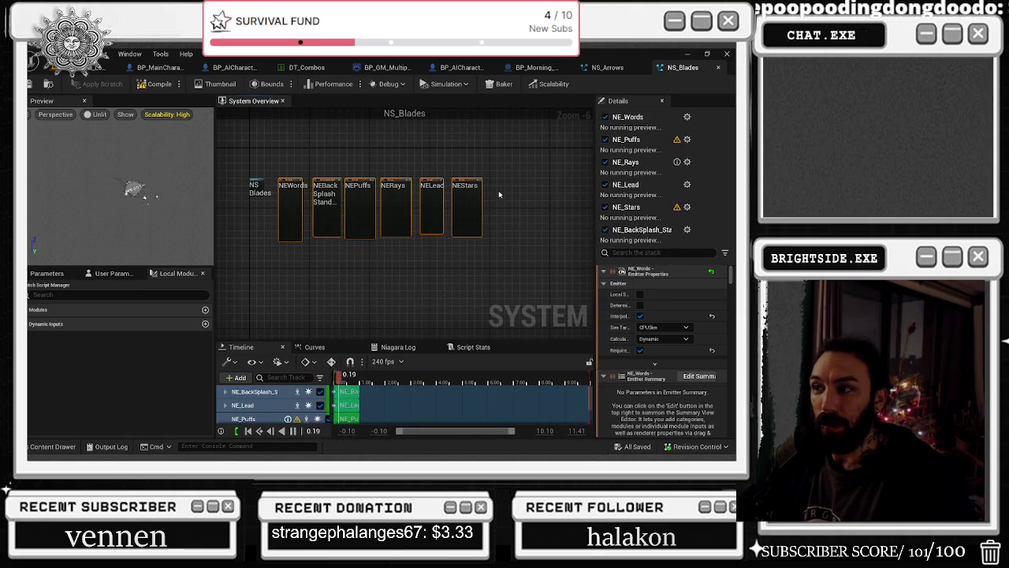
Select only the NE_Words emitter and untick its Interpolated Spawning option
{"action": "scroll", "coordinate": [328, 183], "scroll_direction": "up", "scroll_amount": 1}
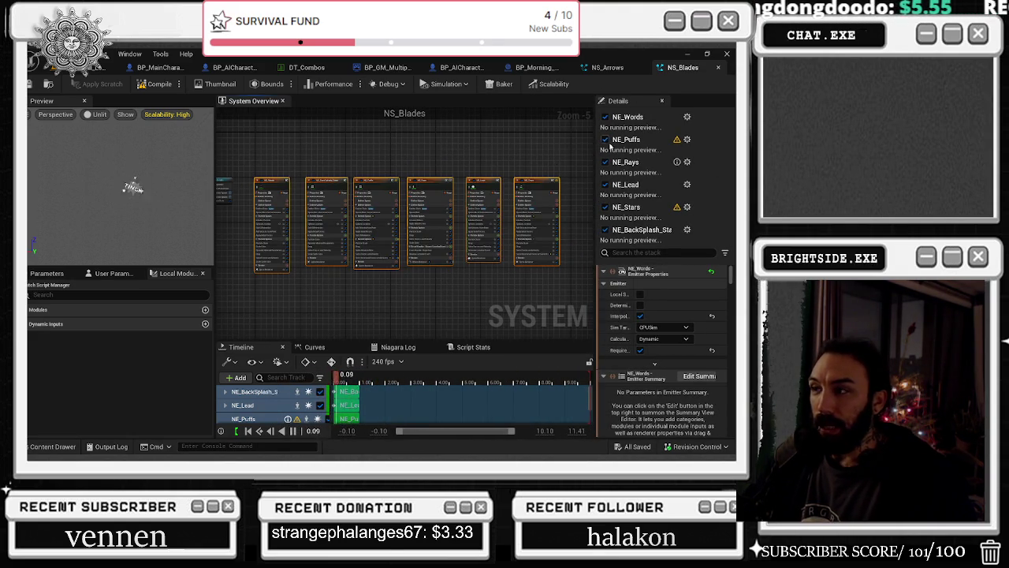
{"action": "left_click_drag", "start_coordinate": [597, 152], "coordinate": [584, 152]}
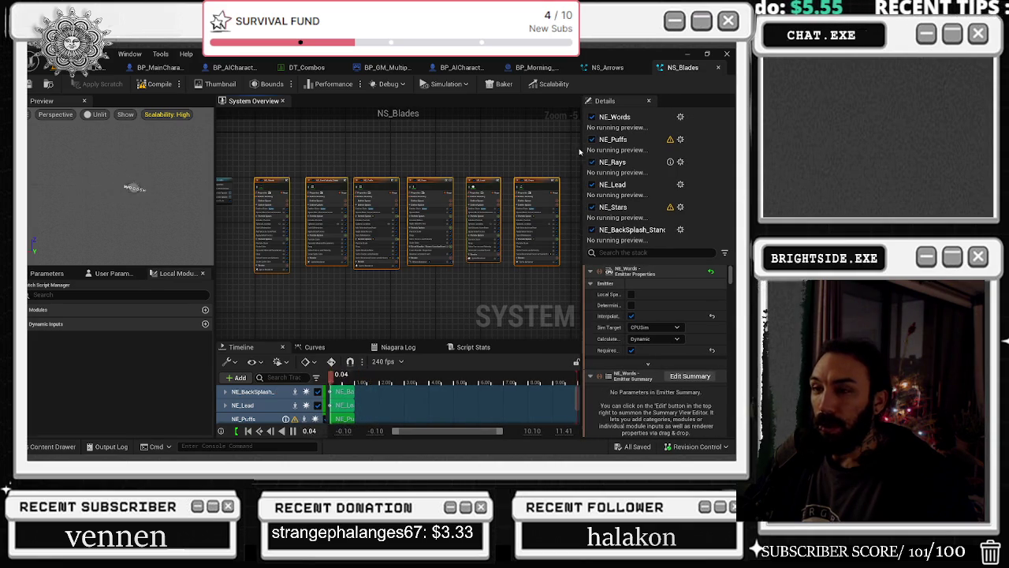
{"action": "left_click_drag", "start_coordinate": [496, 147], "coordinate": [475, 141]}
{"action": "left_click_drag", "start_coordinate": [254, 156], "coordinate": [349, 179]}
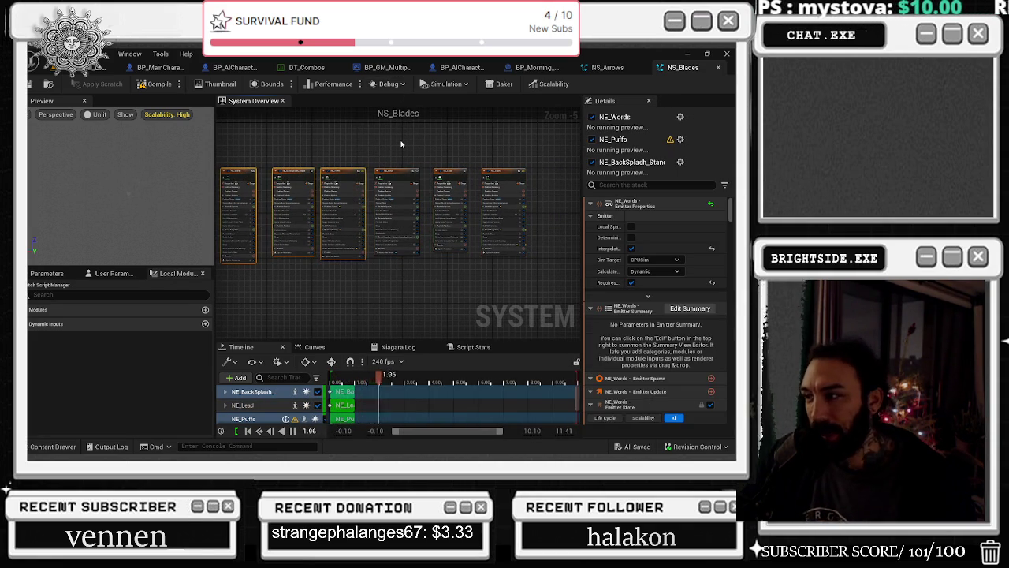
{"action": "left_click", "coordinate": [241, 175]}
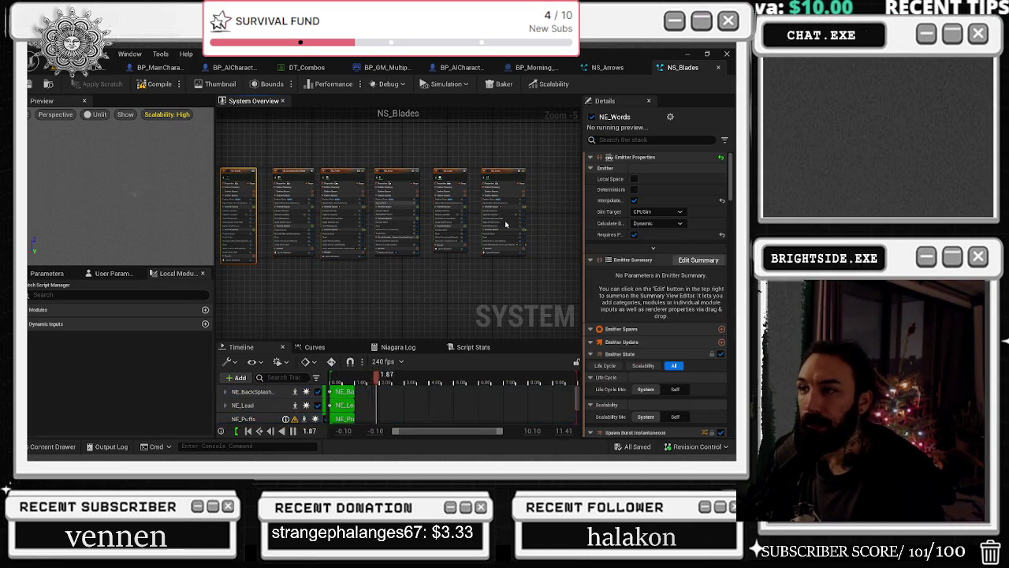
{"action": "left_click", "coordinate": [634, 200]}
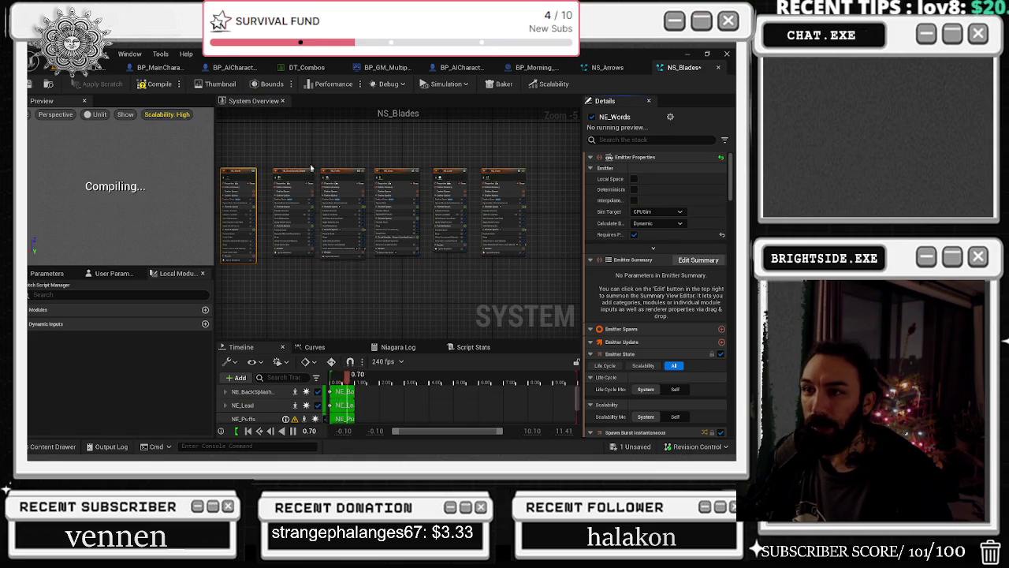
{"action": "left_click_drag", "start_coordinate": [214, 181], "coordinate": [249, 181]}
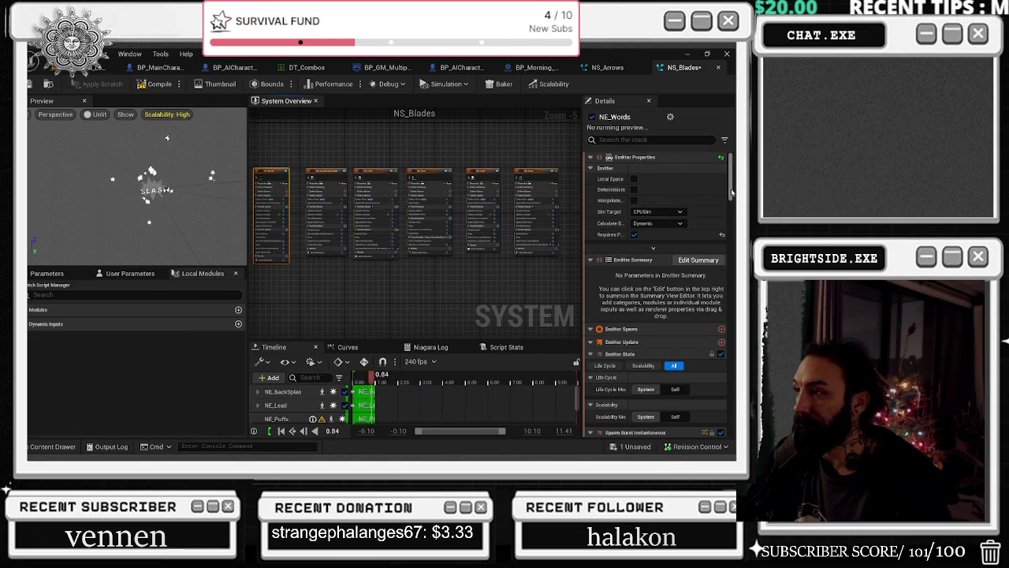
{"action": "scroll", "coordinate": [658, 299], "scroll_direction": "down", "scroll_amount": 10}
{"action": "scroll", "coordinate": [658, 300], "scroll_direction": "down", "scroll_amount": 2}
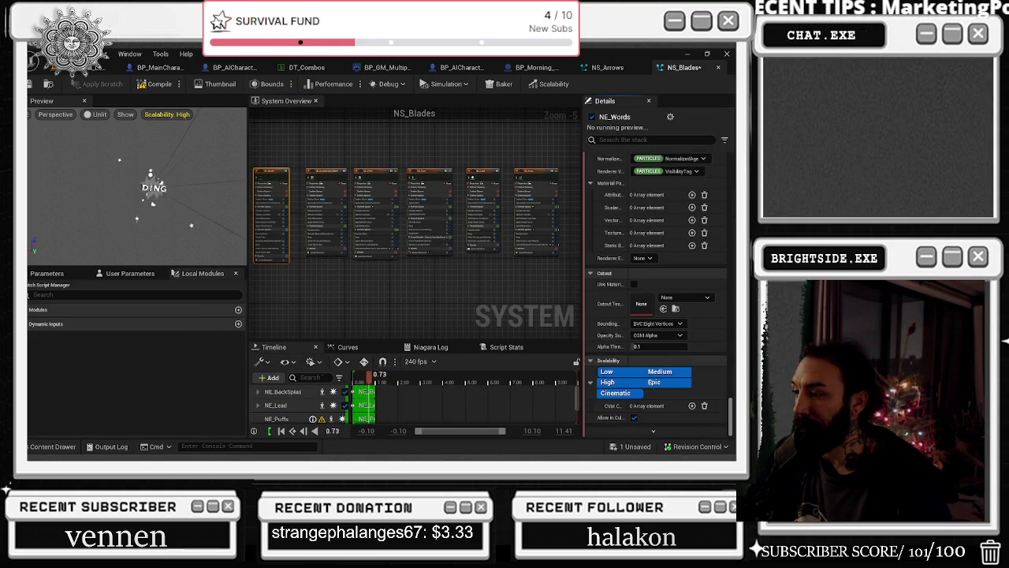
{"action": "scroll", "coordinate": [708, 282], "scroll_direction": "up", "scroll_amount": 5}
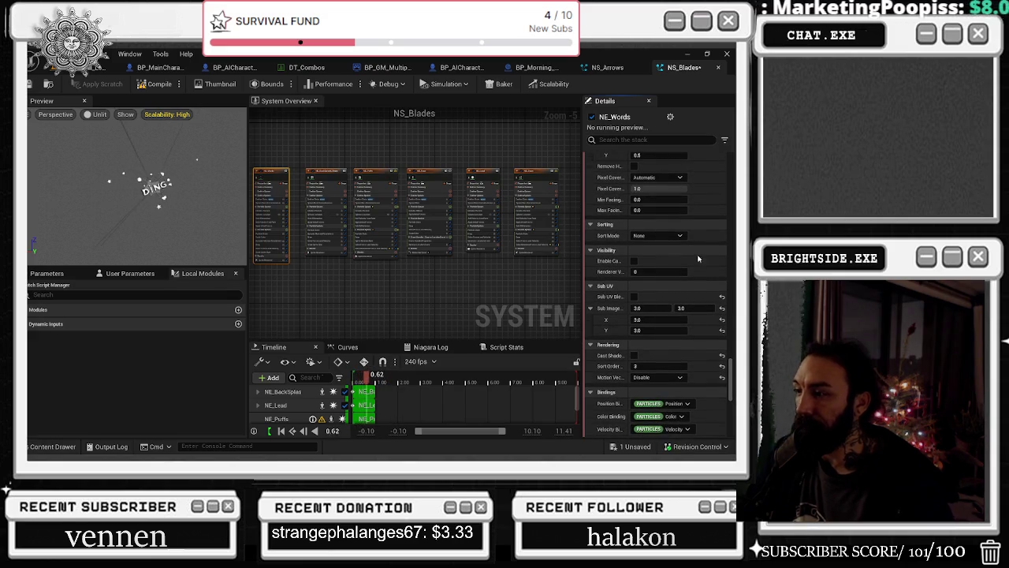
Filter NE_BackSplash's properties for 'cast shadow' and switch its Cast Shadow off
{"action": "left_click", "coordinate": [327, 175]}
{"action": "left_click", "coordinate": [646, 140]}
{"action": "type", "text": "ca"}
{"action": "key", "text": "BackSpace"}
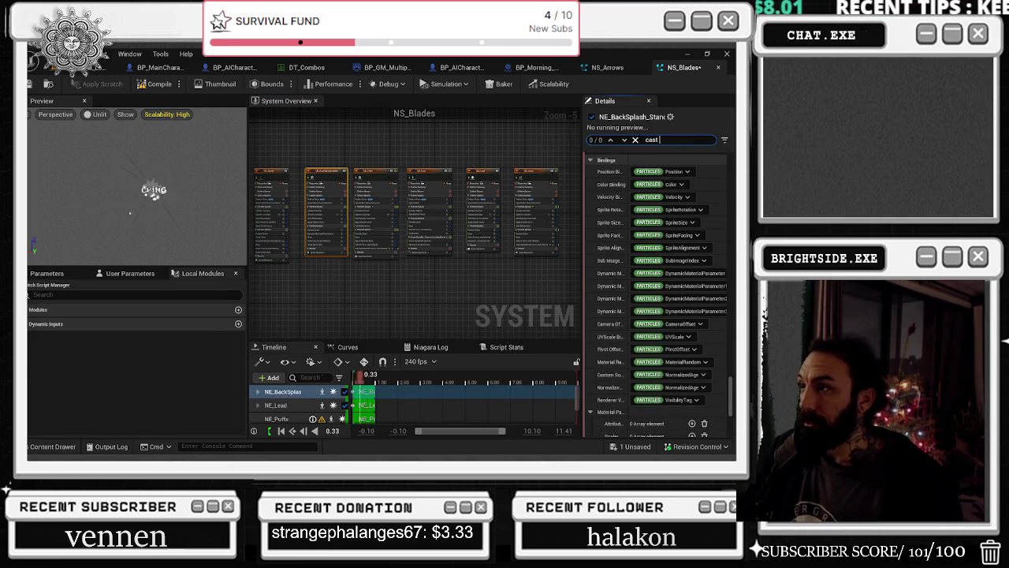
{"action": "type", "text": "w"}
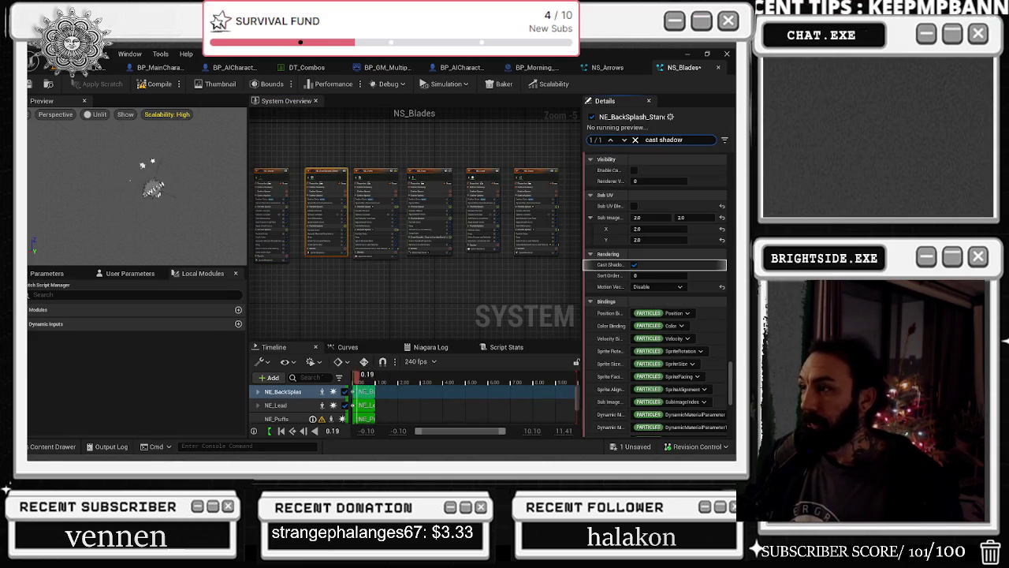
{"action": "left_click", "coordinate": [635, 265]}
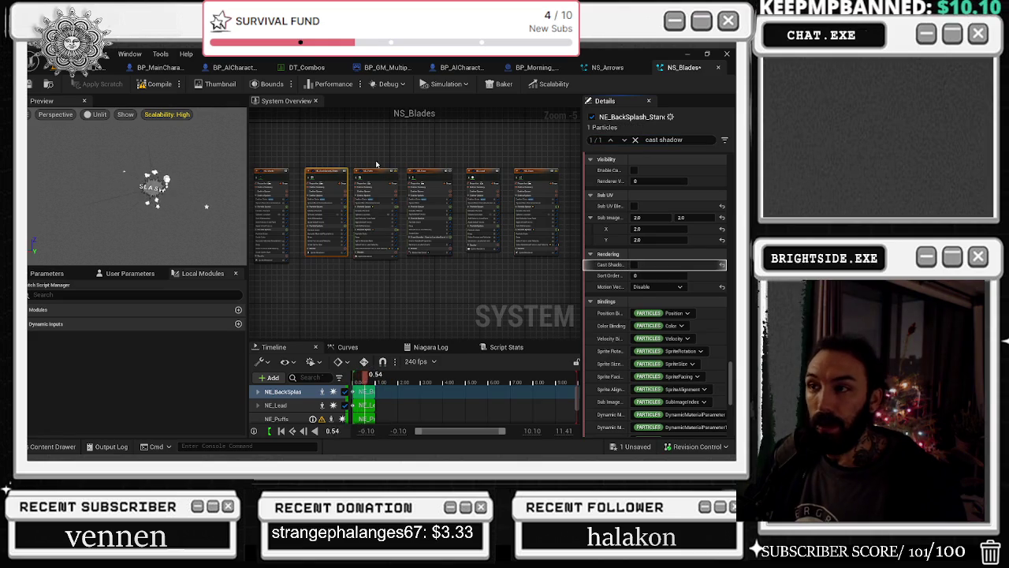
Move through NE_Lead to NE_Stars and turn off Cast Shadow on NE_Stars
{"action": "left_click", "coordinate": [442, 191]}
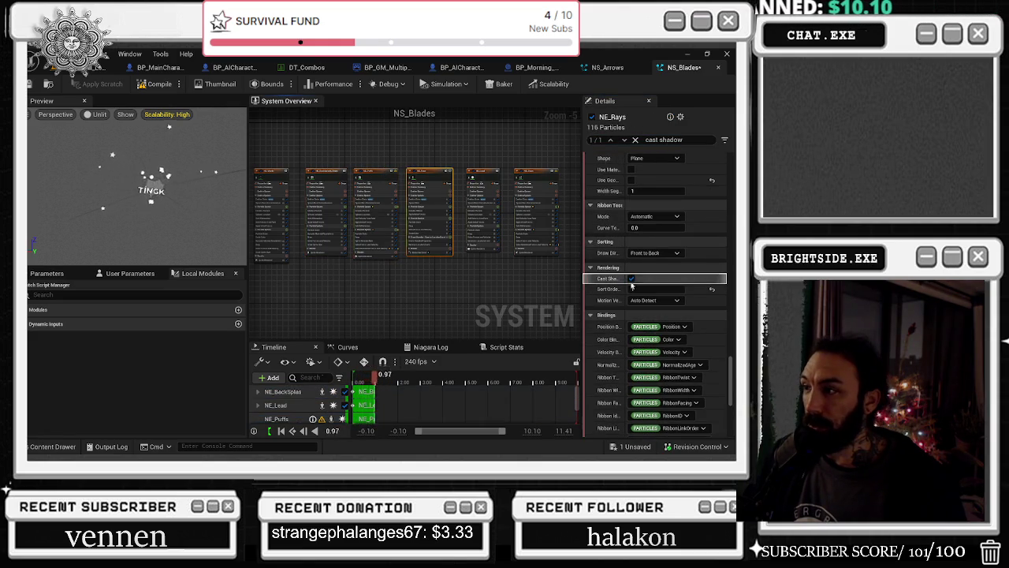
{"action": "left_click", "coordinate": [482, 190]}
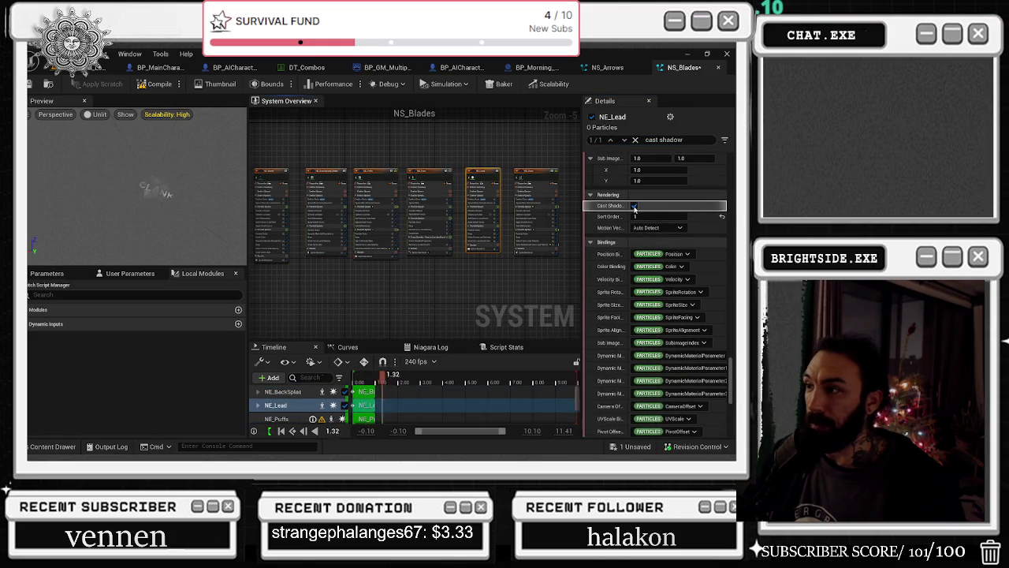
{"action": "left_click", "coordinate": [536, 189]}
{"action": "left_click", "coordinate": [631, 272]}
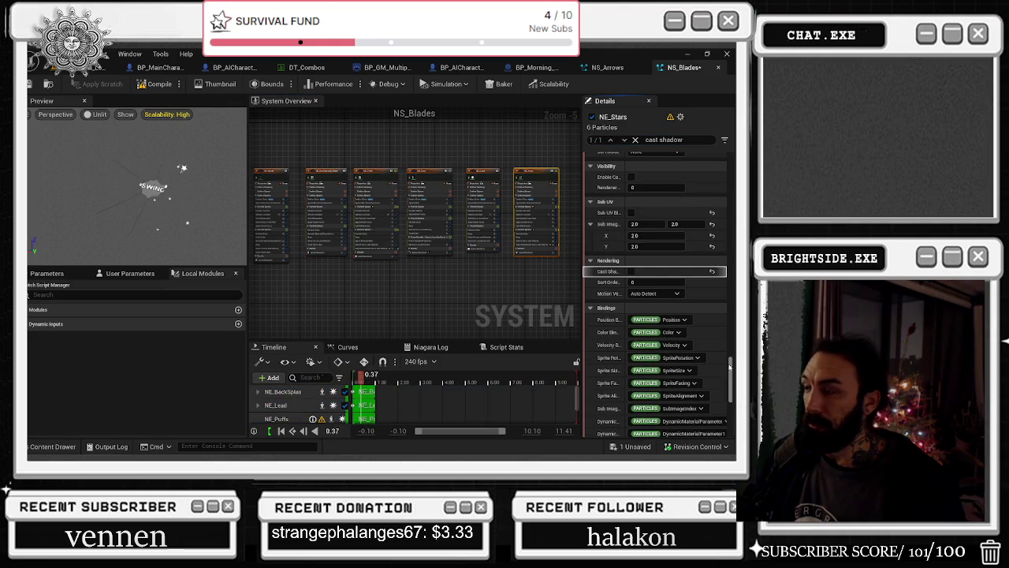
{"action": "scroll", "coordinate": [522, 165], "scroll_direction": "up", "scroll_amount": 4}
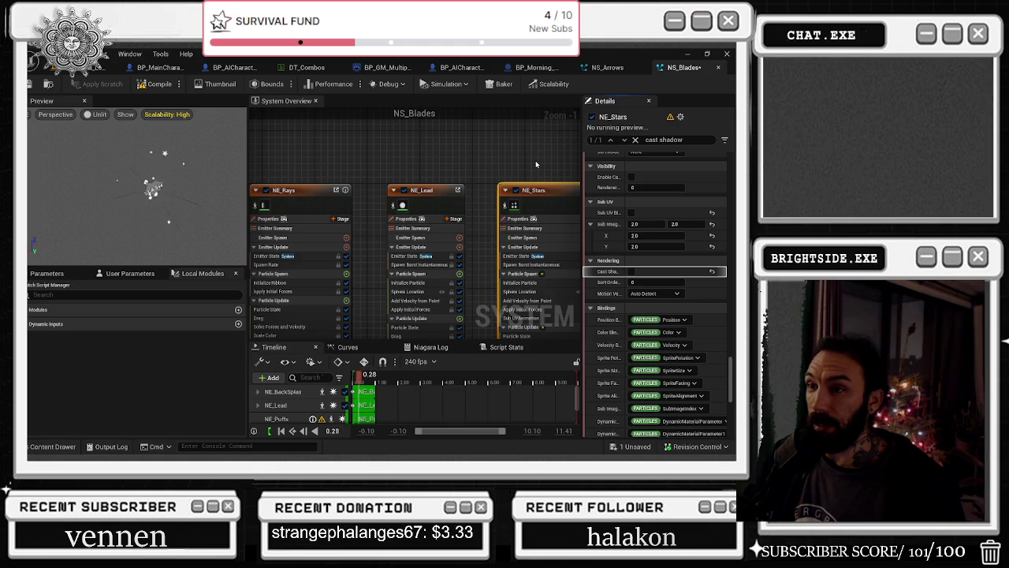
{"action": "scroll", "coordinate": [536, 163], "scroll_direction": "down", "scroll_amount": 2}
Toggle the NE_BackSplash emitter off and back on
{"action": "left_click_drag", "start_coordinate": [359, 190], "coordinate": [552, 206]}
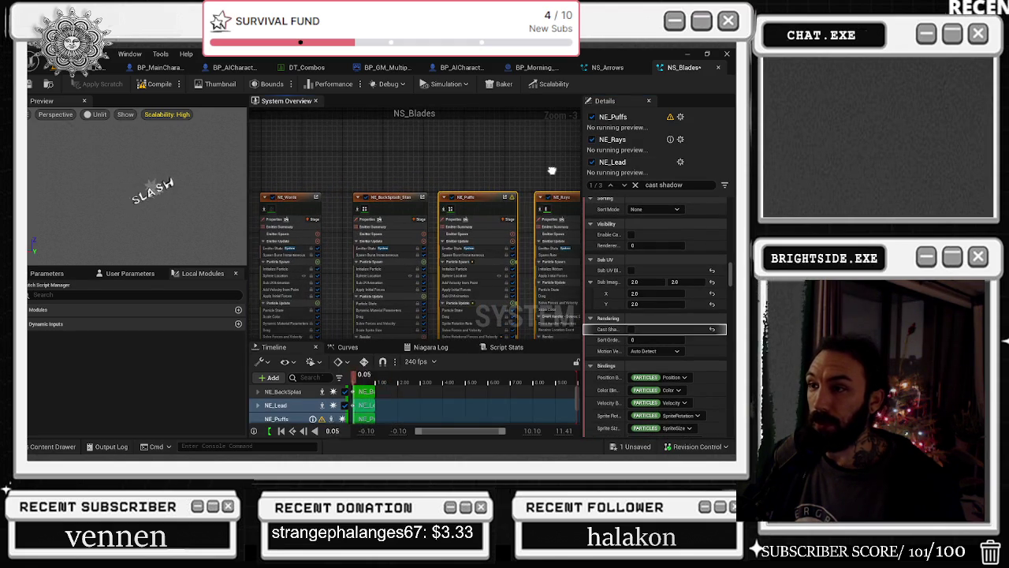
{"action": "left_click", "coordinate": [432, 161]}
{"action": "left_click", "coordinate": [365, 198]}
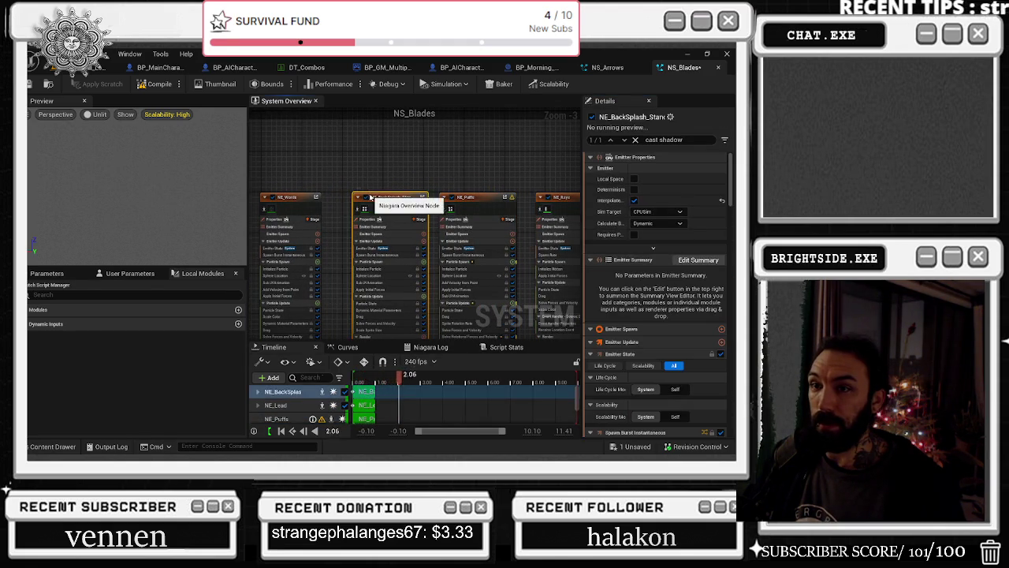
{"action": "left_click", "coordinate": [365, 197]}
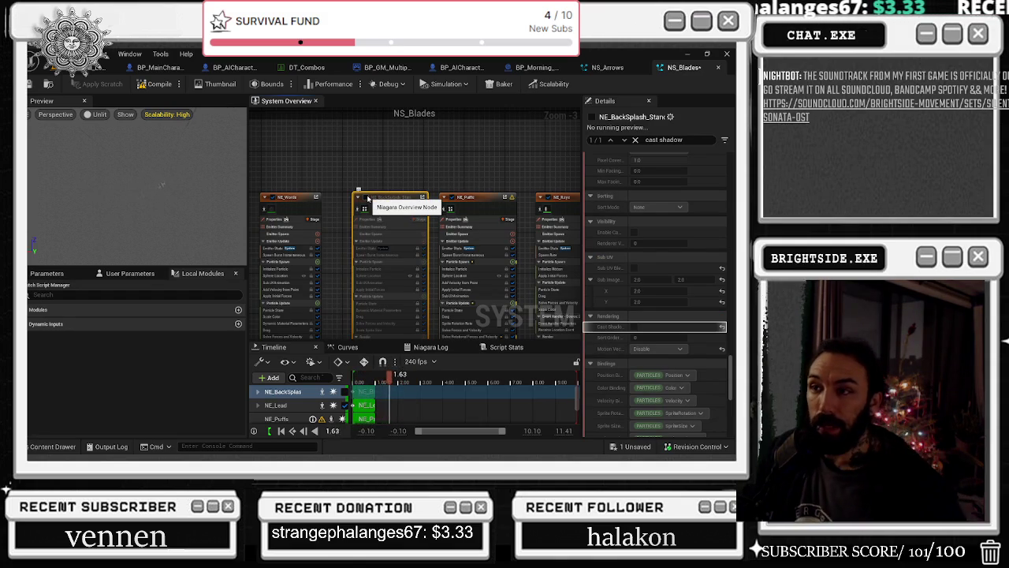
{"action": "left_click", "coordinate": [366, 197]}
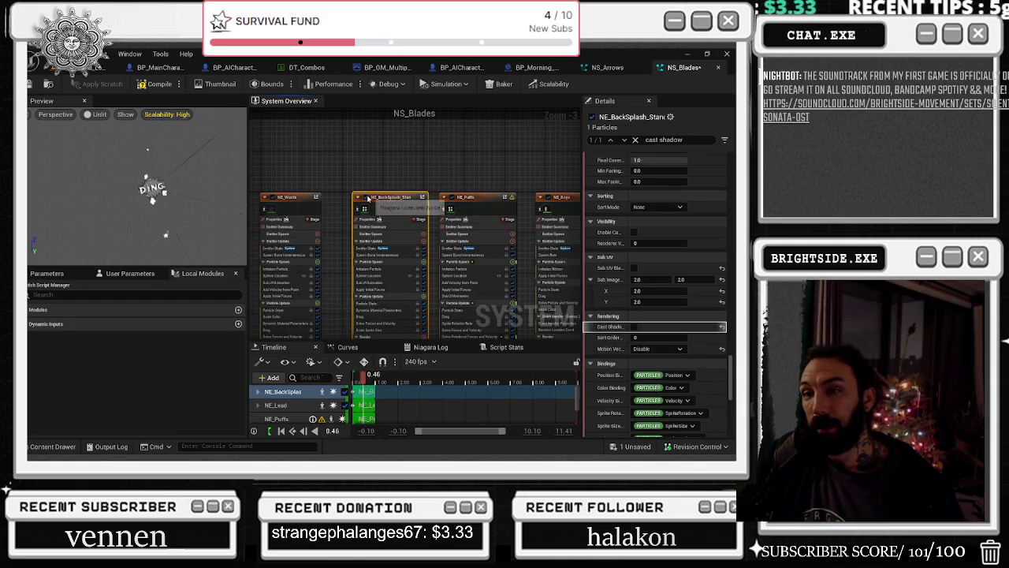
Review NE_Lead, NE_Rays and NE_Puffs, then recompile NS_Blades
{"action": "mouse_move", "coordinate": [401, 168]}
{"action": "left_mouse_down"}
{"action": "mouse_move", "coordinate": [431, 174]}
{"action": "mouse_move", "coordinate": [326, 171]}
{"action": "mouse_move", "coordinate": [338, 193]}
{"action": "mouse_move", "coordinate": [306, 165]}
{"action": "mouse_move", "coordinate": [540, 213]}
{"action": "left_mouse_up"}
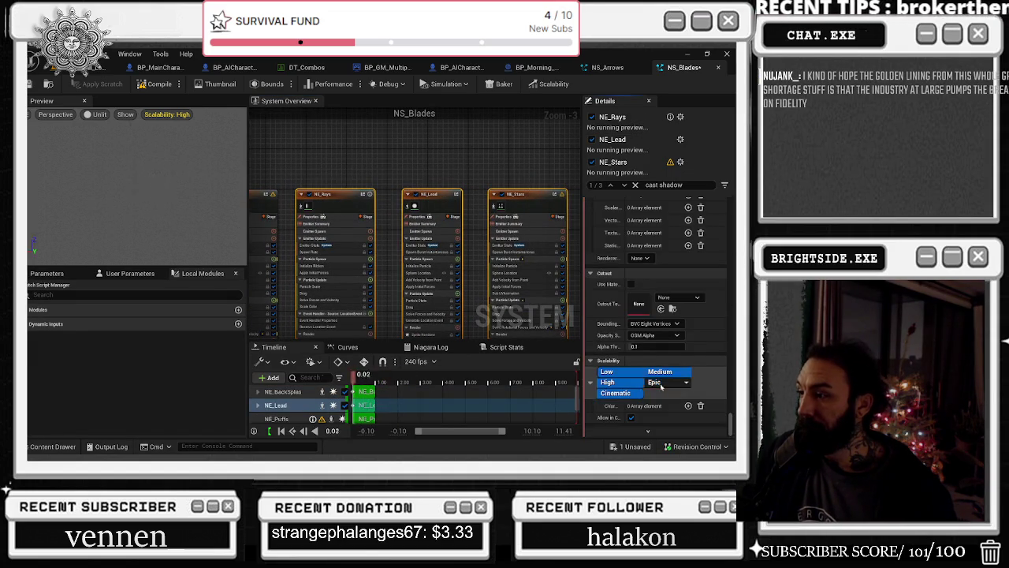
{"action": "scroll", "coordinate": [678, 355], "scroll_direction": "up", "scroll_amount": 3}
{"action": "left_click", "coordinate": [429, 194]}
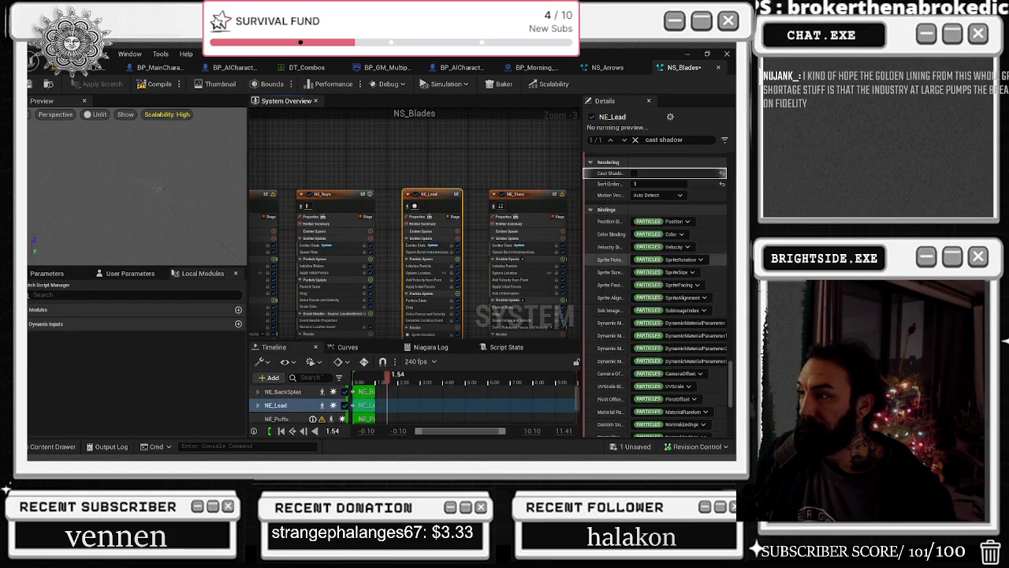
{"action": "scroll", "coordinate": [631, 355], "scroll_direction": "down", "scroll_amount": 5}
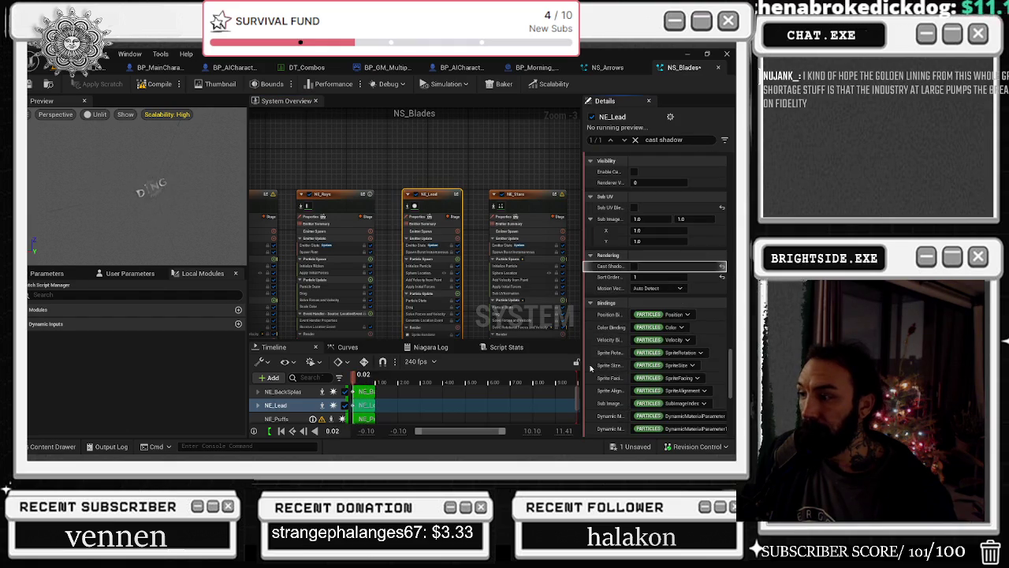
{"action": "left_click", "coordinate": [323, 194]}
{"action": "scroll", "coordinate": [655, 355], "scroll_direction": "down", "scroll_amount": 5}
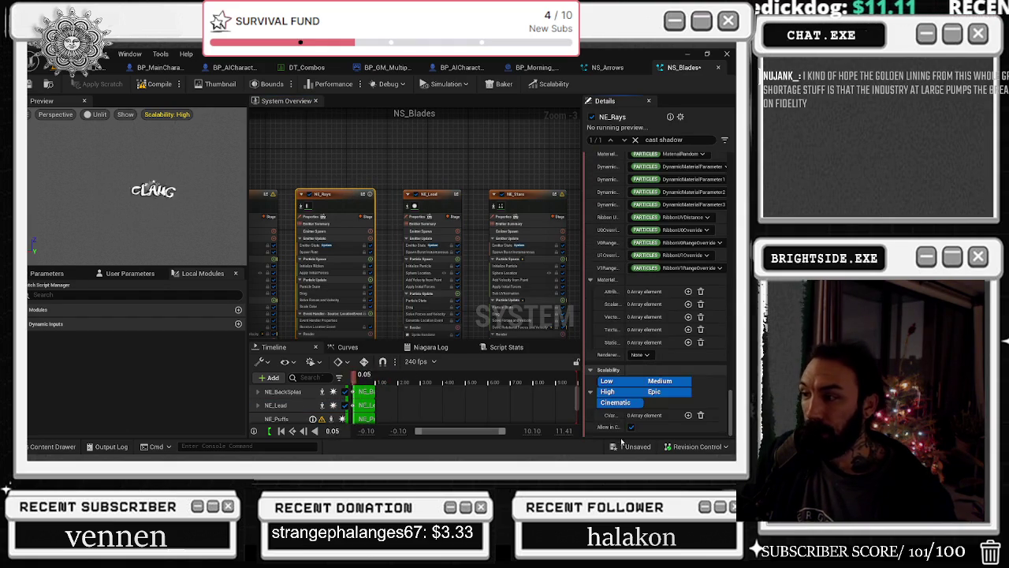
{"action": "scroll", "coordinate": [655, 355], "scroll_direction": "up", "scroll_amount": 4}
{"action": "left_click_drag", "start_coordinate": [347, 139], "coordinate": [477, 140]}
{"action": "left_click", "coordinate": [369, 203]}
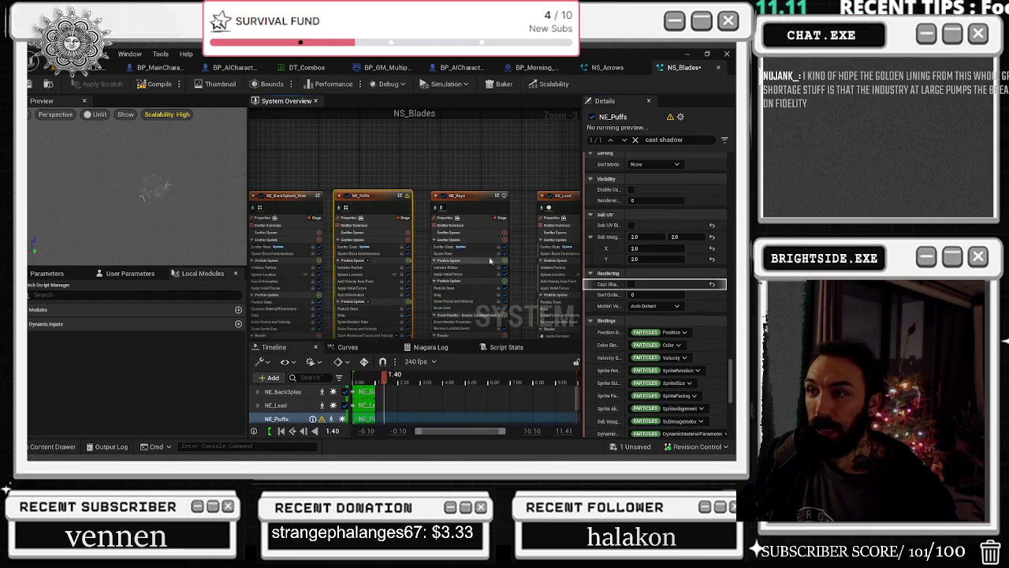
{"action": "left_click", "coordinate": [156, 84]}
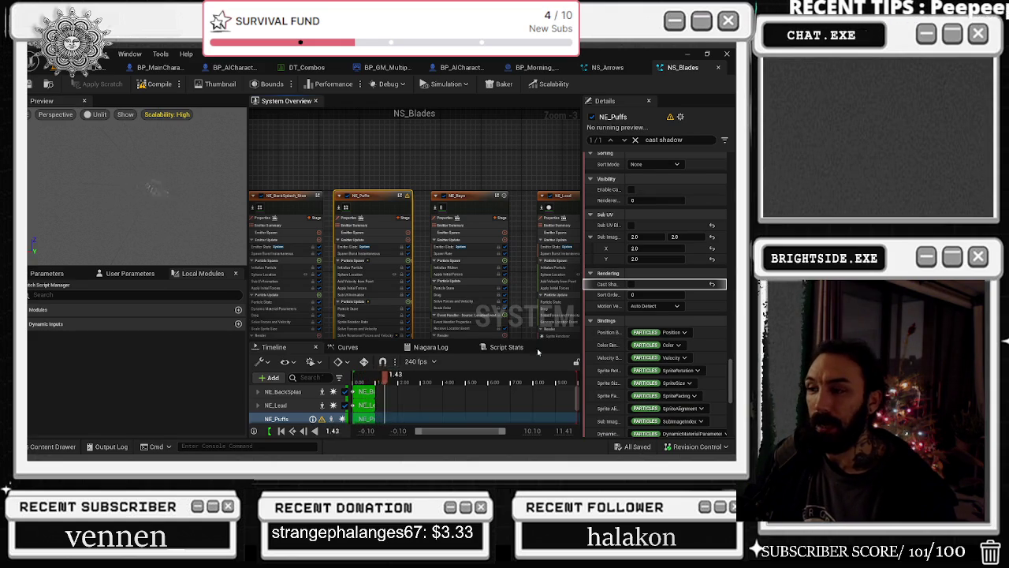
Save NS_Blades from the toolbar, then zoom and pan the overview to show every emitter
{"action": "left_click", "coordinate": [33, 85]}
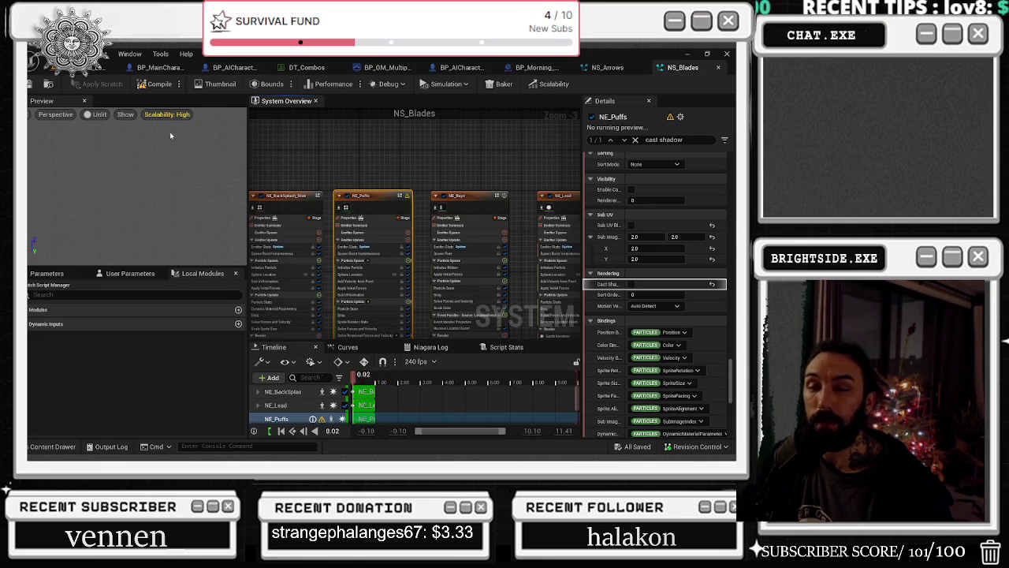
{"action": "scroll", "coordinate": [339, 206], "scroll_direction": "down", "scroll_amount": 3}
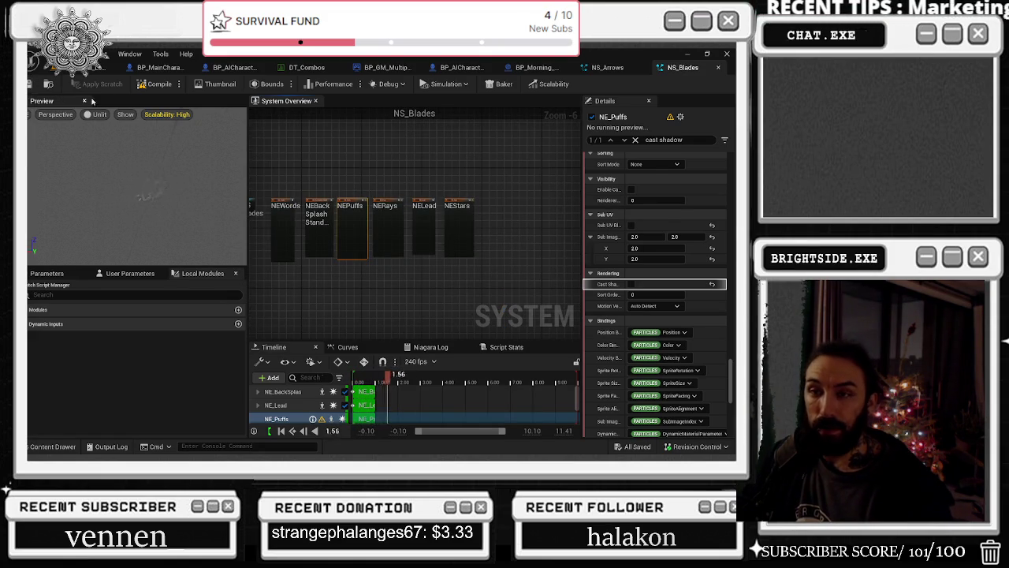
{"action": "scroll", "coordinate": [332, 202], "scroll_direction": "up", "scroll_amount": 1}
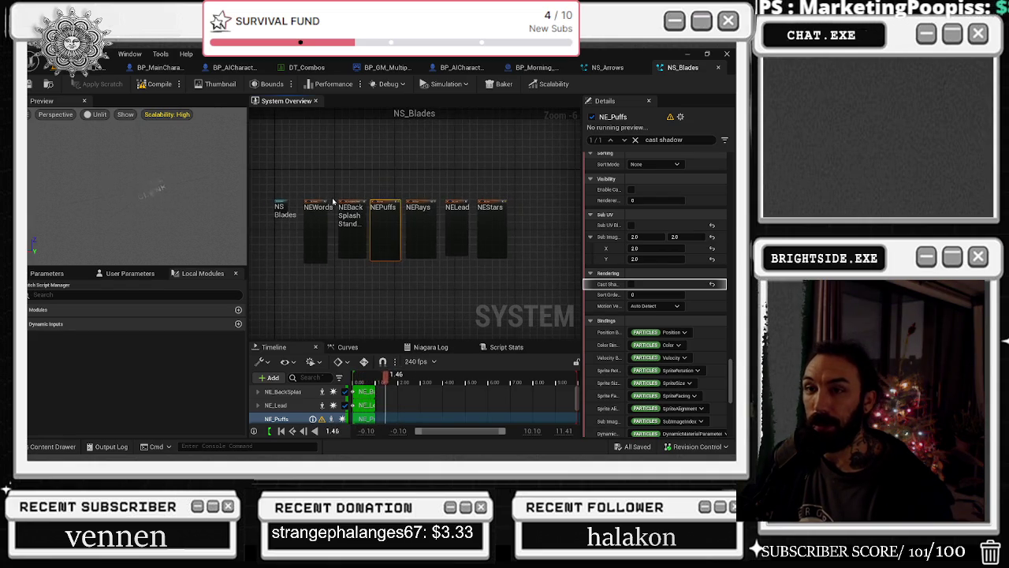
{"action": "left_click_drag", "start_coordinate": [331, 192], "coordinate": [352, 194]}
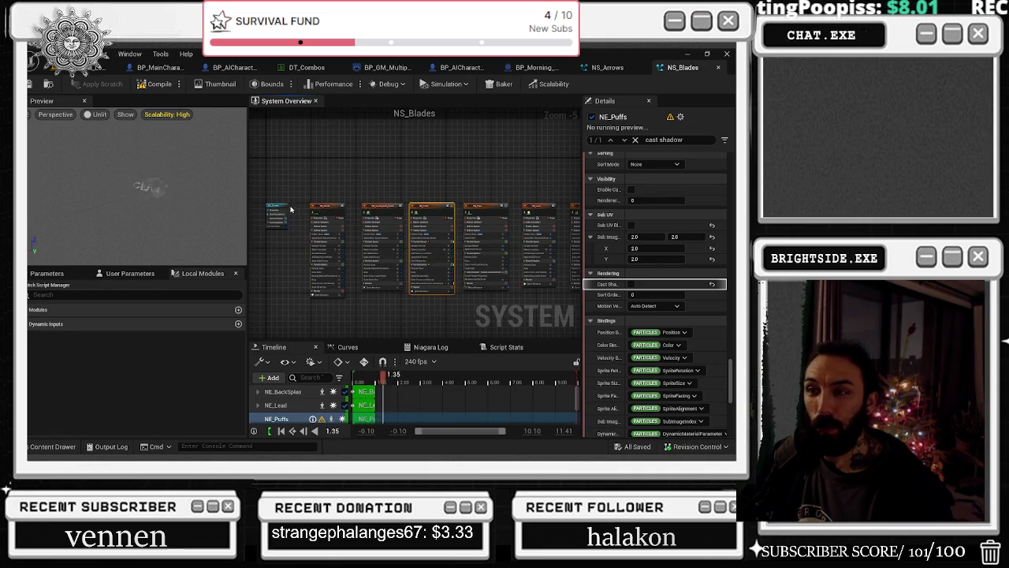
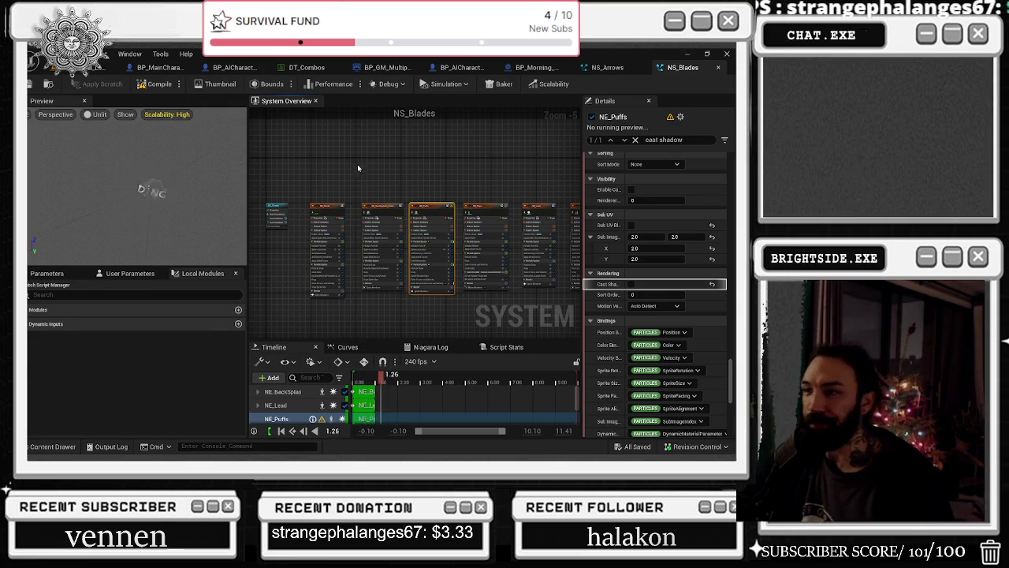
Select NS_Blades' NE_Rays emitter and review its Cast Shadow and event settings in Details
{"action": "scroll", "coordinate": [484, 222], "scroll_direction": "up", "scroll_amount": 3}
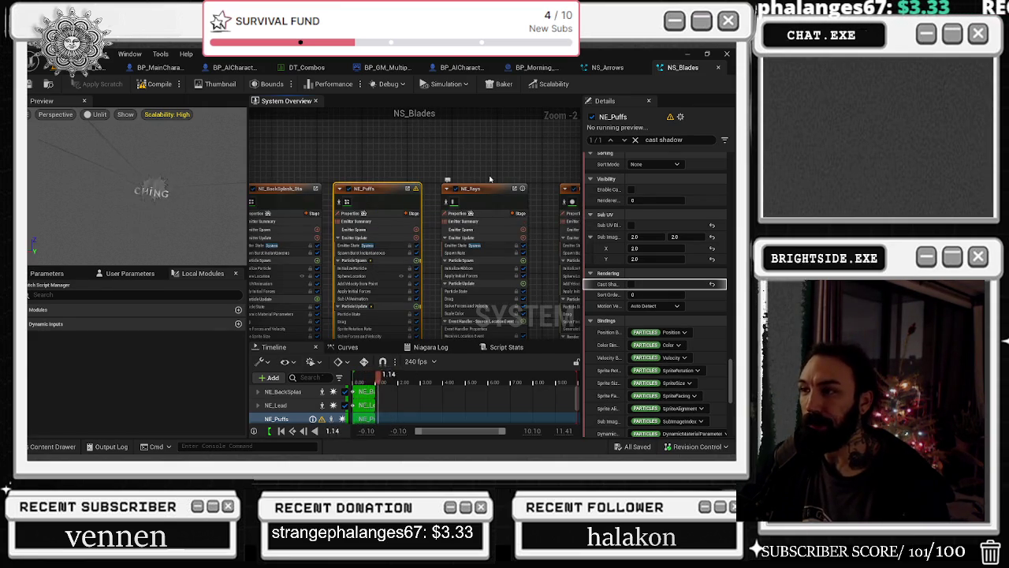
{"action": "left_click", "coordinate": [473, 189]}
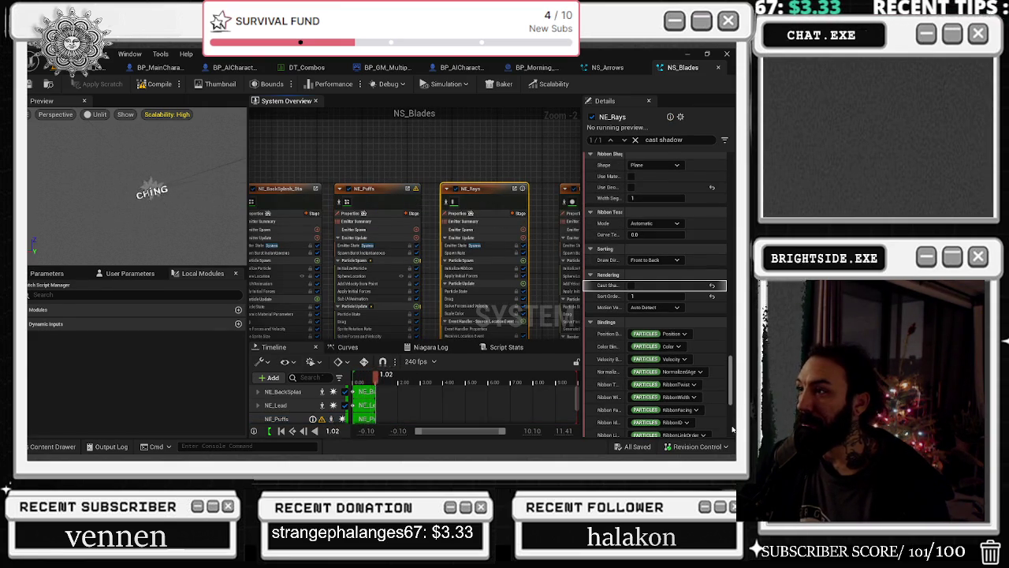
{"action": "scroll", "coordinate": [730, 416], "scroll_direction": "up", "scroll_amount": 8}
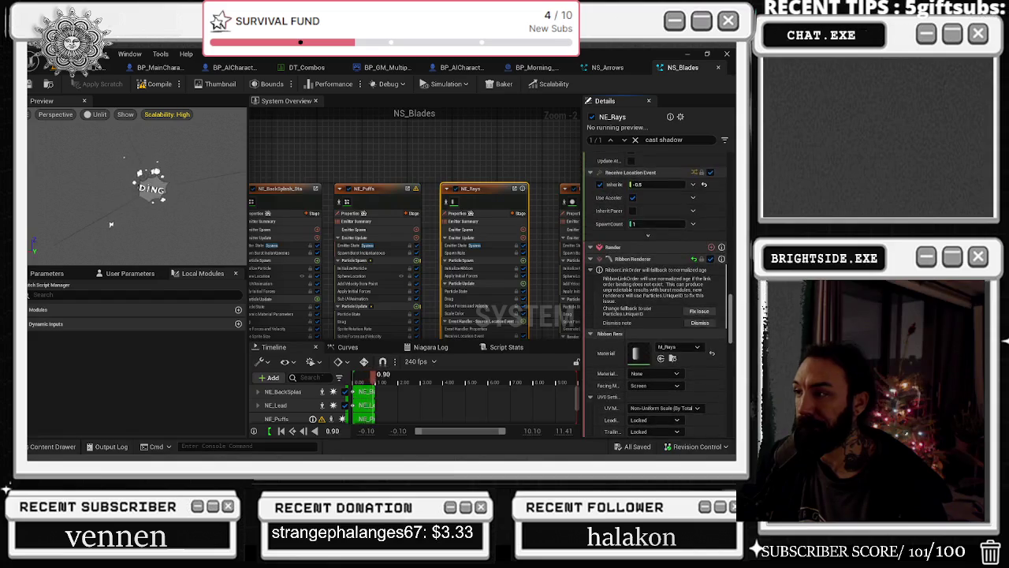
{"action": "scroll", "coordinate": [730, 415], "scroll_direction": "up", "scroll_amount": 5}
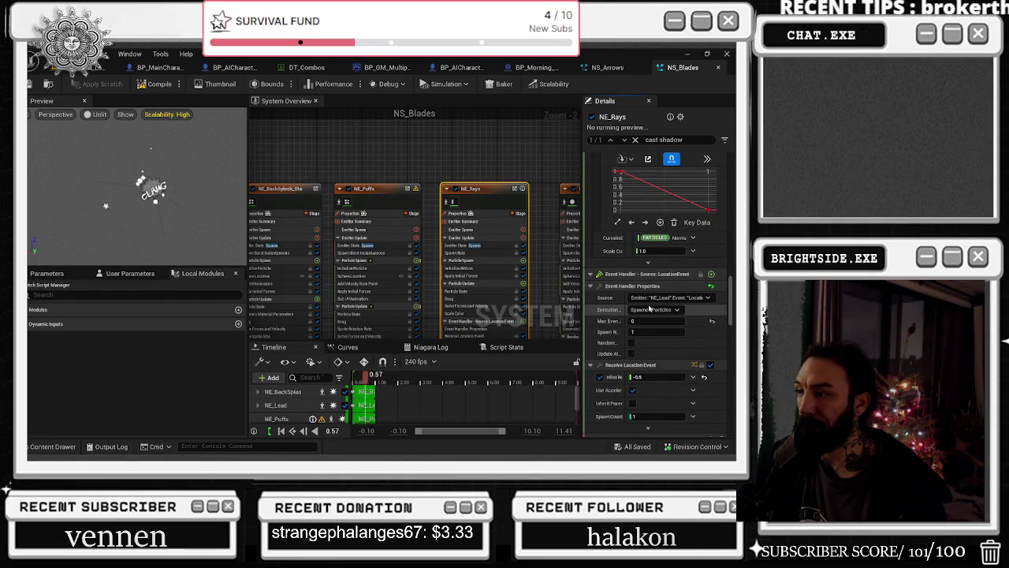
{"action": "mouse_move", "coordinate": [615, 323]}
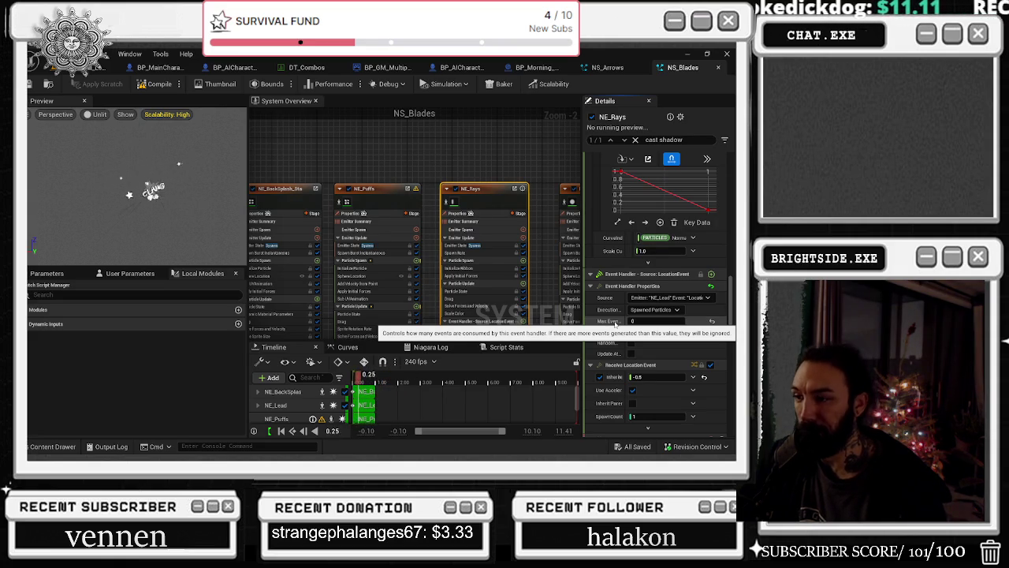
{"action": "scroll", "coordinate": [615, 323], "scroll_direction": "up", "scroll_amount": 2}
{"action": "scroll", "coordinate": [615, 323], "scroll_direction": "up", "scroll_amount": 4}
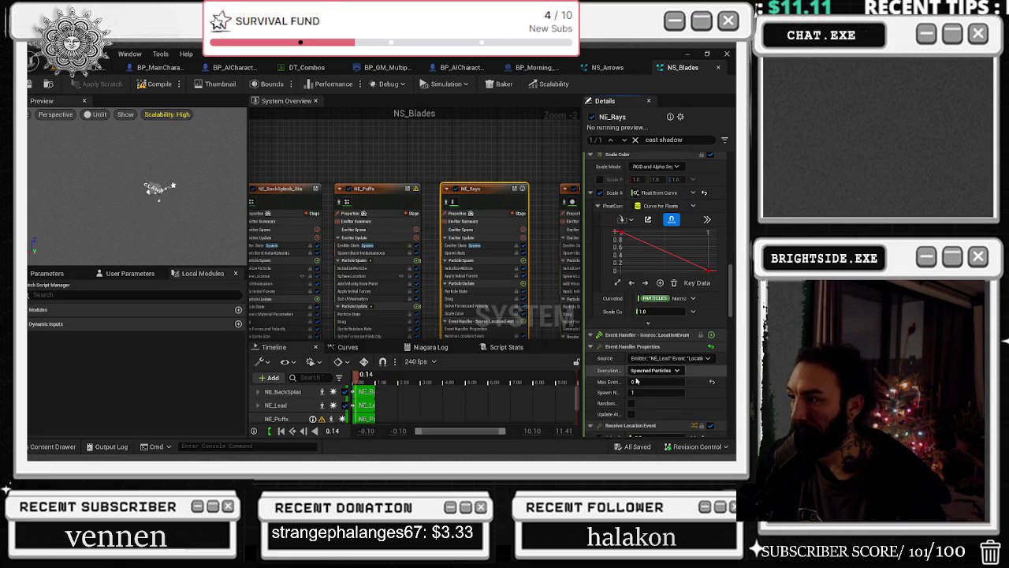
{"action": "scroll", "coordinate": [615, 382], "scroll_direction": "up", "scroll_amount": 4}
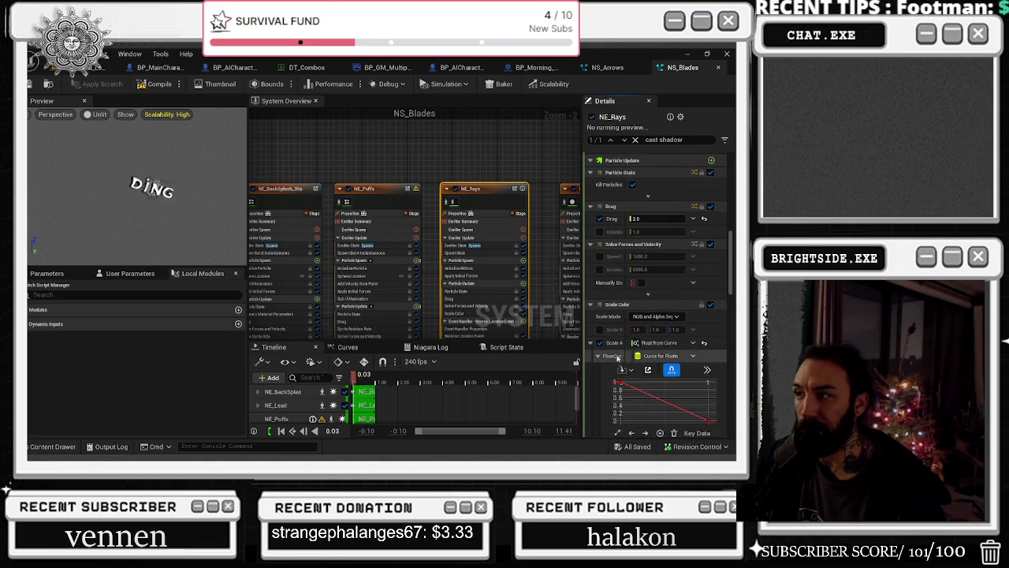
{"action": "scroll", "coordinate": [623, 371], "scroll_direction": "up", "scroll_amount": 5}
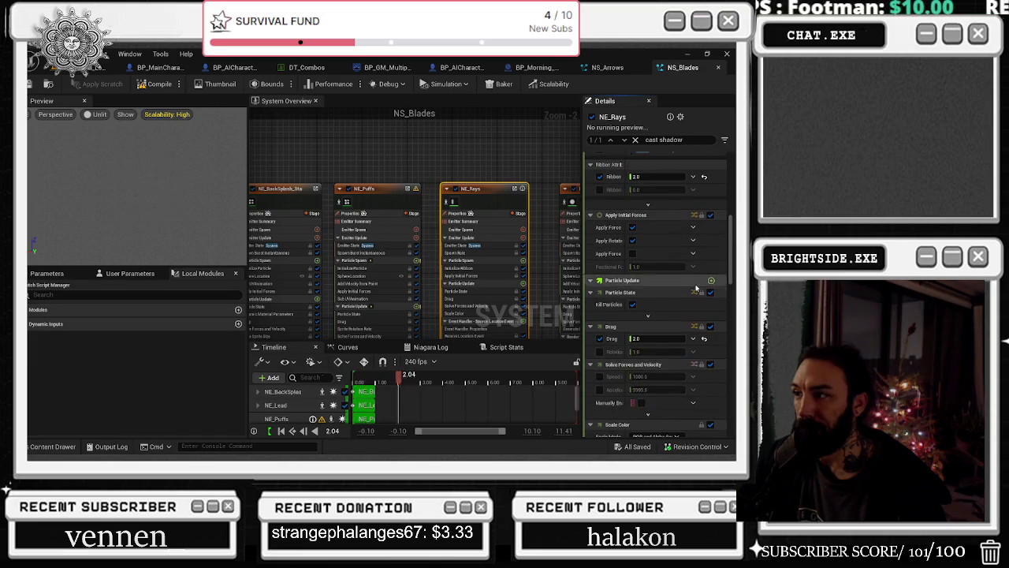
{"action": "scroll", "coordinate": [715, 300], "scroll_direction": "up", "scroll_amount": 5}
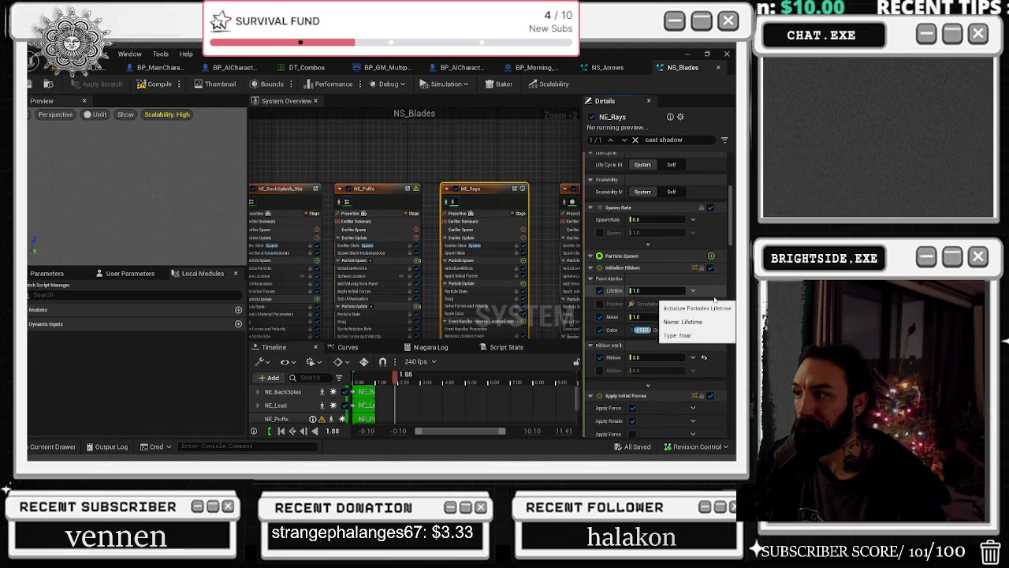
{"action": "scroll", "coordinate": [734, 249], "scroll_direction": "down", "scroll_amount": 15}
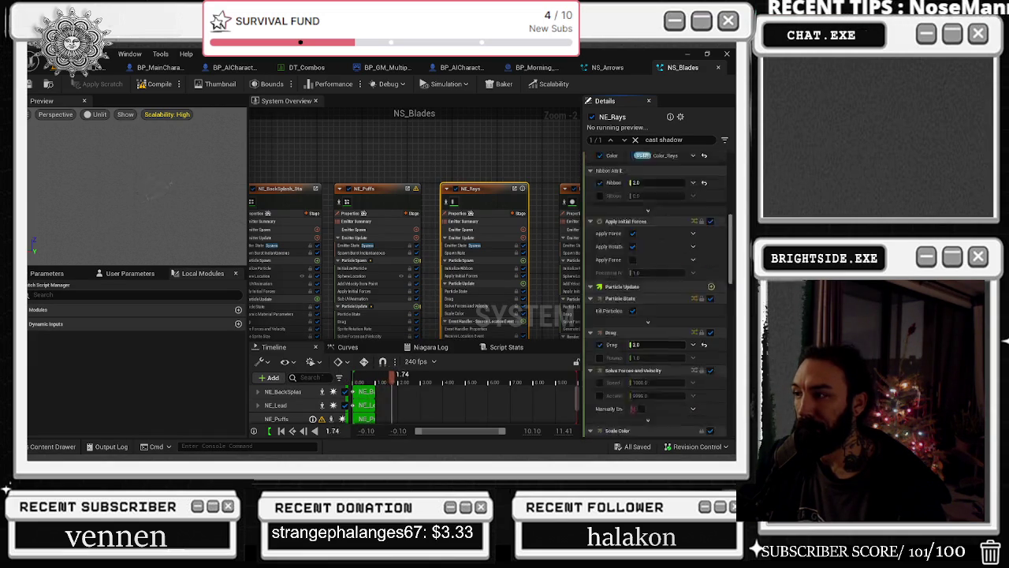
{"action": "scroll", "coordinate": [731, 386], "scroll_direction": "down", "scroll_amount": 5}
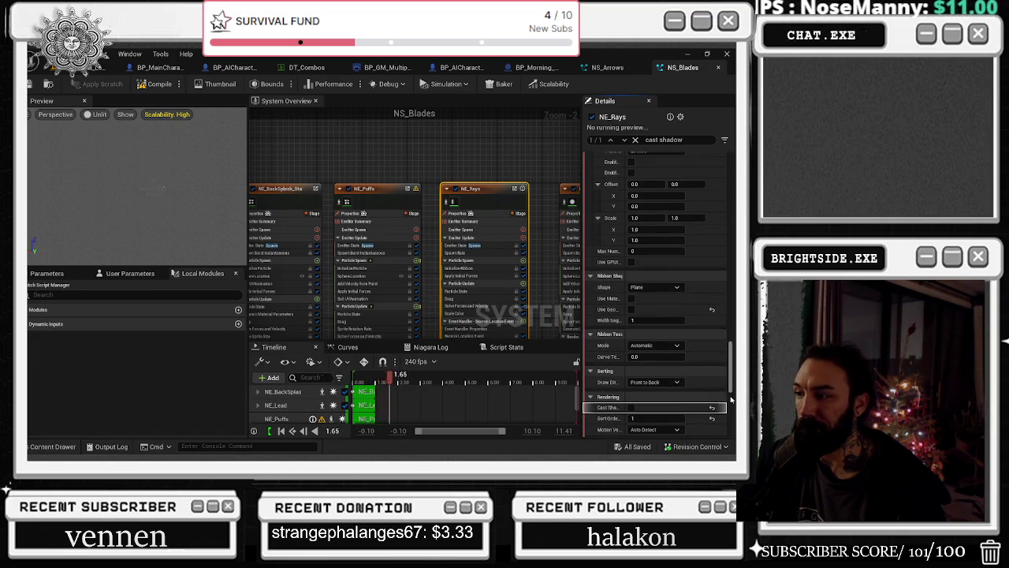
{"action": "scroll", "coordinate": [732, 400], "scroll_direction": "down", "scroll_amount": 2}
{"action": "scroll", "coordinate": [730, 406], "scroll_direction": "down", "scroll_amount": 3}
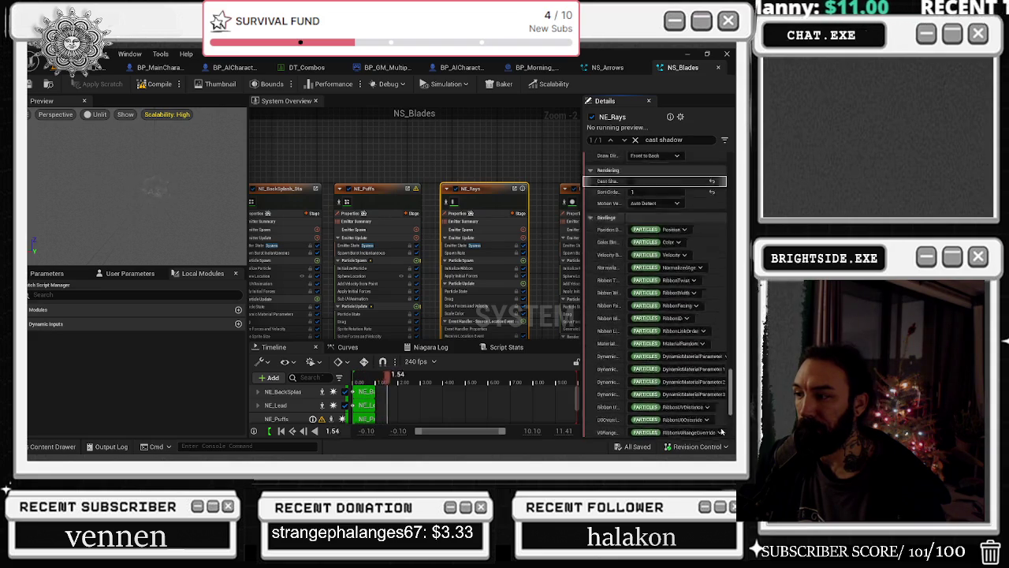
{"action": "scroll", "coordinate": [723, 316], "scroll_direction": "up", "scroll_amount": 10}
{"action": "scroll", "coordinate": [723, 311], "scroll_direction": "up", "scroll_amount": 4}
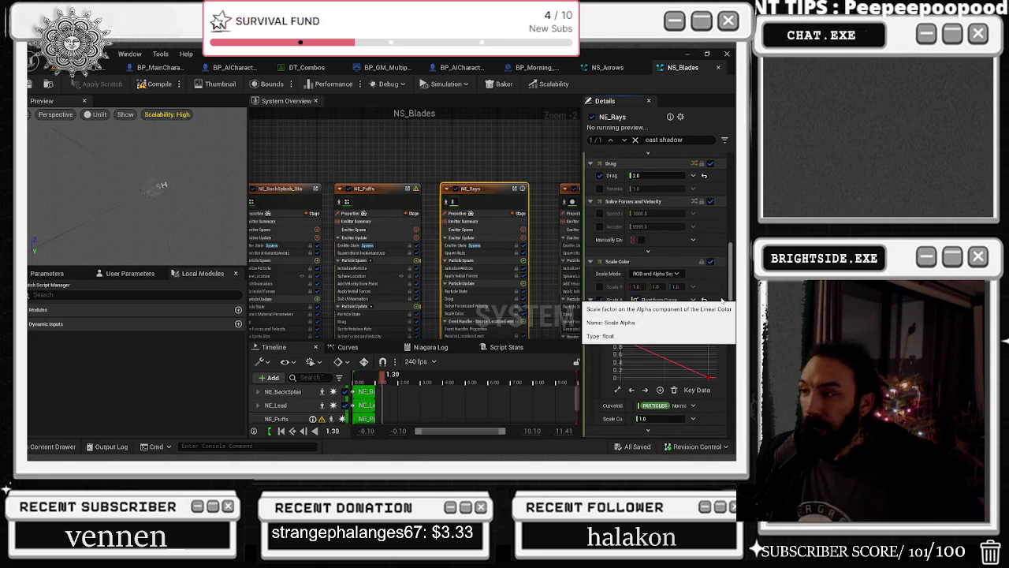
{"action": "scroll", "coordinate": [719, 307], "scroll_direction": "down", "scroll_amount": 2}
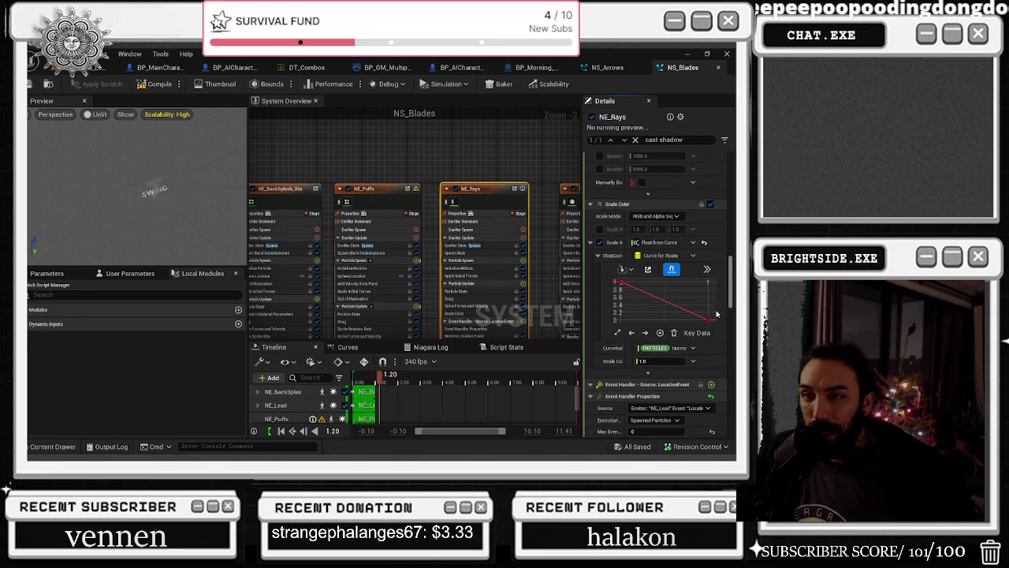
{"action": "scroll", "coordinate": [719, 307], "scroll_direction": "up", "scroll_amount": 3}
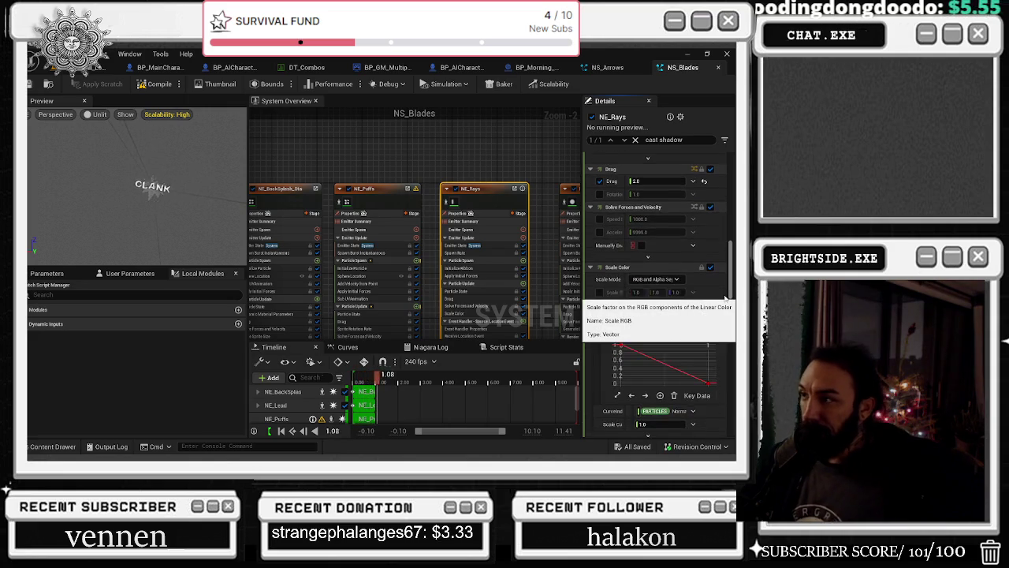
{"action": "scroll", "coordinate": [725, 298], "scroll_direction": "up", "scroll_amount": 5}
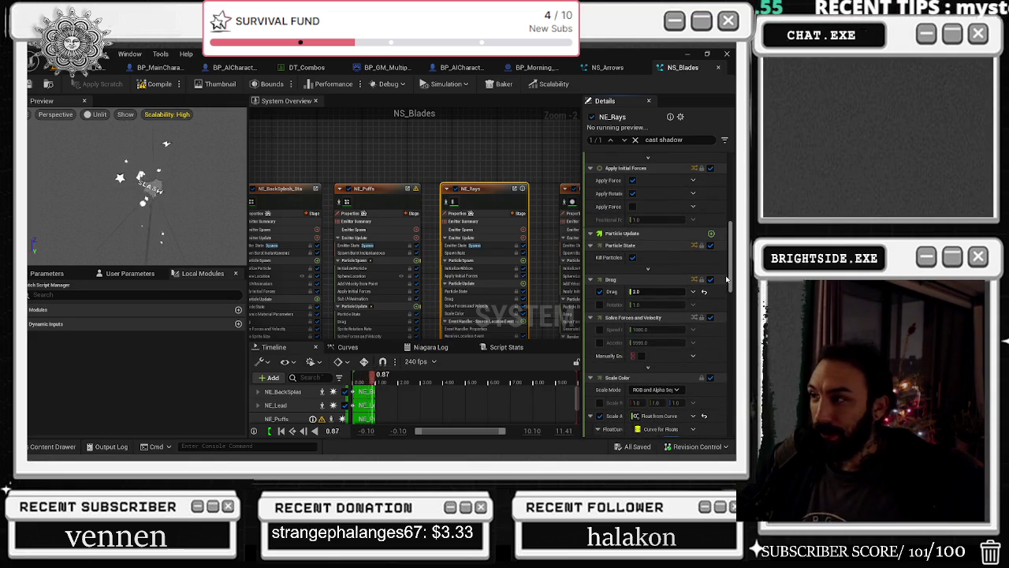
{"action": "scroll", "coordinate": [709, 268], "scroll_direction": "up", "scroll_amount": 7}
{"action": "scroll", "coordinate": [715, 219], "scroll_direction": "up", "scroll_amount": 1}
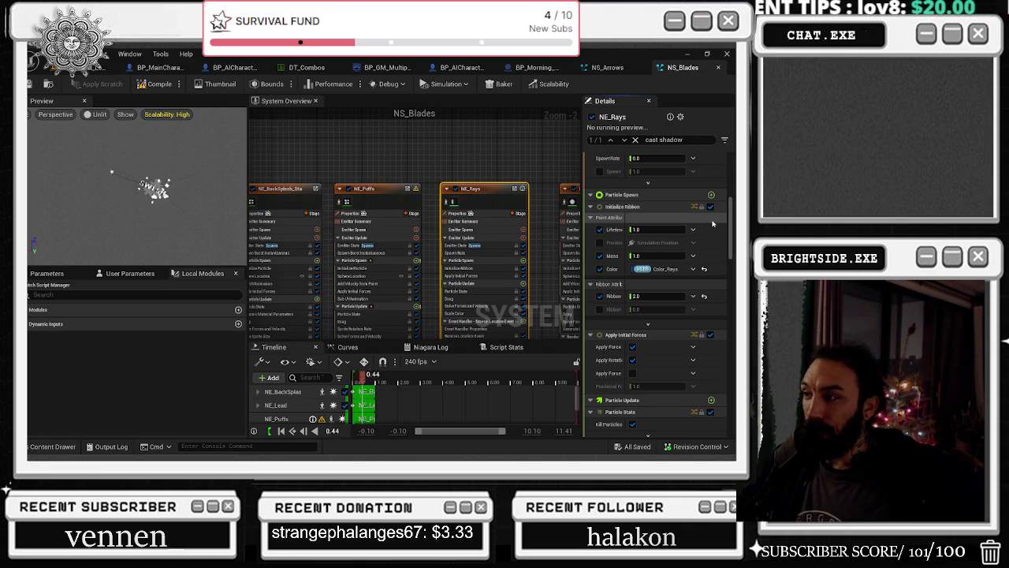
{"action": "scroll", "coordinate": [685, 260], "scroll_direction": "up", "scroll_amount": 2}
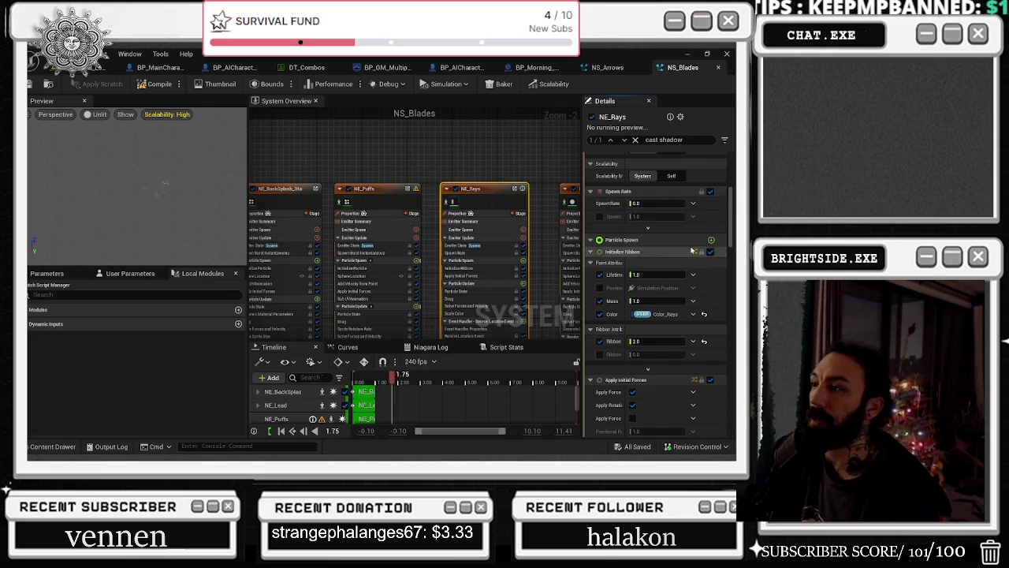
{"action": "scroll", "coordinate": [678, 228], "scroll_direction": "up", "scroll_amount": 2}
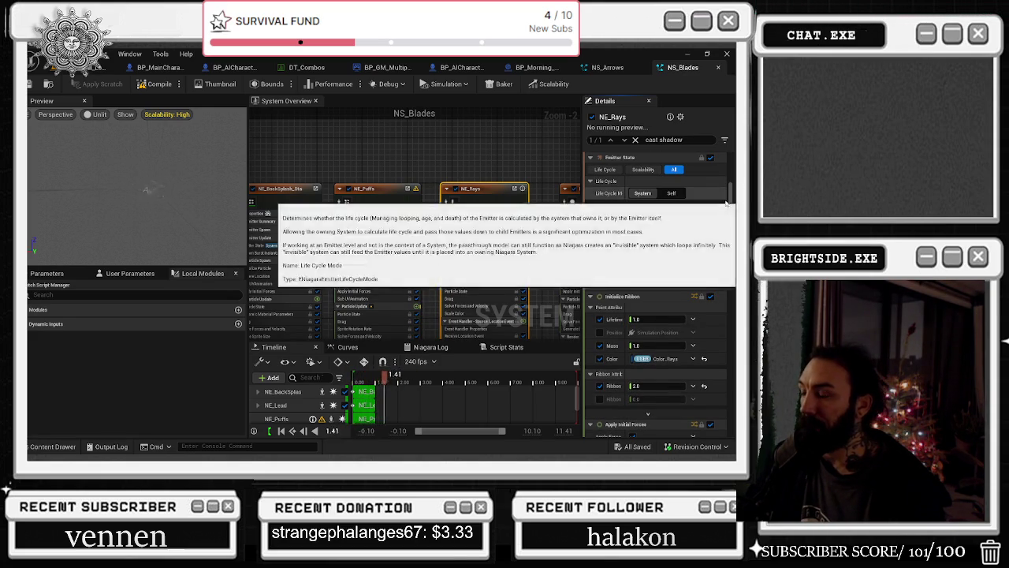
{"action": "scroll", "coordinate": [709, 244], "scroll_direction": "down", "scroll_amount": 2}
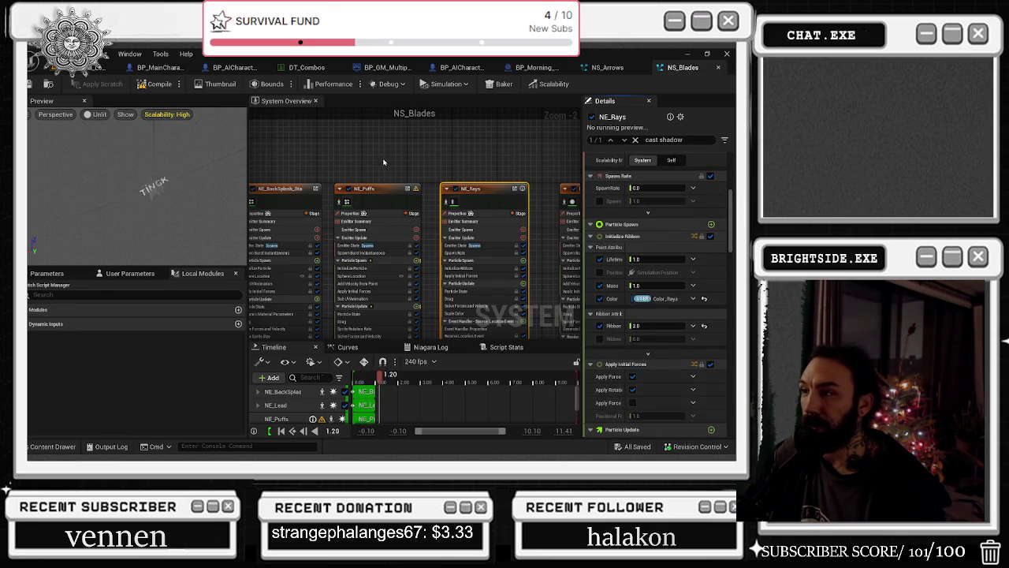
Check NE_Puffs' Cast Shadow setting, then clear the cast shadow filter from Details
{"action": "left_click", "coordinate": [377, 261]}
{"action": "mouse_move", "coordinate": [729, 368]}
{"action": "left_mouse_down"}
{"action": "mouse_move", "coordinate": [735, 413]}
{"action": "mouse_move", "coordinate": [731, 209]}
{"action": "left_mouse_up"}
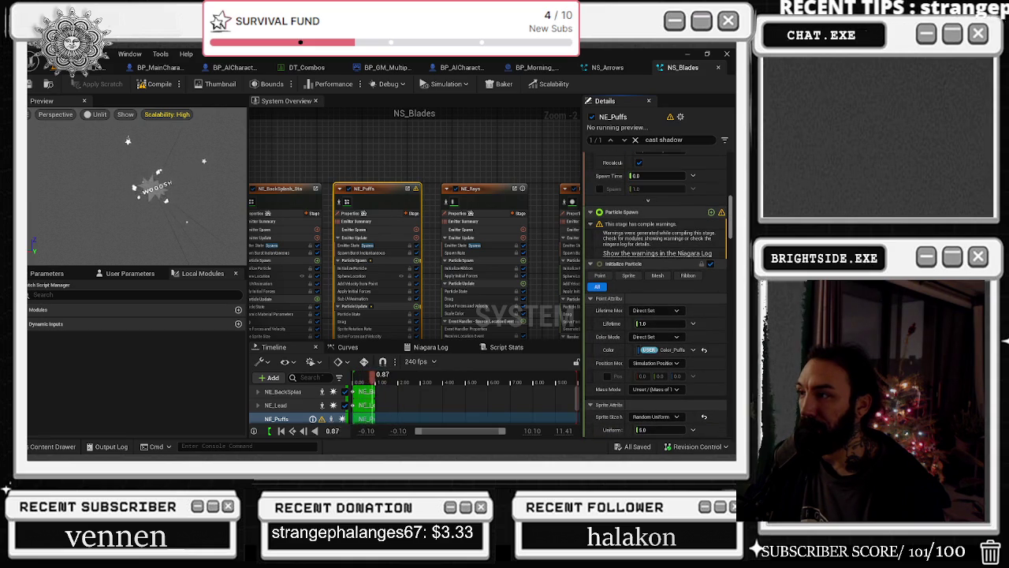
{"action": "scroll", "coordinate": [658, 296], "scroll_direction": "up", "scroll_amount": 6}
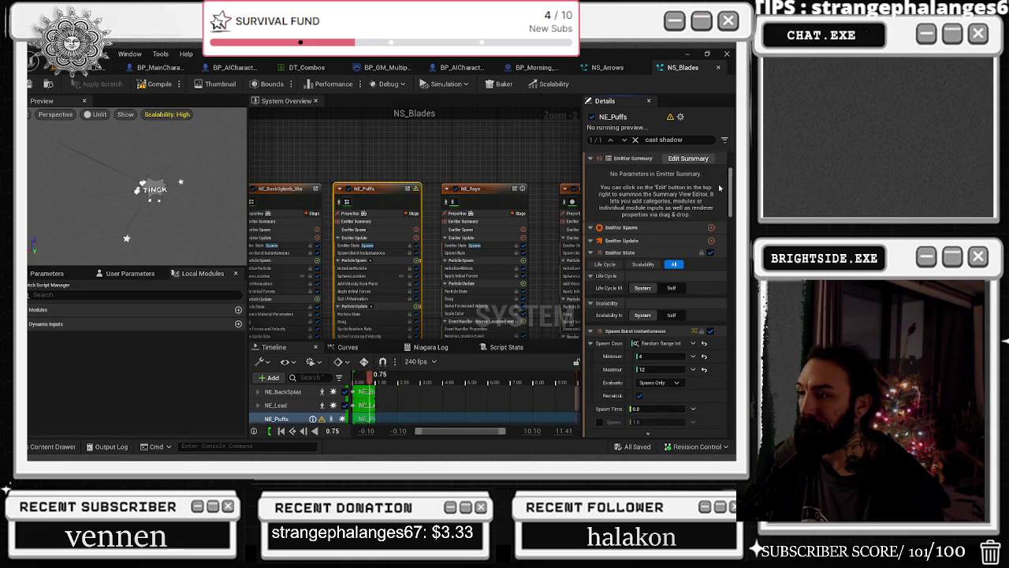
{"action": "left_click", "coordinate": [636, 139]}
Review NE_Stars' full property stack down to Rendering and Scalability, then select NE_Lead
{"action": "mouse_move", "coordinate": [540, 158]}
{"action": "left_mouse_down"}
{"action": "mouse_move", "coordinate": [413, 168]}
{"action": "mouse_move", "coordinate": [452, 168]}
{"action": "left_mouse_up"}
{"action": "left_click", "coordinate": [493, 231]}
{"action": "scroll", "coordinate": [686, 250], "scroll_direction": "down", "scroll_amount": 5}
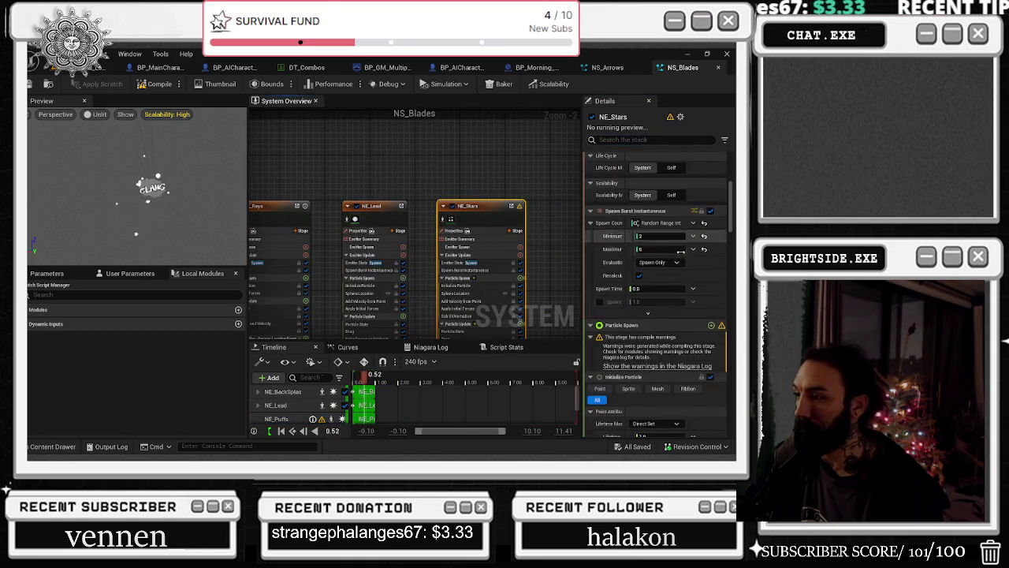
{"action": "scroll", "coordinate": [686, 251], "scroll_direction": "down", "scroll_amount": 8}
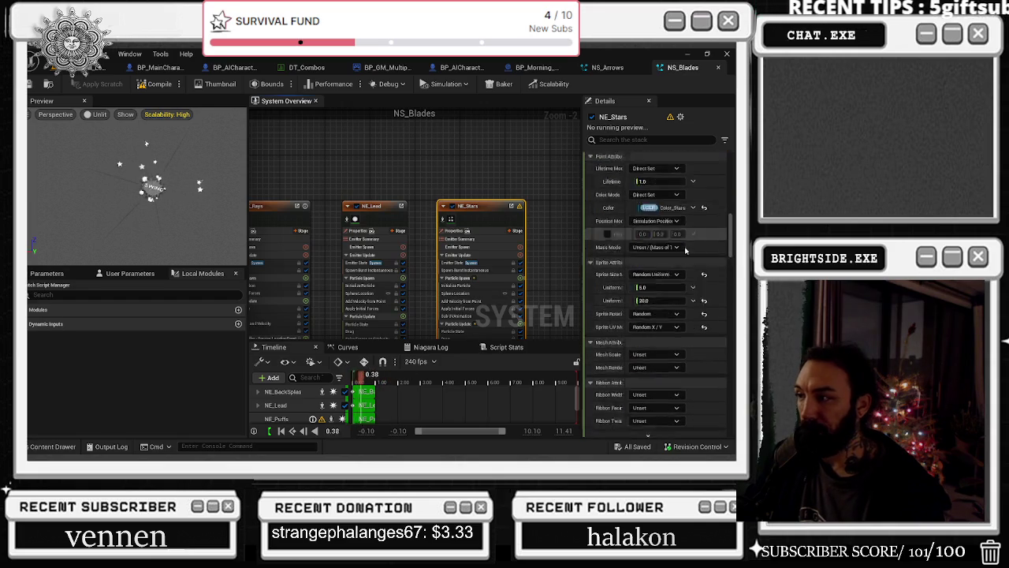
{"action": "scroll", "coordinate": [686, 246], "scroll_direction": "down", "scroll_amount": 6}
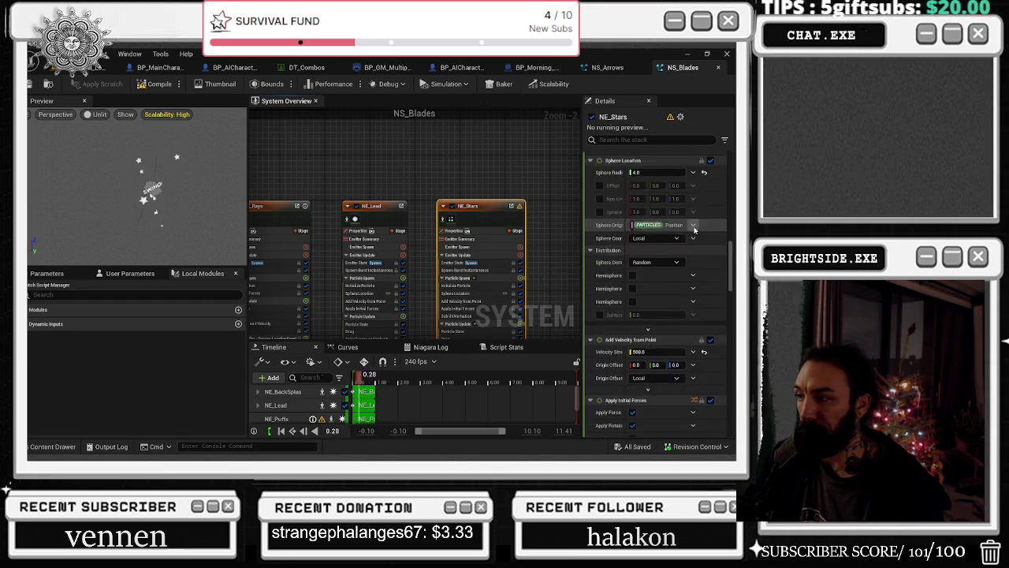
{"action": "scroll", "coordinate": [694, 233], "scroll_direction": "down", "scroll_amount": 6}
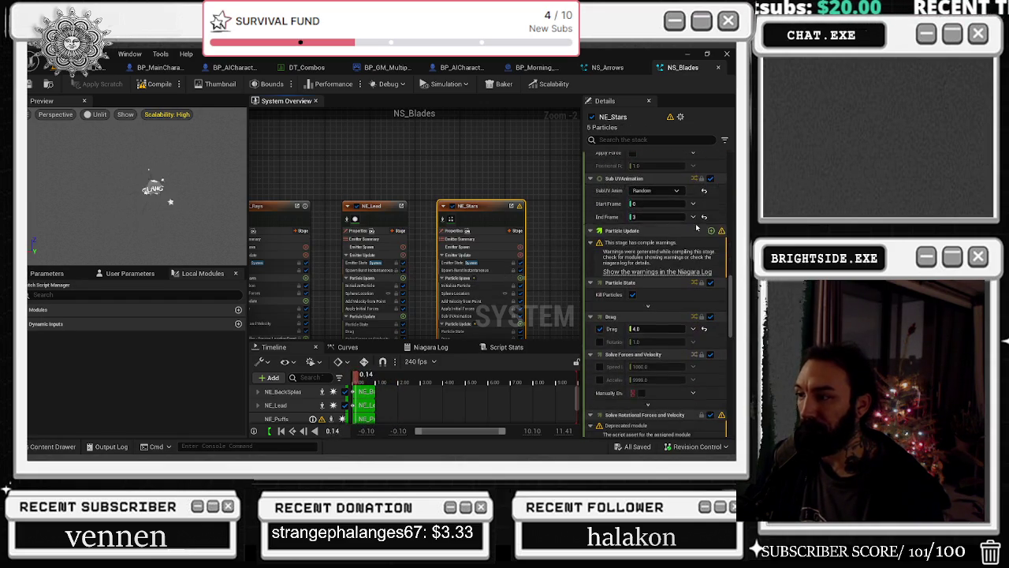
{"action": "scroll", "coordinate": [696, 227], "scroll_direction": "down", "scroll_amount": 8}
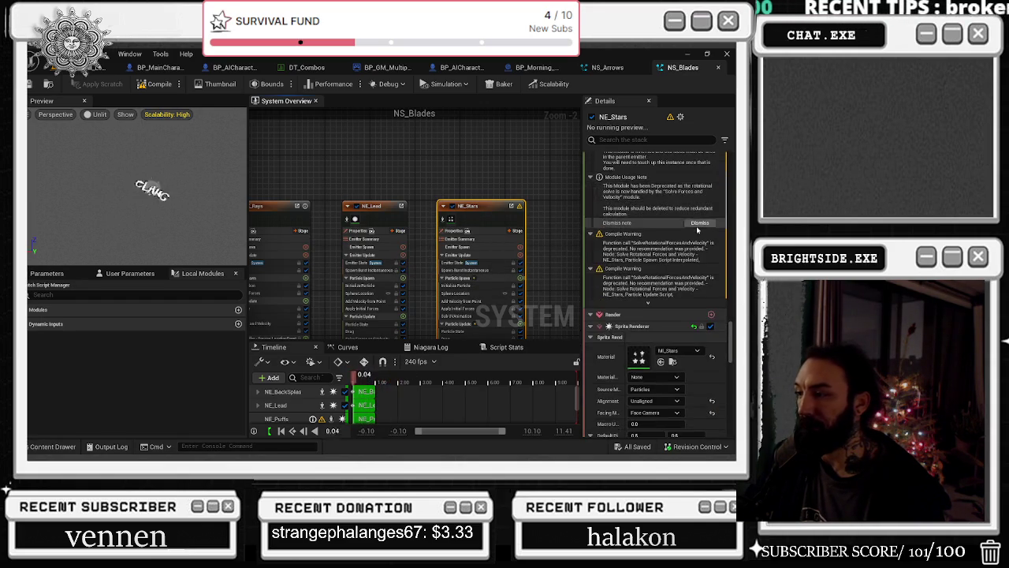
{"action": "scroll", "coordinate": [697, 229], "scroll_direction": "down", "scroll_amount": 7}
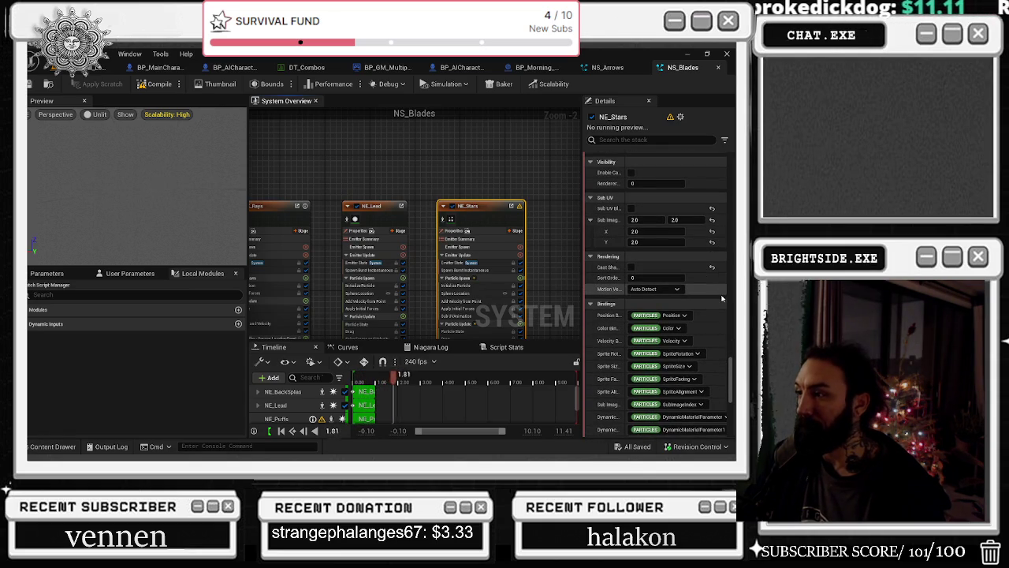
{"action": "scroll", "coordinate": [722, 298], "scroll_direction": "down", "scroll_amount": 7}
{"action": "scroll", "coordinate": [722, 298], "scroll_direction": "down", "scroll_amount": 2}
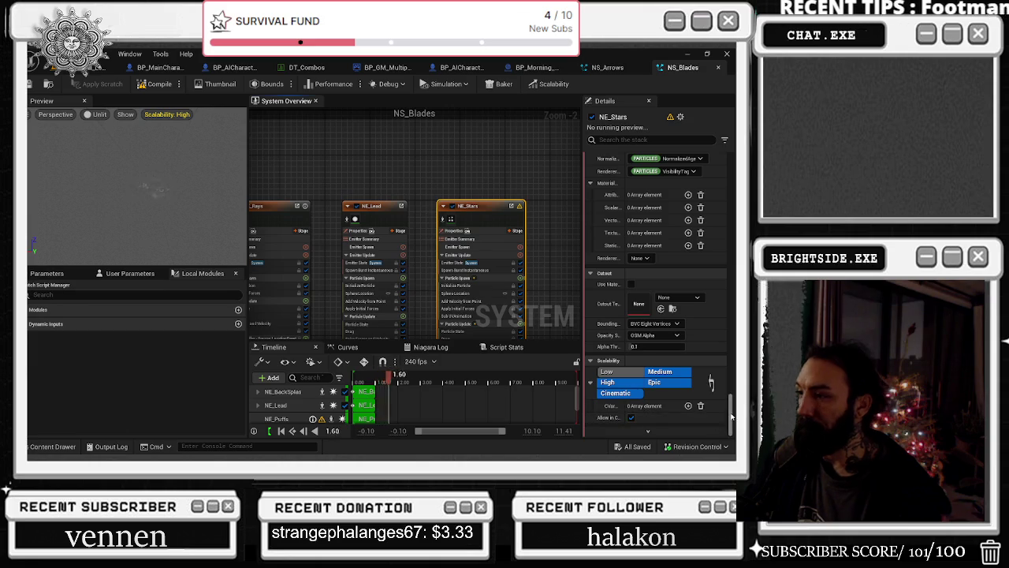
{"action": "left_click", "coordinate": [369, 209]}
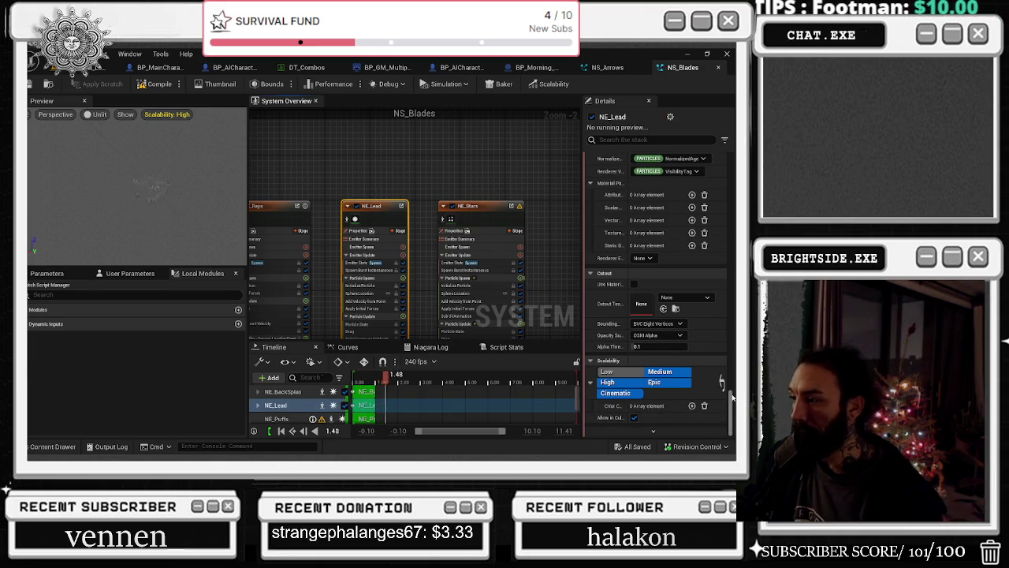
Edit NE_Lead's Generate Location Event send rate and commit the change
{"action": "scroll", "coordinate": [730, 382], "scroll_direction": "up", "scroll_amount": 10}
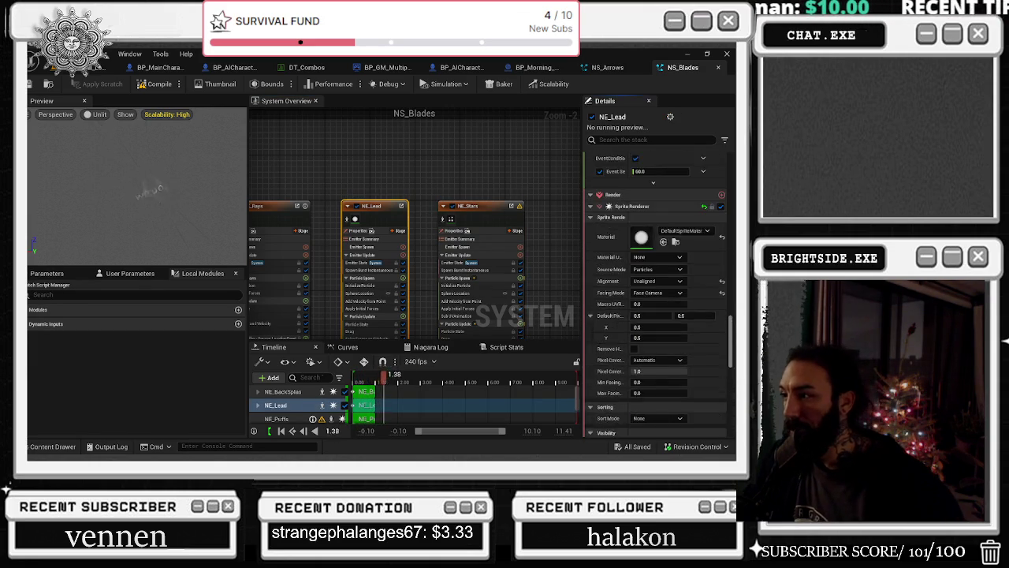
{"action": "scroll", "coordinate": [659, 315], "scroll_direction": "up", "scroll_amount": 5}
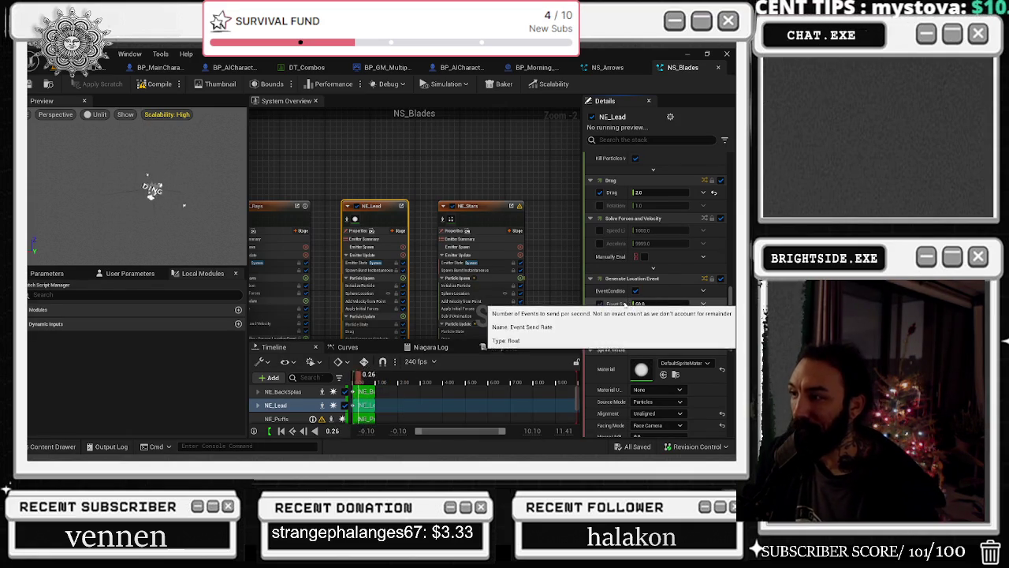
{"action": "left_click", "coordinate": [639, 303]}
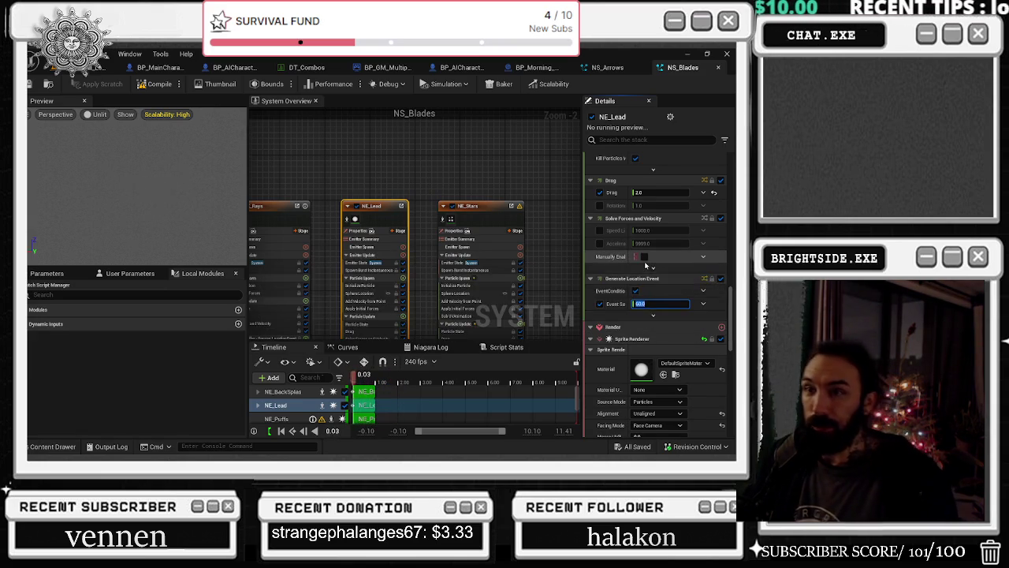
{"action": "left_click", "coordinate": [400, 147]}
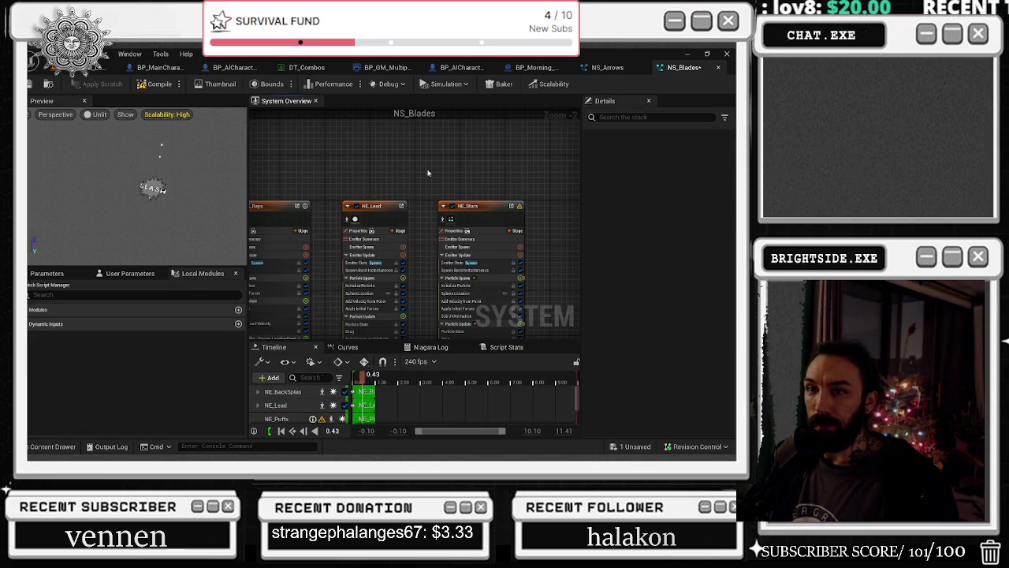
{"action": "left_click", "coordinate": [394, 211]}
{"action": "type", "text": "loca"}
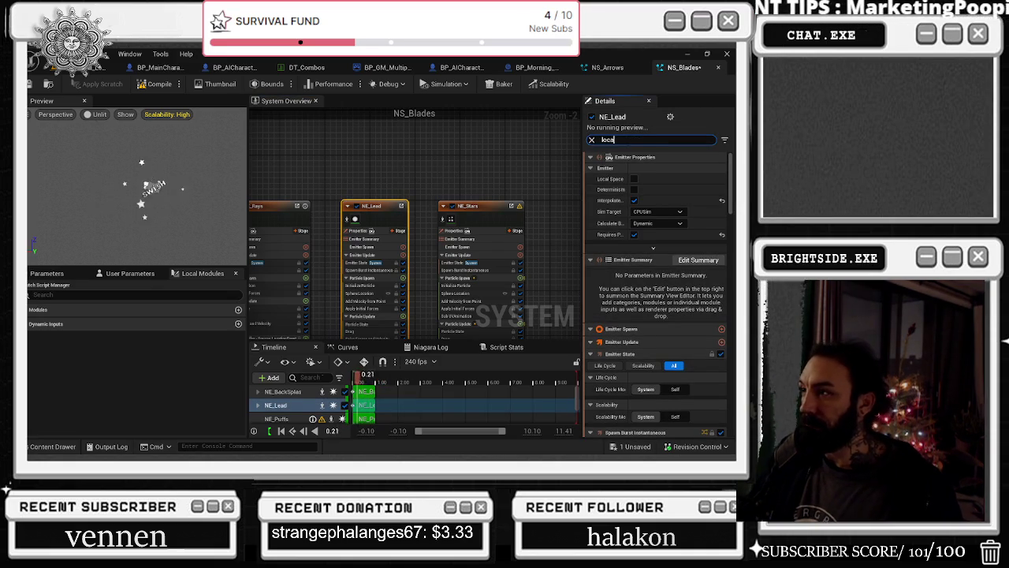
Set NE_Lead's Event Send Rate to 10 and commit it
{"action": "type", "text": "tion event"}
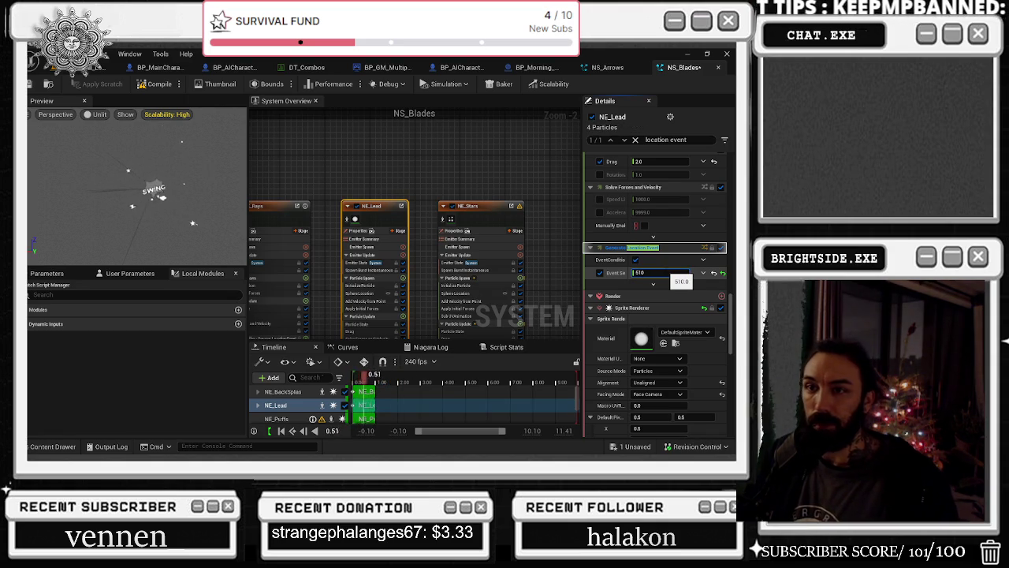
{"action": "key", "text": "Return"}
{"action": "left_click", "coordinate": [477, 206]}
{"action": "key", "text": "ctrl+z"}
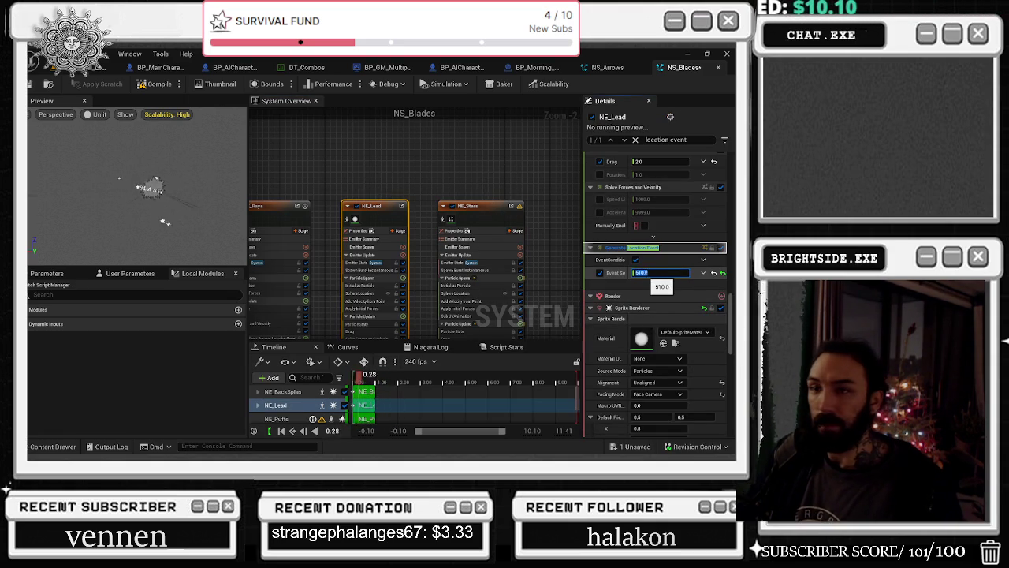
{"action": "key", "text": "Return"}
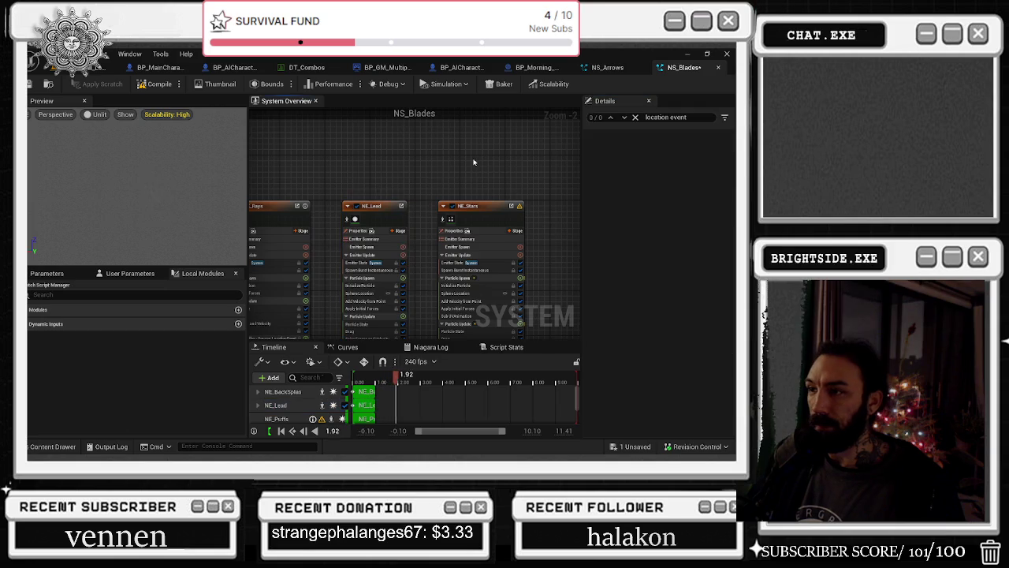
Review the other emitters' location events, then save and close NS_Blades
{"action": "left_click", "coordinate": [509, 262]}
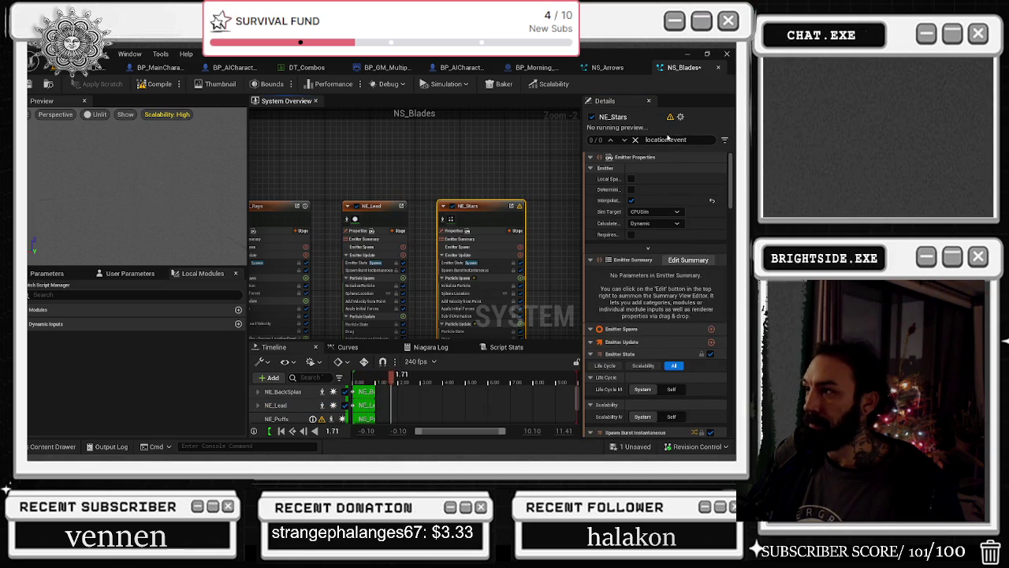
{"action": "left_click_drag", "start_coordinate": [288, 192], "coordinate": [432, 194]}
{"action": "left_click", "coordinate": [426, 209]}
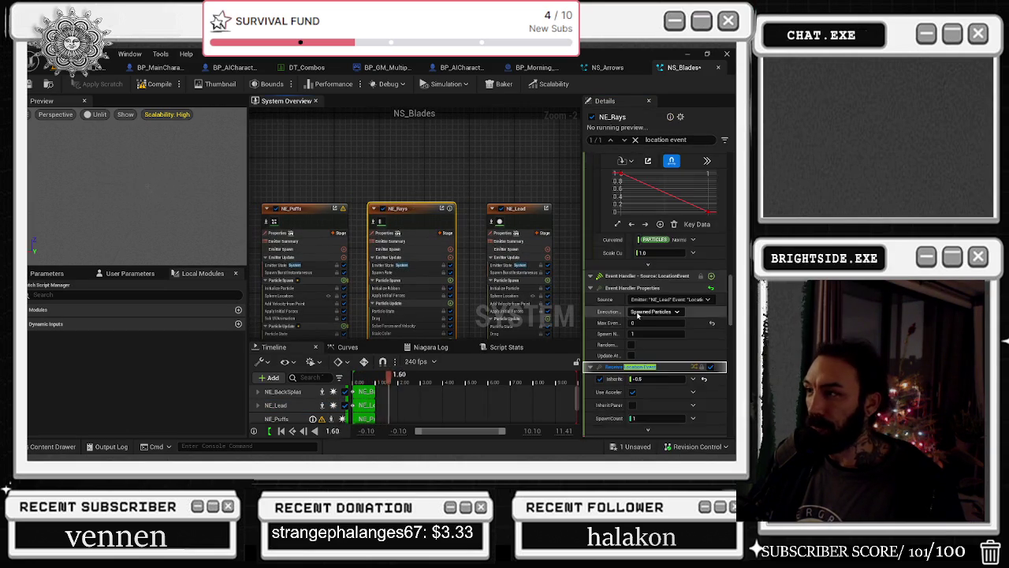
{"action": "scroll", "coordinate": [693, 402], "scroll_direction": "down", "scroll_amount": 5}
{"action": "scroll", "coordinate": [717, 423], "scroll_direction": "down", "scroll_amount": 5}
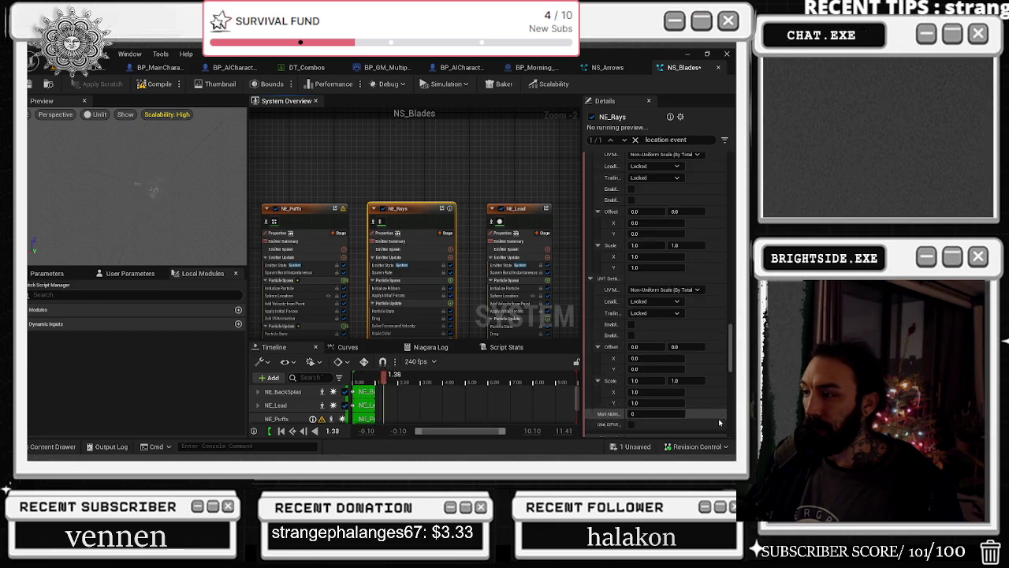
{"action": "key", "text": "ctrl+z"}
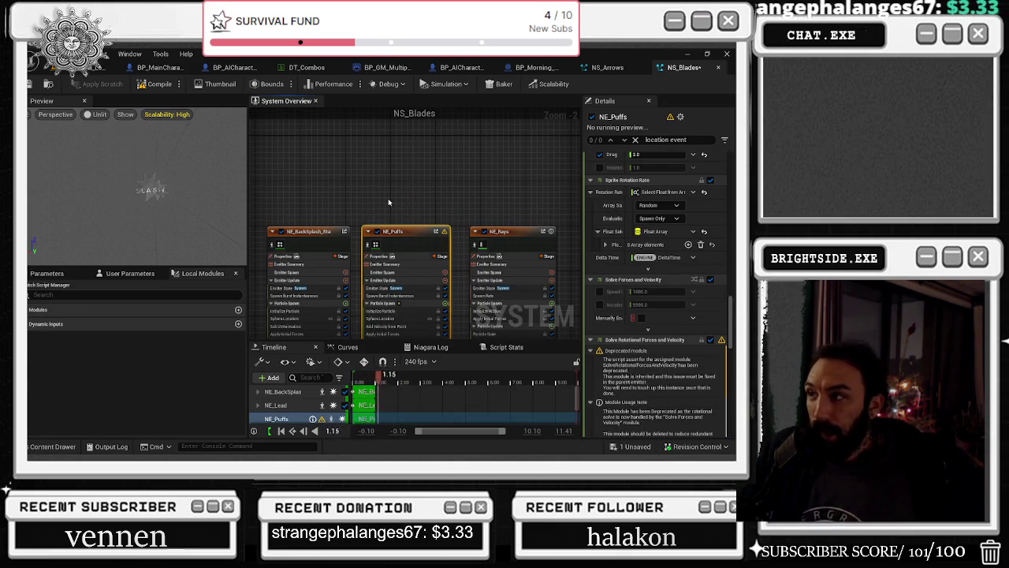
{"action": "key", "text": "ctrl+z"}
{"action": "key", "text": "ctrl+z"}
{"action": "key", "text": "ctrl+z"}
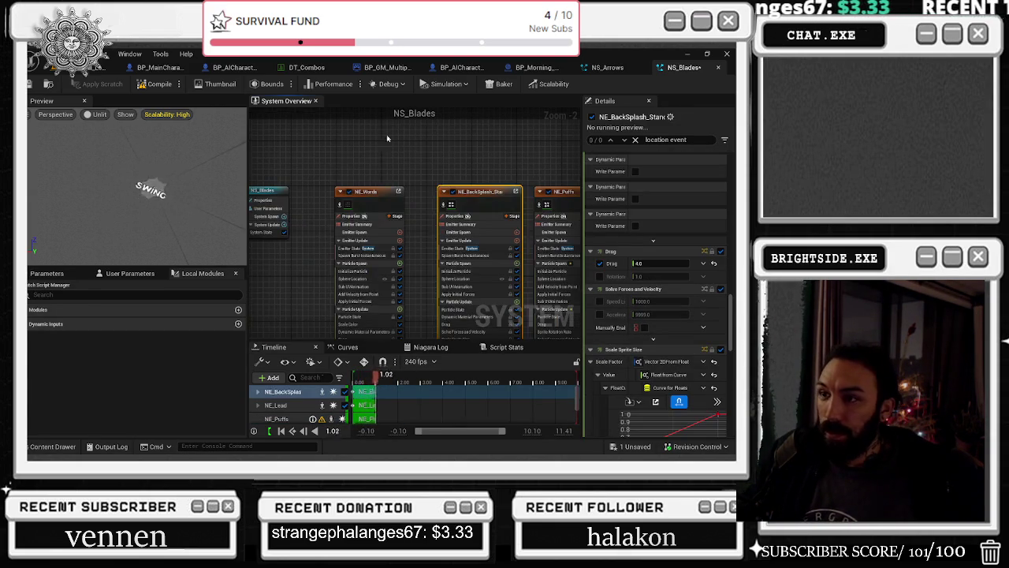
{"action": "left_click", "coordinate": [31, 85]}
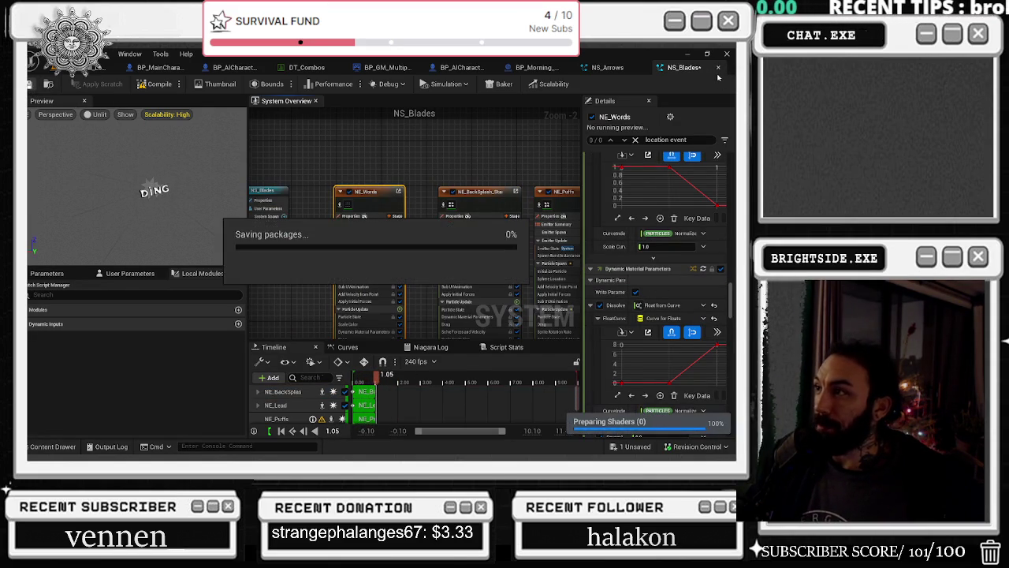
{"action": "left_click", "coordinate": [717, 68]}
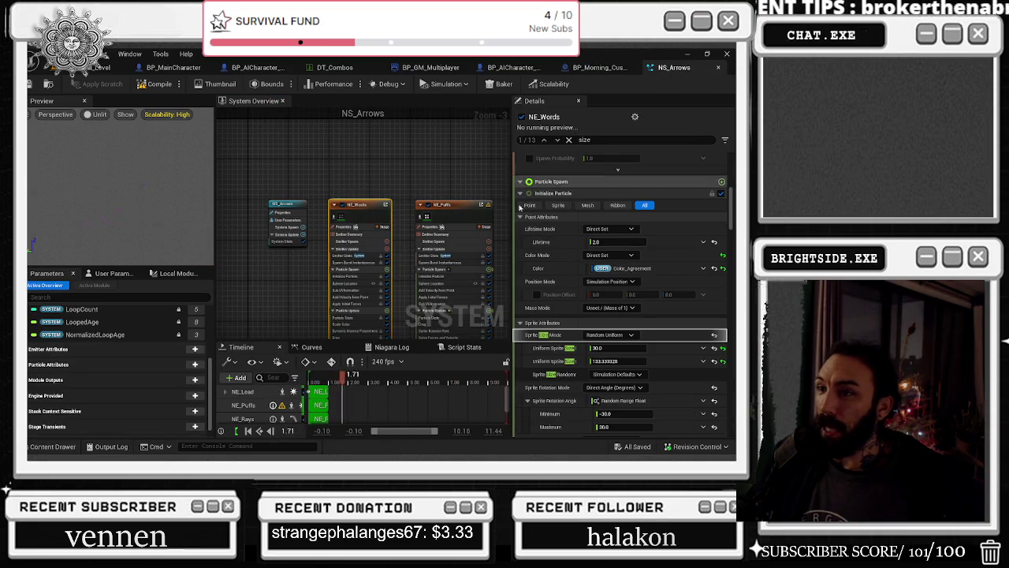
Filter NS_Arrows' Details to 'location event' and inspect NE_Puffs, NE_Words and NE_Rays
{"action": "left_click", "coordinate": [444, 216]}
{"action": "double_click", "coordinate": [580, 139]}
{"action": "type", "text": "location"}
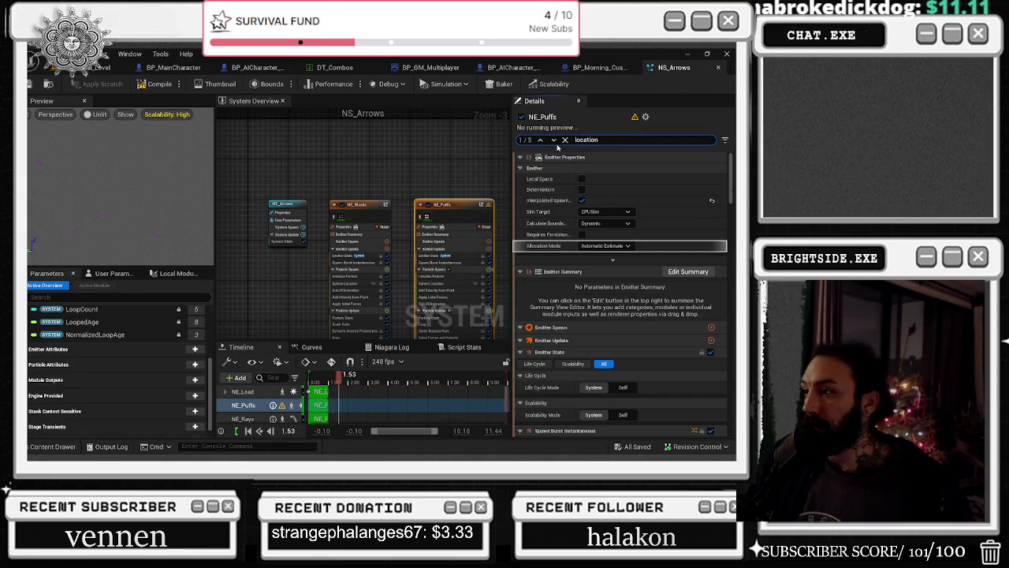
{"action": "type", "text": " event"}
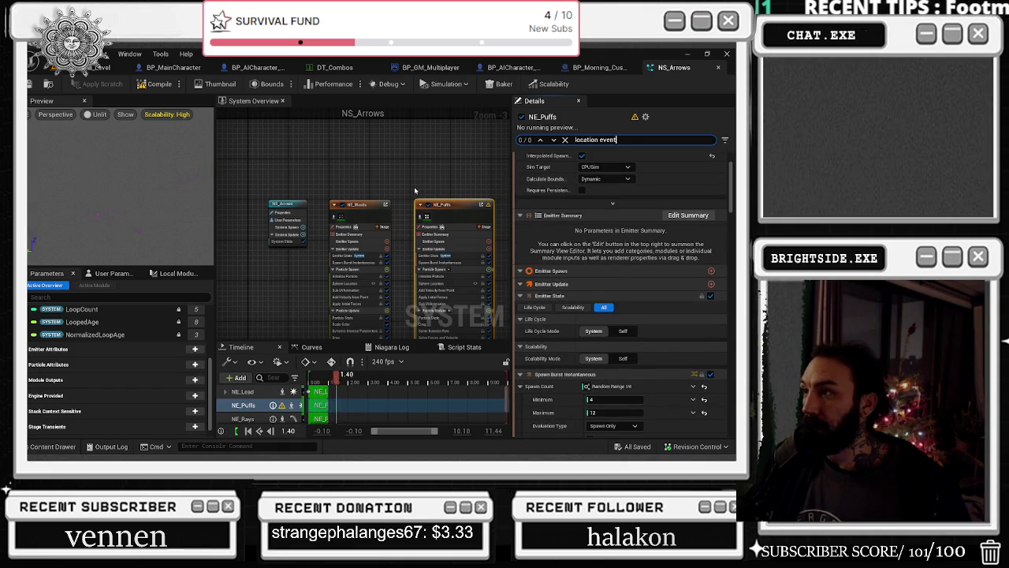
{"action": "left_click", "coordinate": [359, 237]}
{"action": "left_click_drag", "start_coordinate": [426, 288], "coordinate": [257, 280]}
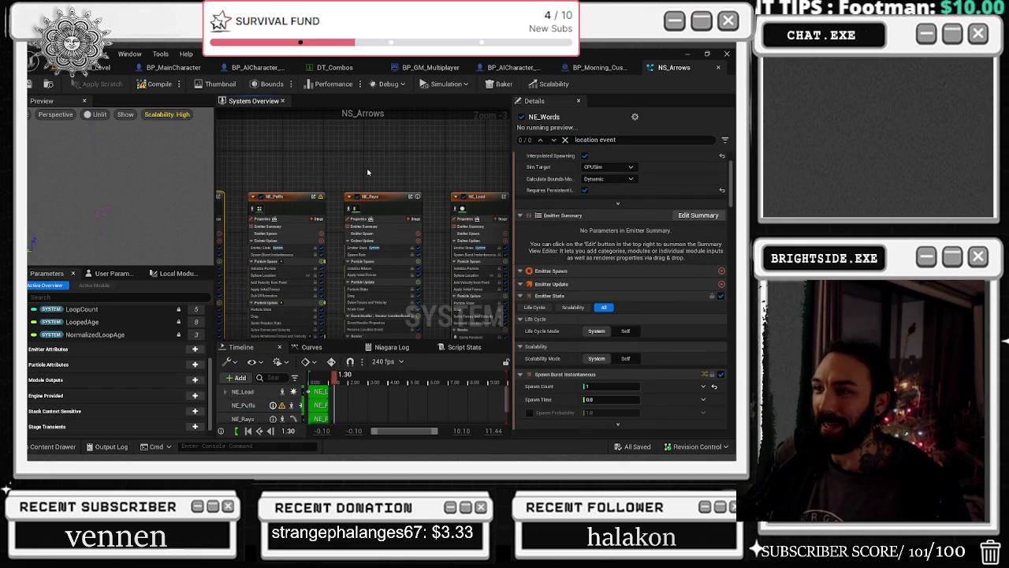
{"action": "left_click", "coordinate": [399, 222]}
Inspect NE_Stars and NE_Lead (send rate 10.0), then show the FX folder's assets
{"action": "scroll", "coordinate": [394, 227], "scroll_direction": "down", "scroll_amount": 1}
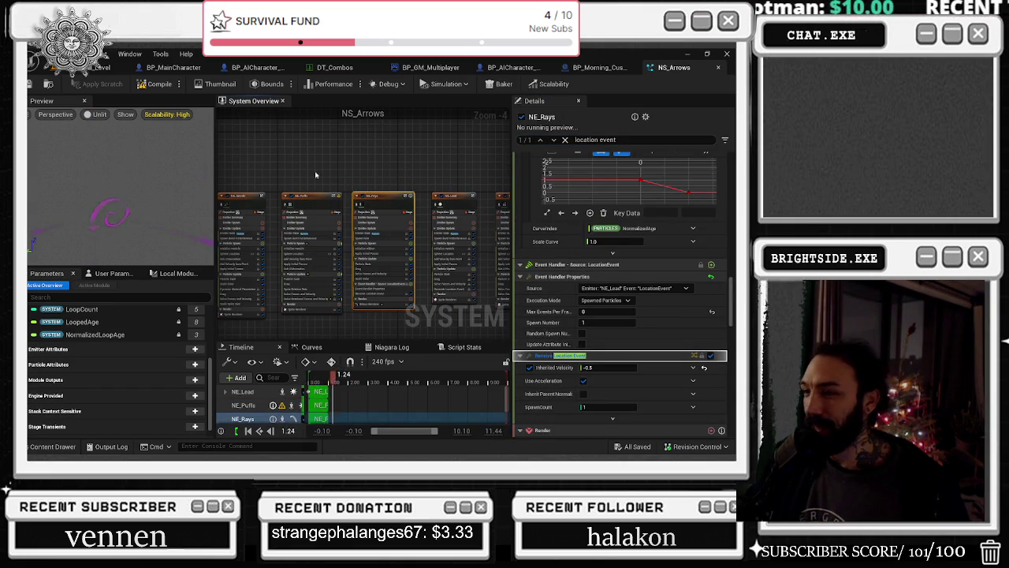
{"action": "left_click", "coordinate": [339, 242]}
{"action": "left_click_drag", "start_coordinate": [426, 245], "coordinate": [333, 245]}
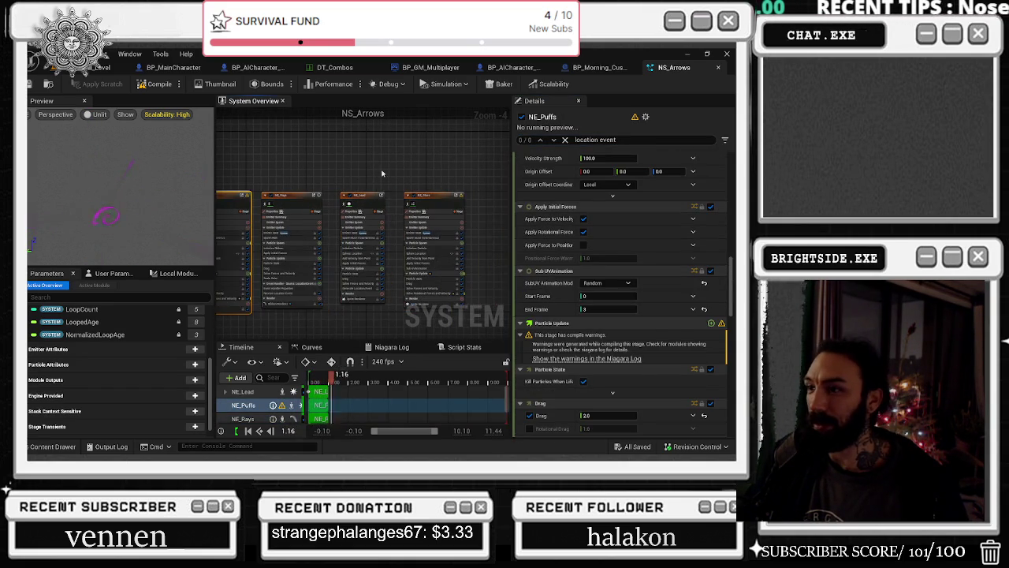
{"action": "left_click", "coordinate": [449, 210]}
{"action": "scroll", "coordinate": [694, 331], "scroll_direction": "up", "scroll_amount": 3}
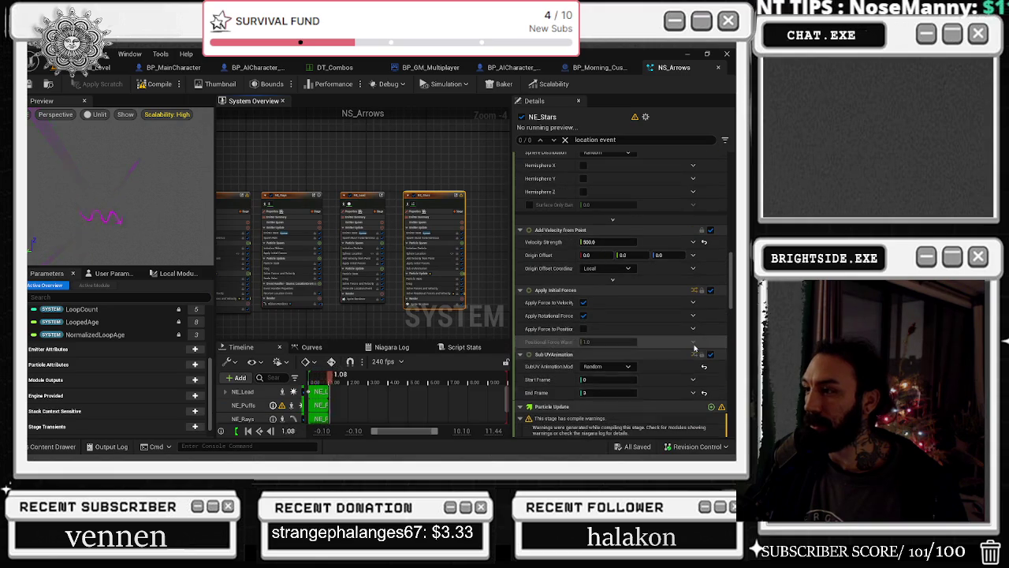
{"action": "left_click", "coordinate": [373, 247]}
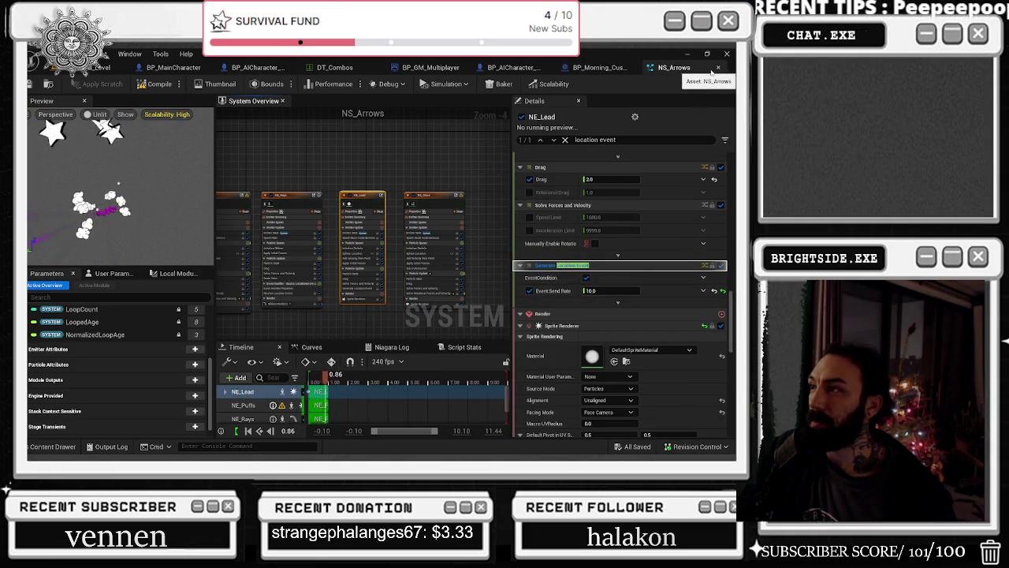
{"action": "key", "text": "ctrl+space"}
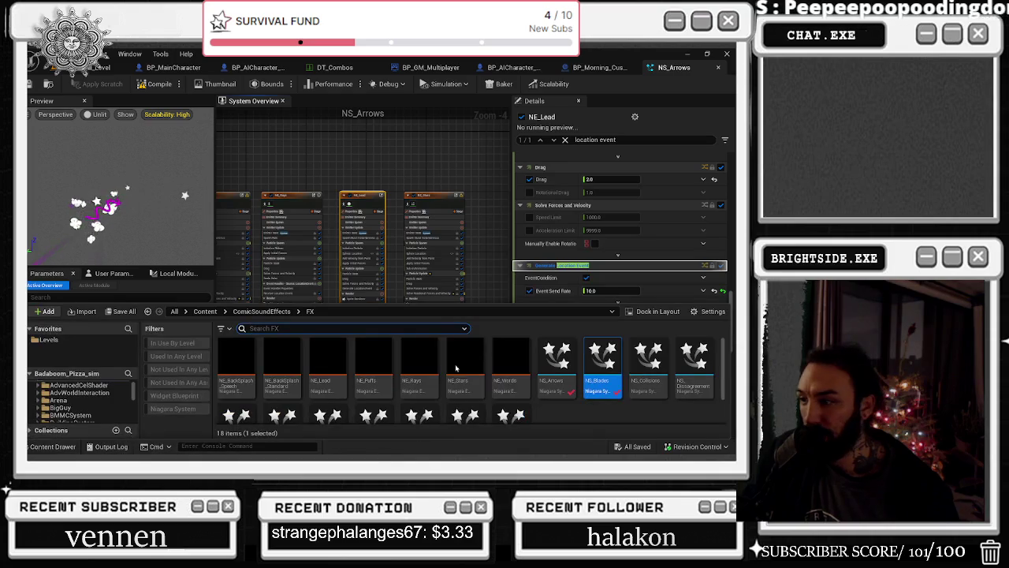
Open NS_Collisions and select its NE_Rays, NE_Lead and NE_Stars emitters in the System Overview
{"action": "left_click", "coordinate": [646, 359]}
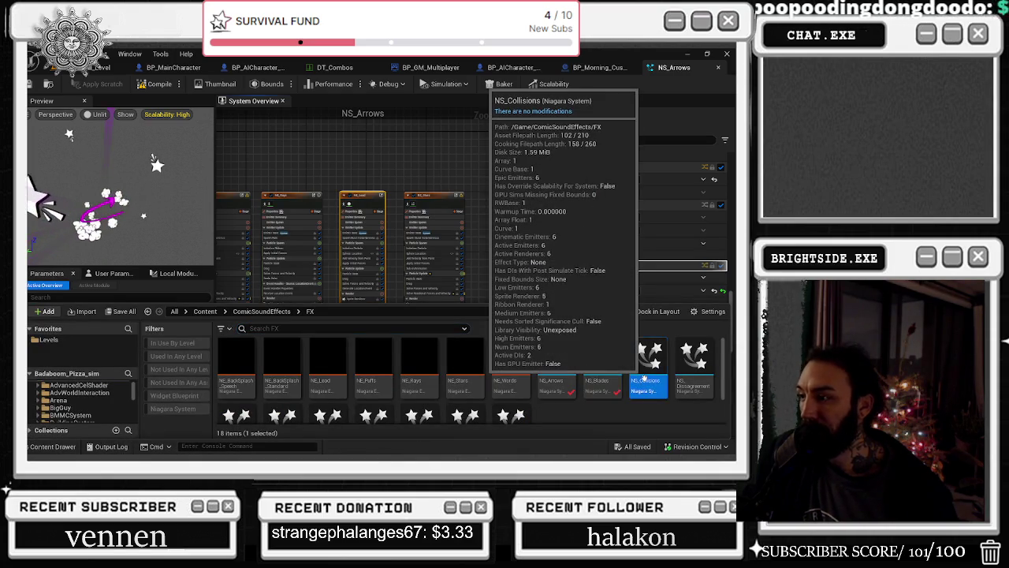
{"action": "key", "text": "Return"}
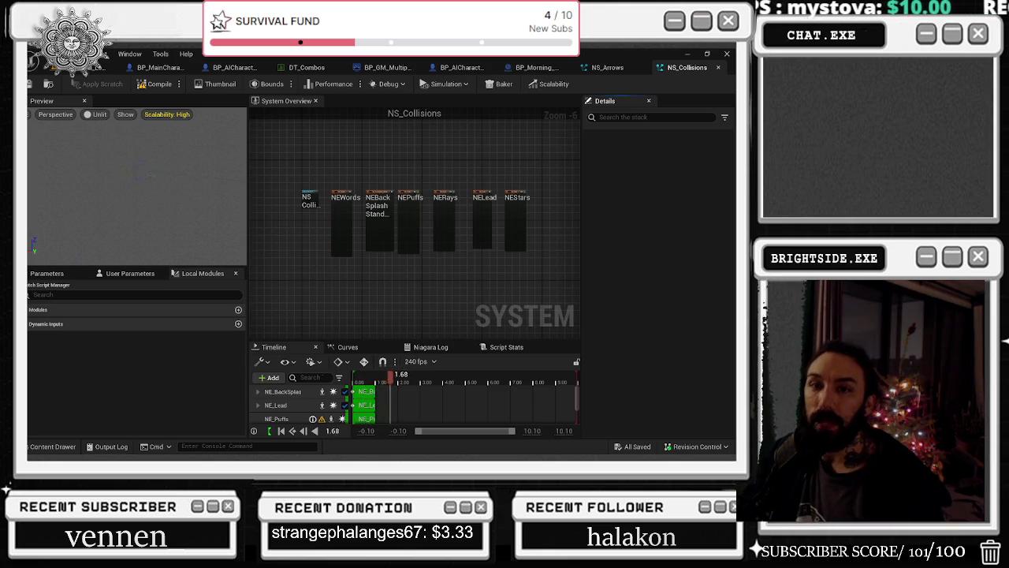
{"action": "scroll", "coordinate": [290, 184], "scroll_direction": "up", "scroll_amount": 3}
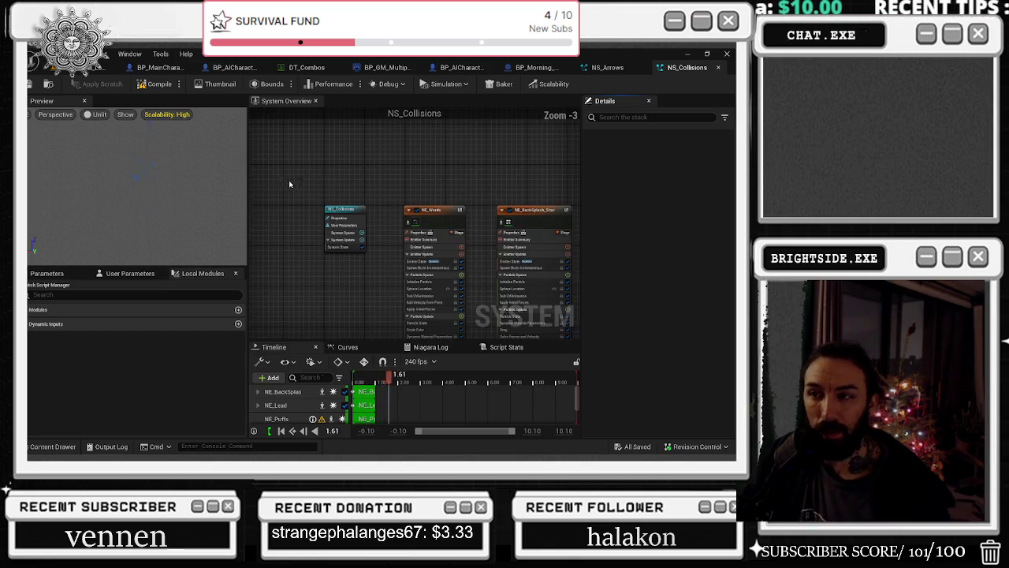
{"action": "left_click_drag", "start_coordinate": [381, 165], "coordinate": [288, 148]}
{"action": "scroll", "coordinate": [315, 155], "scroll_direction": "down", "scroll_amount": 1}
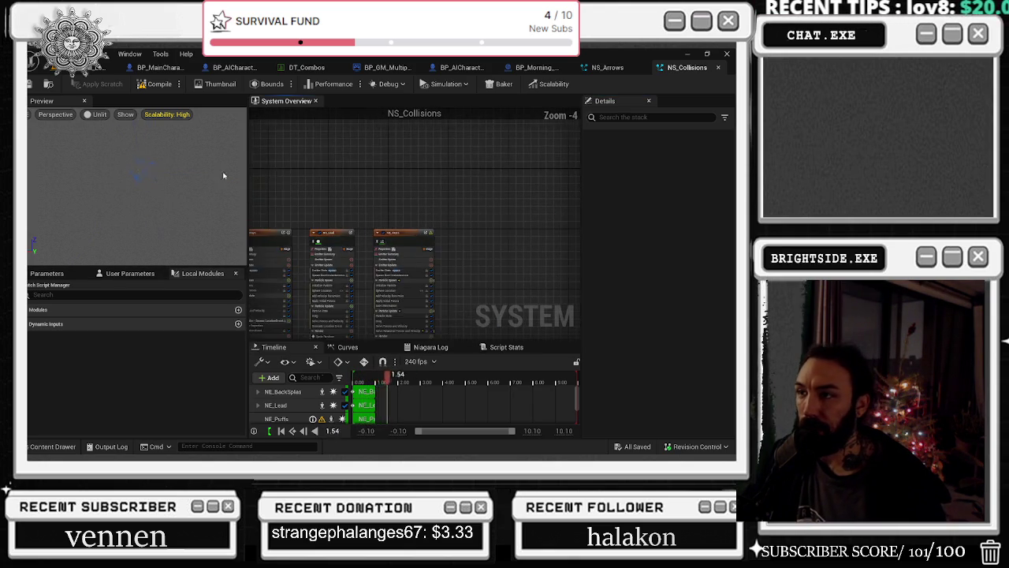
{"action": "left_click_drag", "start_coordinate": [362, 157], "coordinate": [394, 250]}
{"action": "left_click_drag", "start_coordinate": [344, 216], "coordinate": [457, 236]}
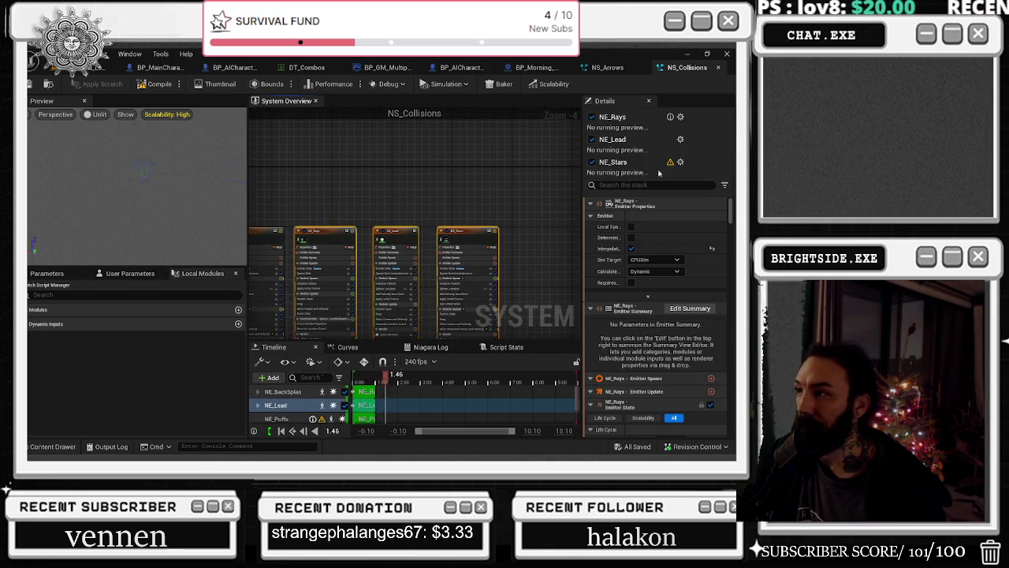
{"action": "left_click_drag", "start_coordinate": [734, 221], "coordinate": [733, 426]}
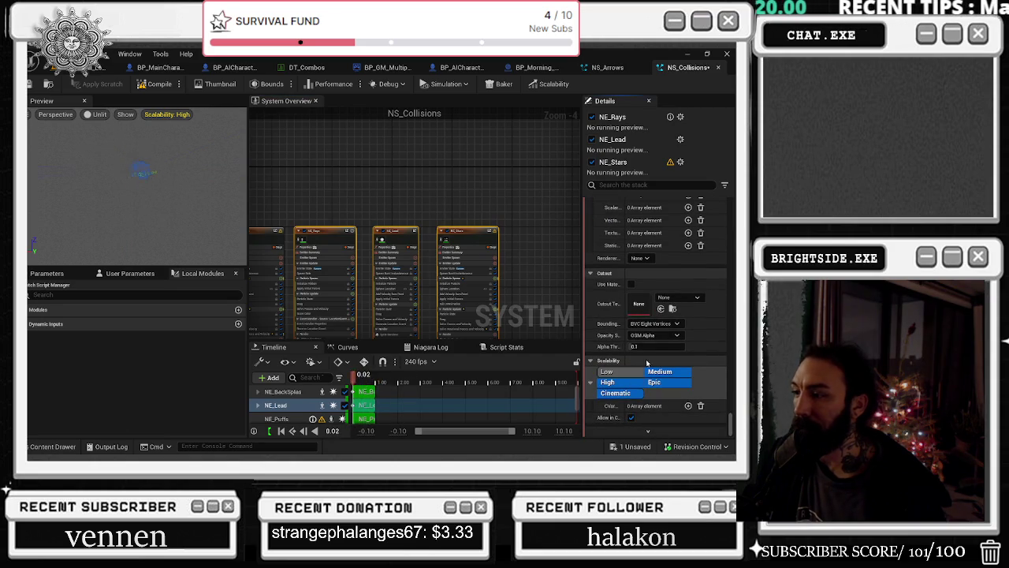
{"action": "left_click", "coordinate": [395, 236]}
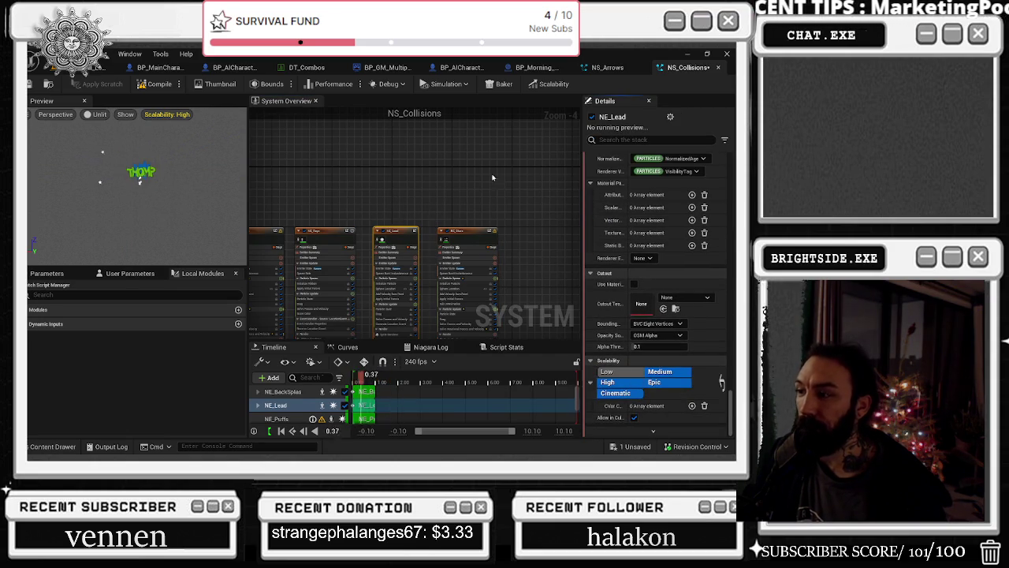
Select NS_Collisions' NE_Rays emitter and bring its Cast Shadow setting into view
{"action": "left_click", "coordinate": [469, 233]}
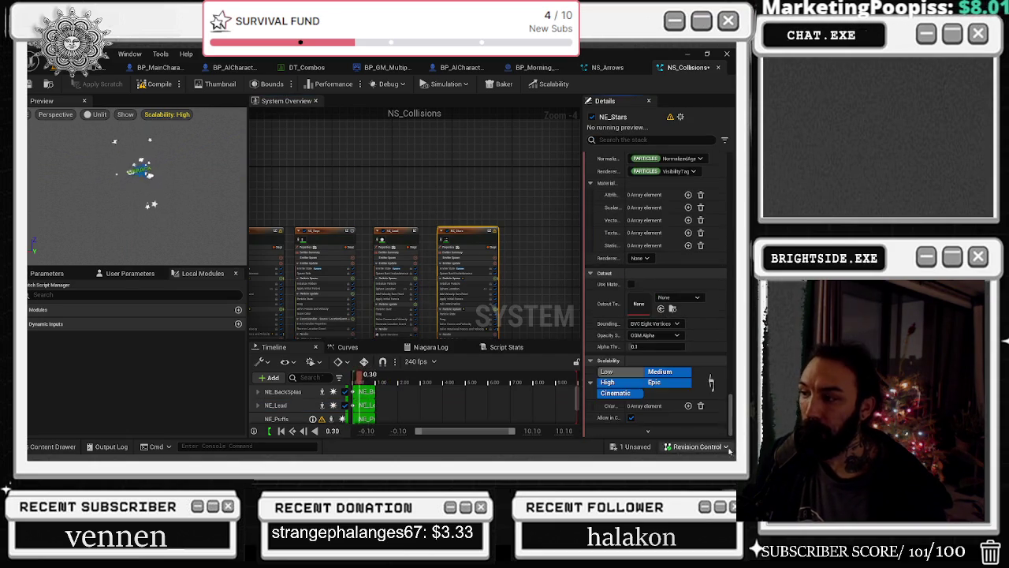
{"action": "left_click", "coordinate": [327, 231]}
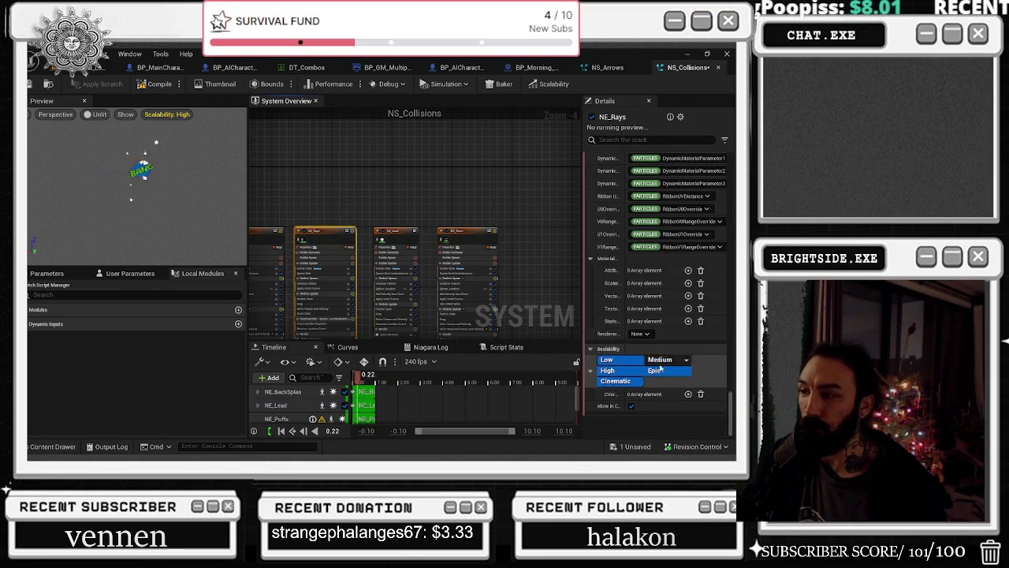
{"action": "scroll", "coordinate": [611, 259], "scroll_direction": "up", "scroll_amount": 10}
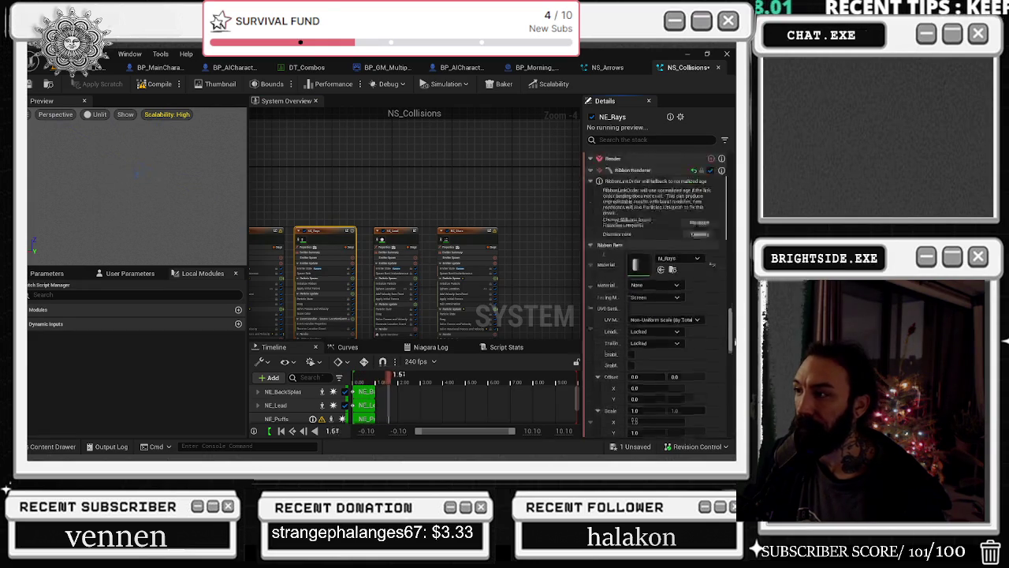
{"action": "scroll", "coordinate": [611, 258], "scroll_direction": "up", "scroll_amount": 3}
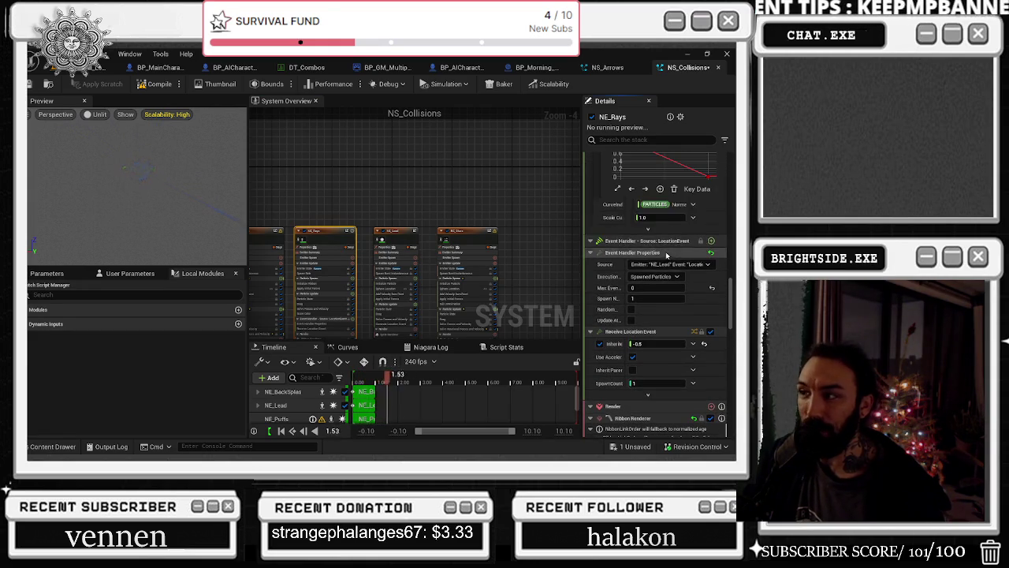
{"action": "left_click_drag", "start_coordinate": [727, 293], "coordinate": [726, 253]}
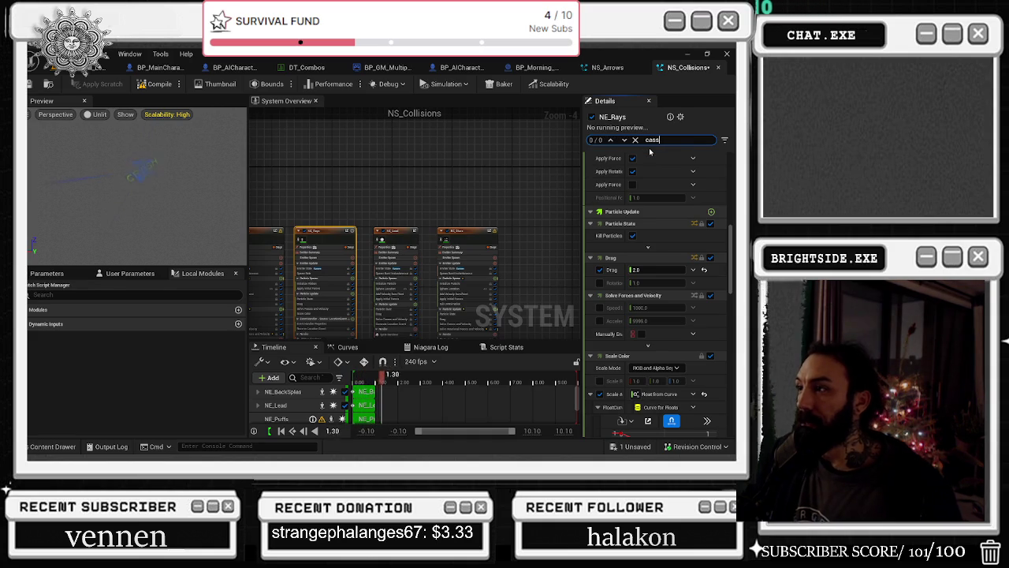
Turn off Cast Shadow on NE_Rays, NE_Lead and NE_Stars
{"action": "type", "text": "t shadow"}
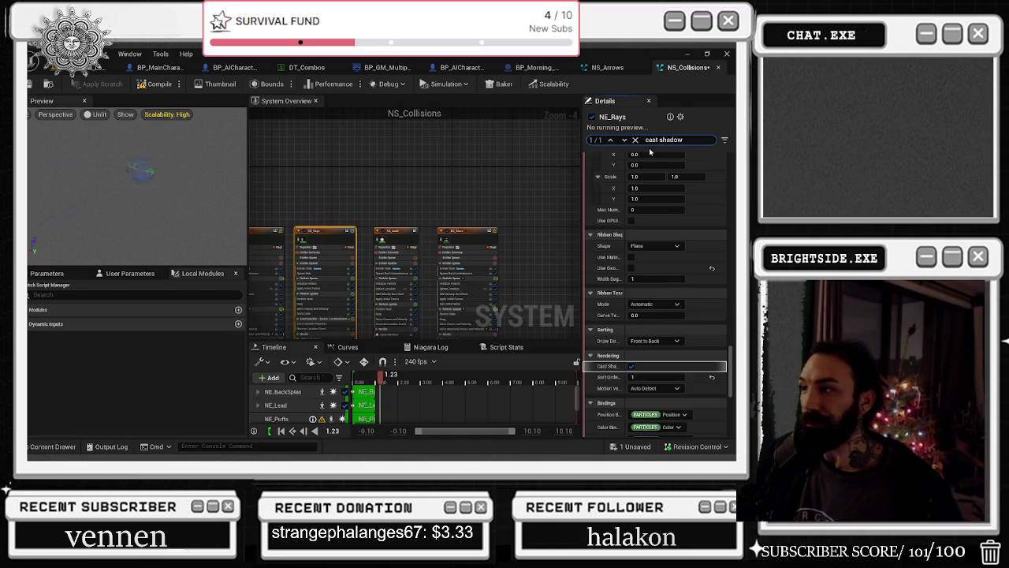
{"action": "left_click", "coordinate": [395, 231]}
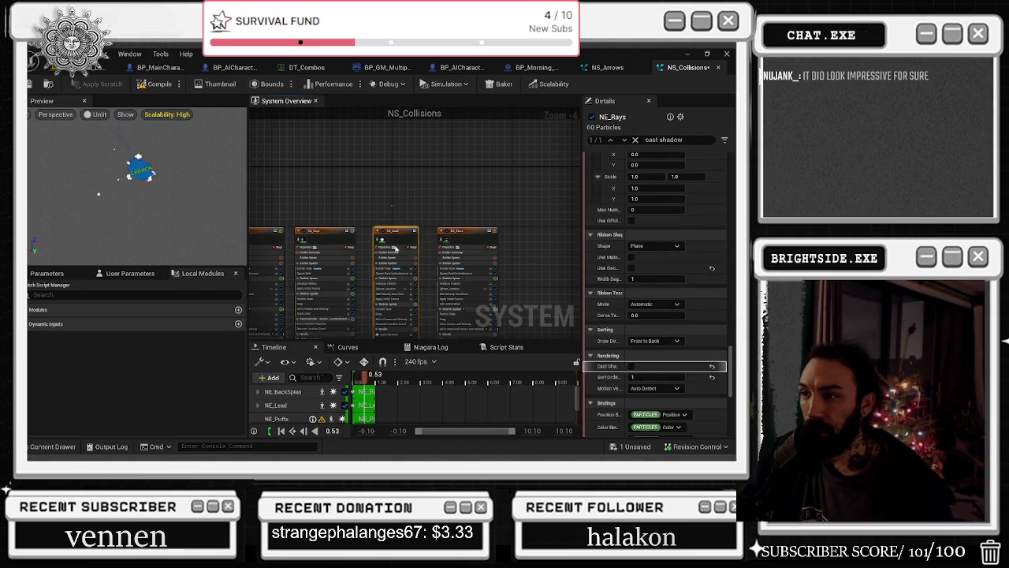
{"action": "left_click", "coordinate": [468, 231]}
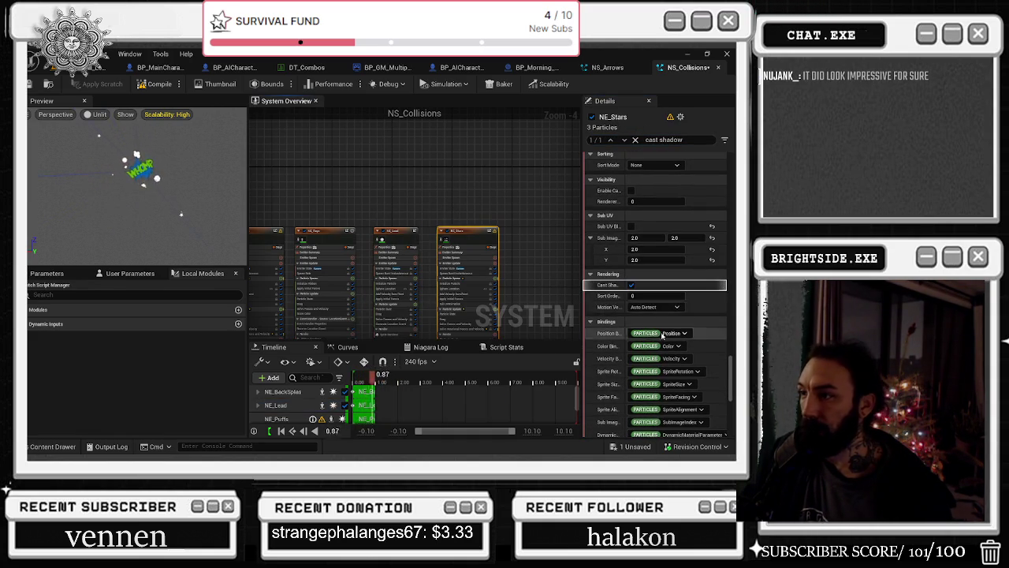
{"action": "left_click_drag", "start_coordinate": [331, 214], "coordinate": [481, 260]}
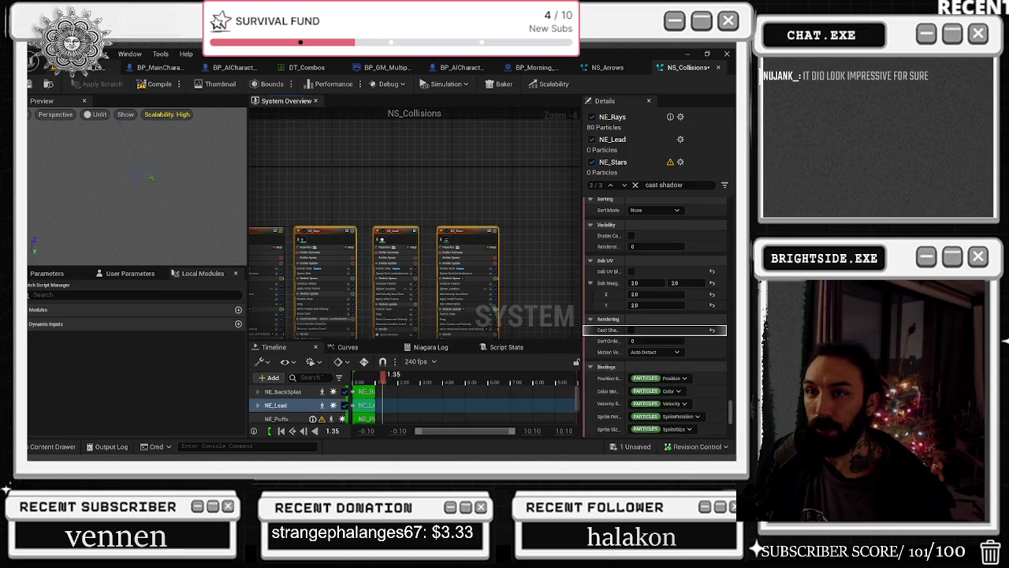
Compile and save NS_Collisions, then close it and NS_Arrows
{"action": "left_click", "coordinate": [29, 85]}
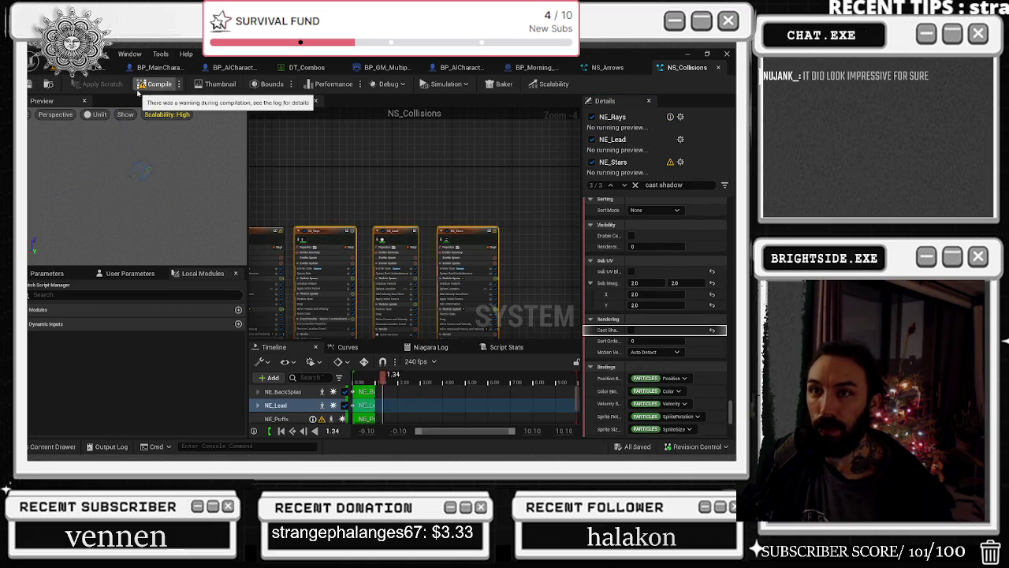
{"action": "left_click", "coordinate": [139, 85]}
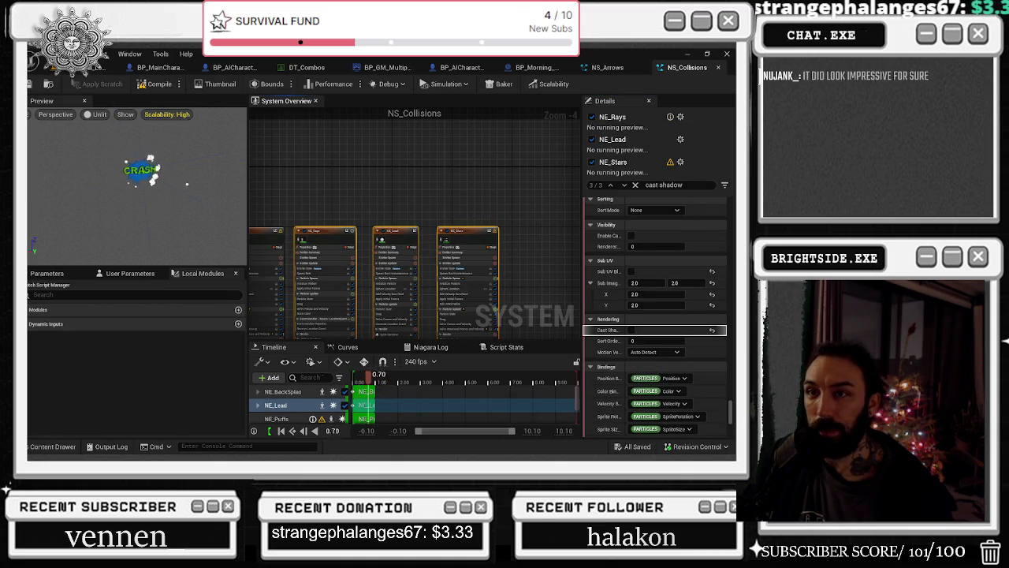
{"action": "left_click", "coordinate": [30, 84]}
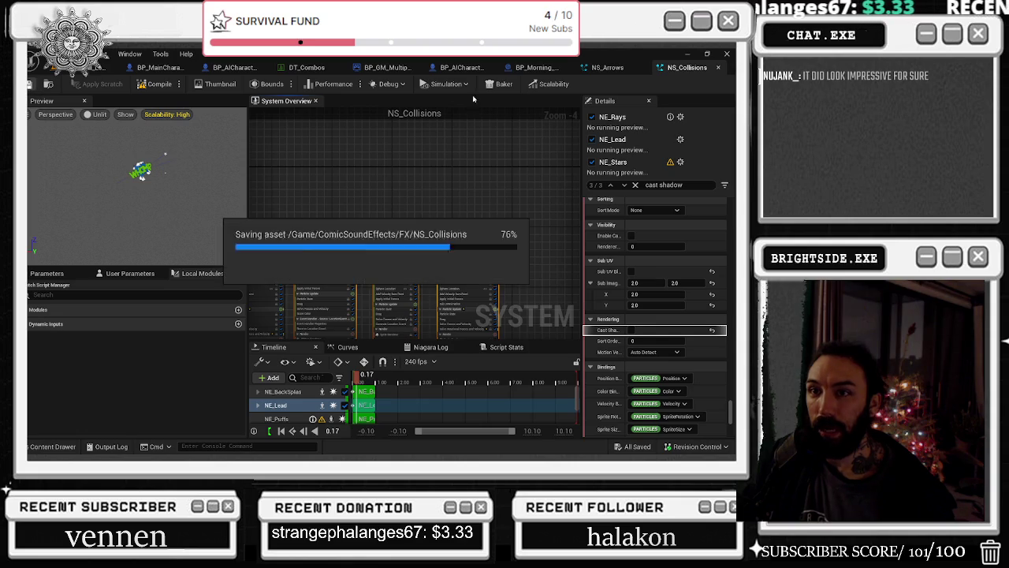
{"action": "left_click", "coordinate": [717, 68]}
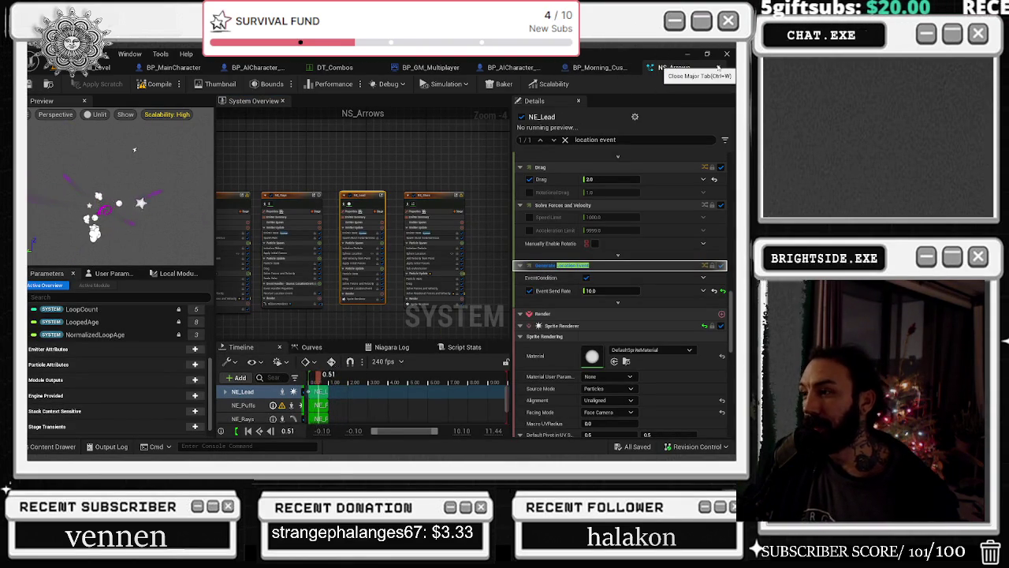
{"action": "left_click", "coordinate": [719, 68]}
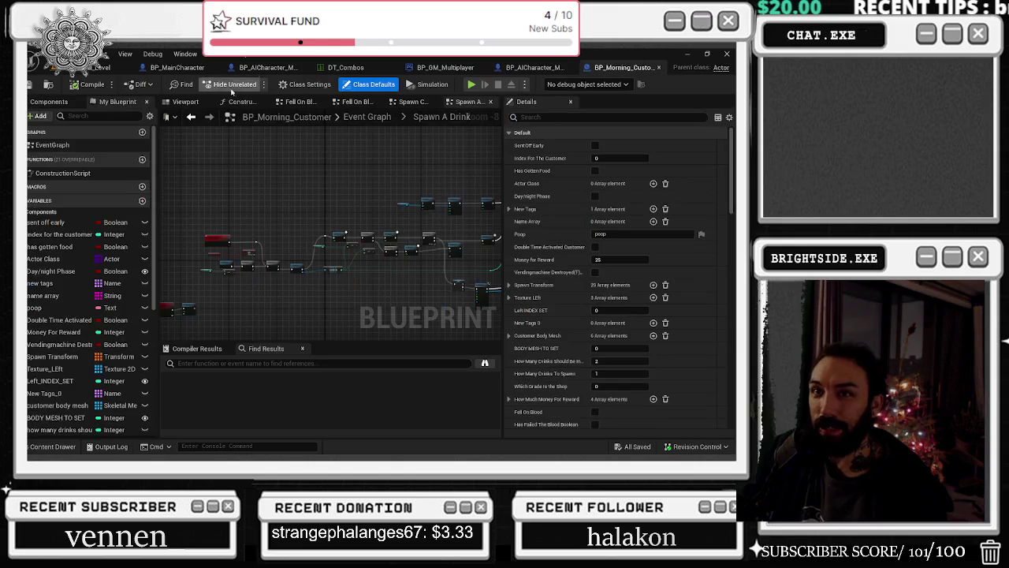
Open NS_Dissagreement and disable the Low scalability tier on NE_Rays, NE_Lead and NE_Stars
{"action": "left_click", "coordinate": [96, 68]}
{"action": "left_click", "coordinate": [52, 446]}
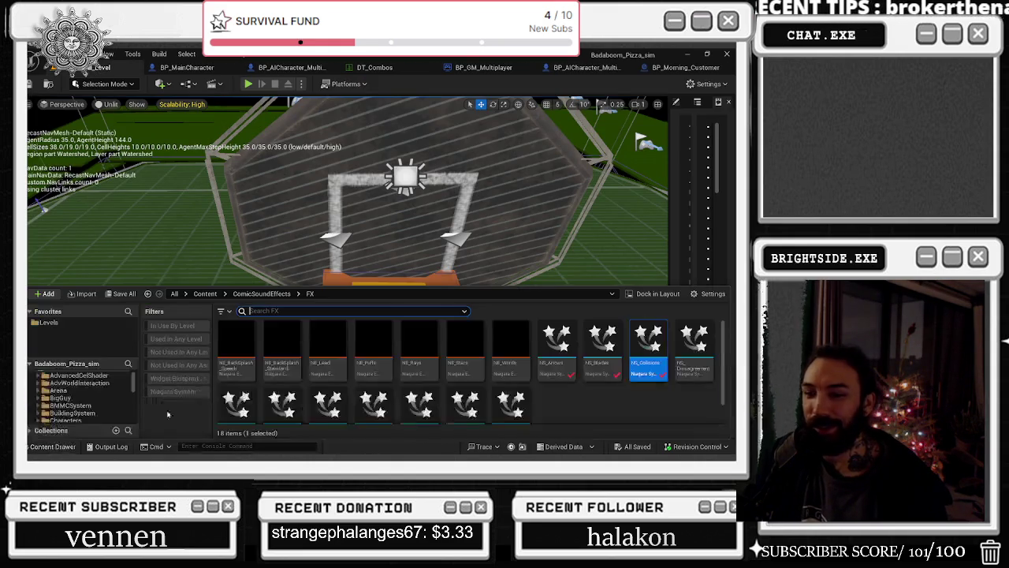
{"action": "double_click", "coordinate": [678, 339]}
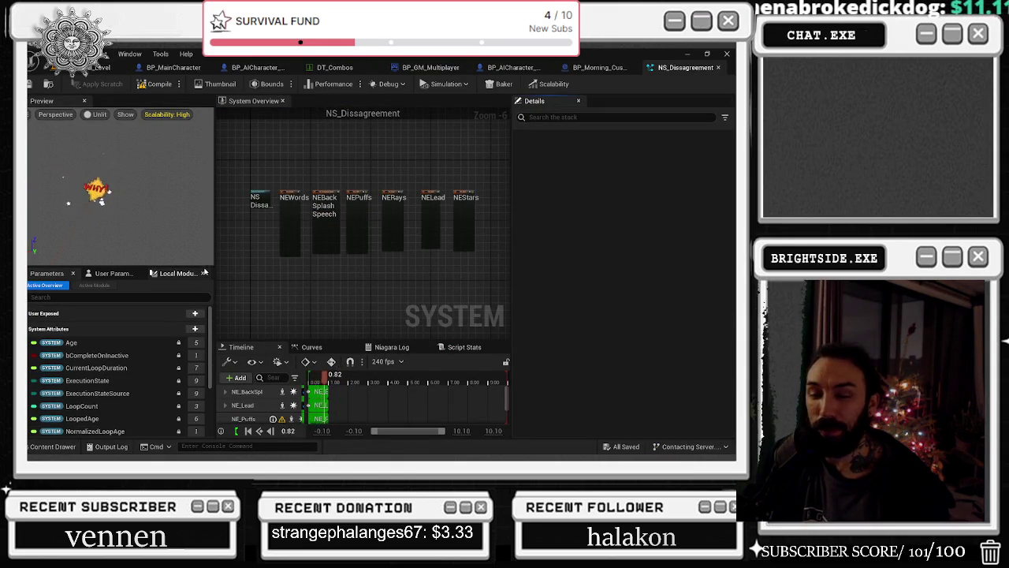
{"action": "mouse_move", "coordinate": [386, 165]}
{"action": "left_mouse_down"}
{"action": "mouse_move", "coordinate": [345, 171]}
{"action": "mouse_move", "coordinate": [477, 238]}
{"action": "left_mouse_up"}
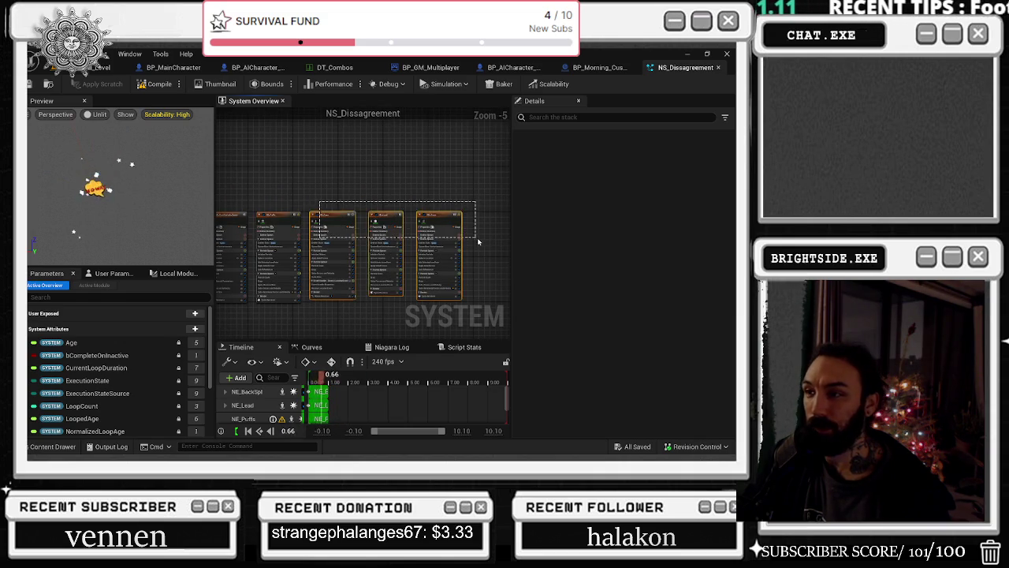
{"action": "scroll", "coordinate": [732, 242], "scroll_direction": "down", "scroll_amount": 10}
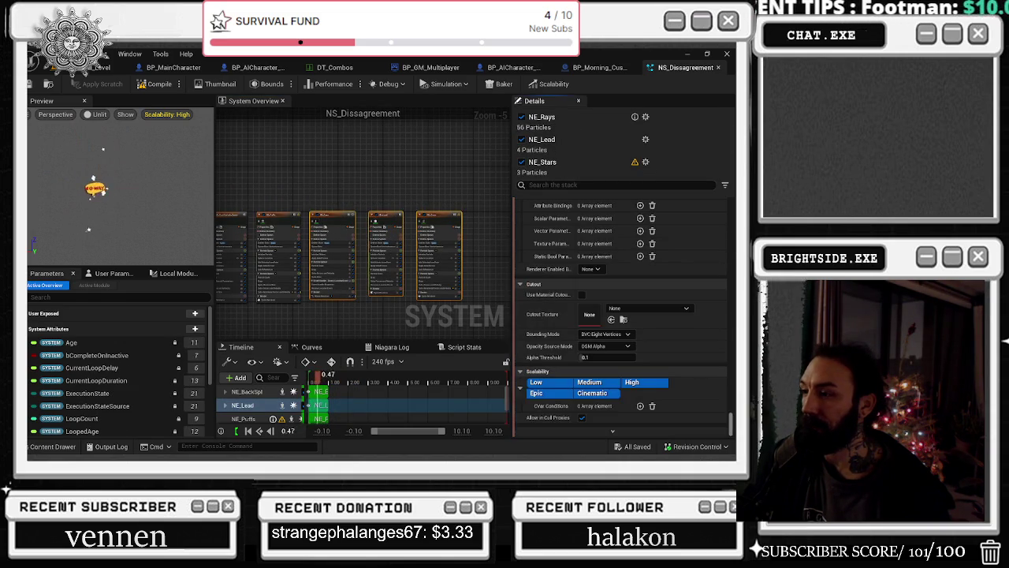
{"action": "left_click", "coordinate": [543, 381]}
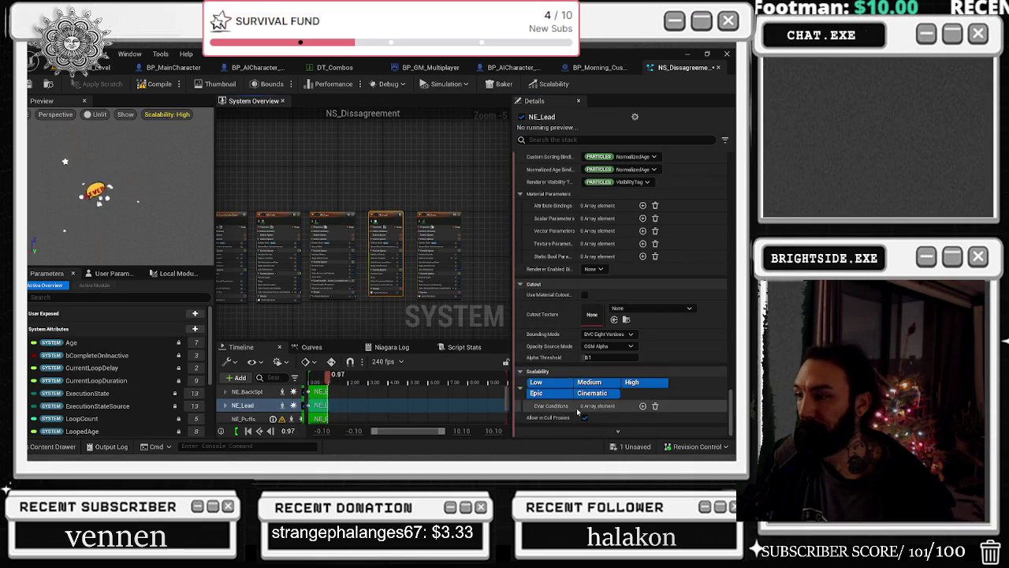
{"action": "left_click", "coordinate": [548, 381]}
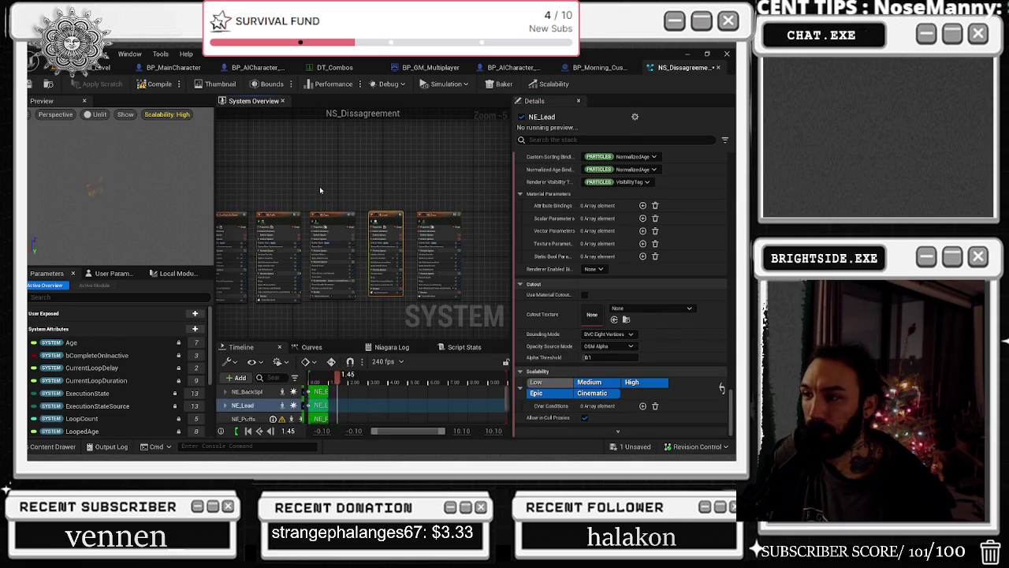
Filter the stack to 'shadow' and turn off Cast Shadows on NE_Rays and NE_Stars
{"action": "left_click", "coordinate": [333, 236]}
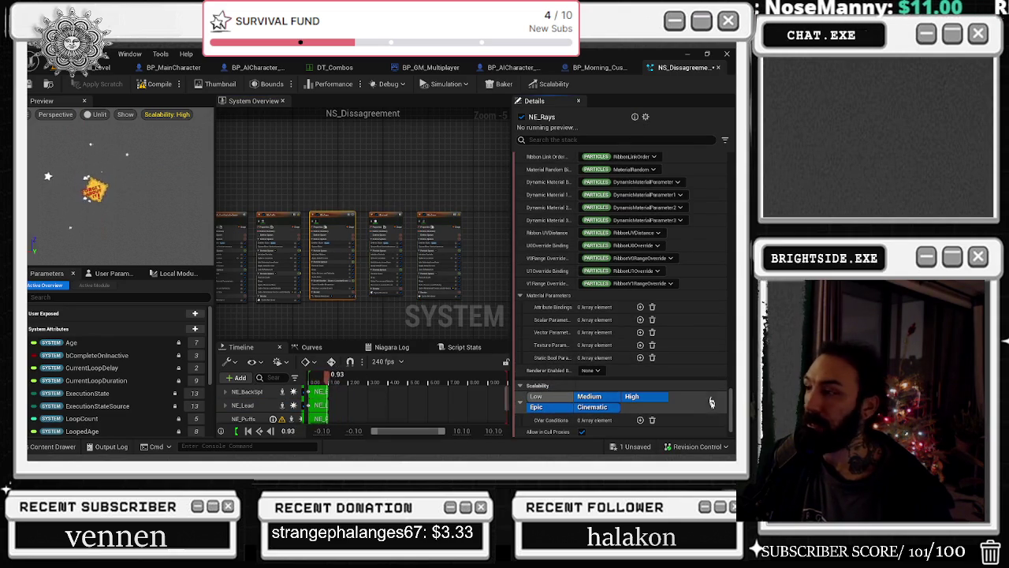
{"action": "scroll", "coordinate": [622, 355], "scroll_direction": "up", "scroll_amount": 10}
{"action": "left_click", "coordinate": [574, 139]}
{"action": "type", "text": "hadow"}
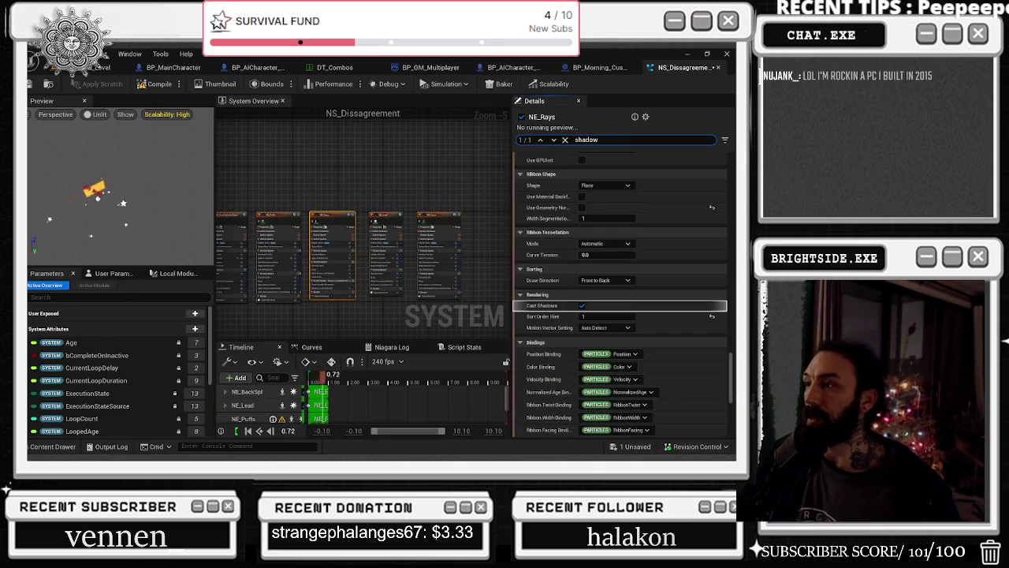
{"action": "left_click", "coordinate": [582, 305]}
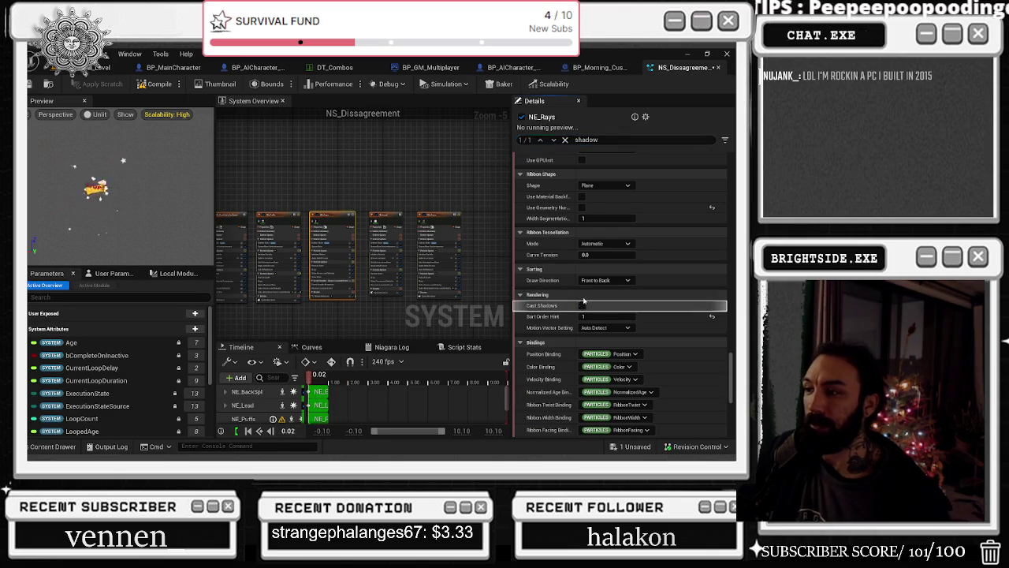
{"action": "left_click", "coordinate": [385, 237]}
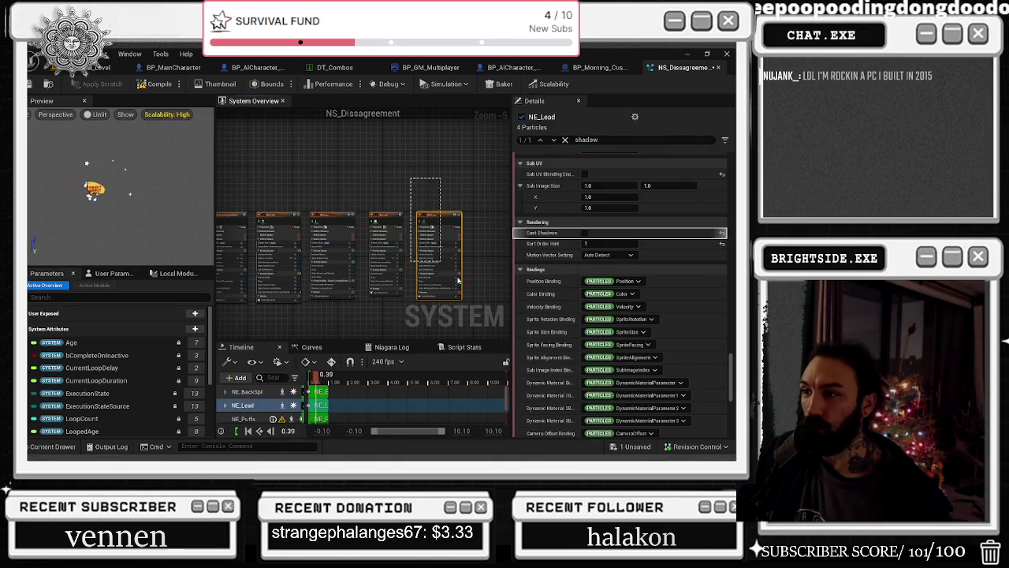
{"action": "left_click", "coordinate": [439, 237]}
{"action": "left_click", "coordinate": [582, 278]}
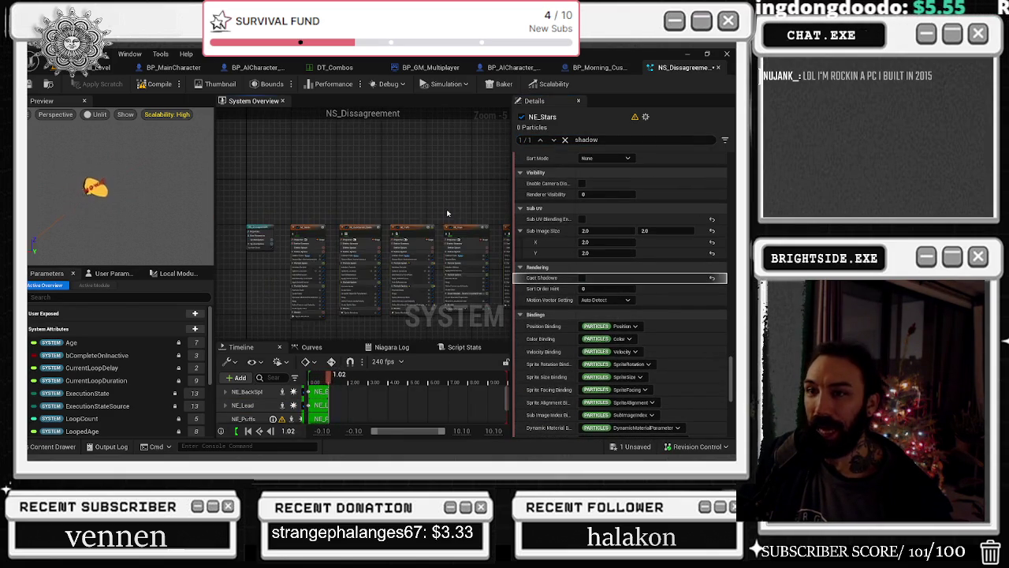
Check NE_Puffs, NE_Rays, NE_BackSplash_Speech and NE_Words for remaining shadow settings
{"action": "left_click", "coordinate": [319, 231]}
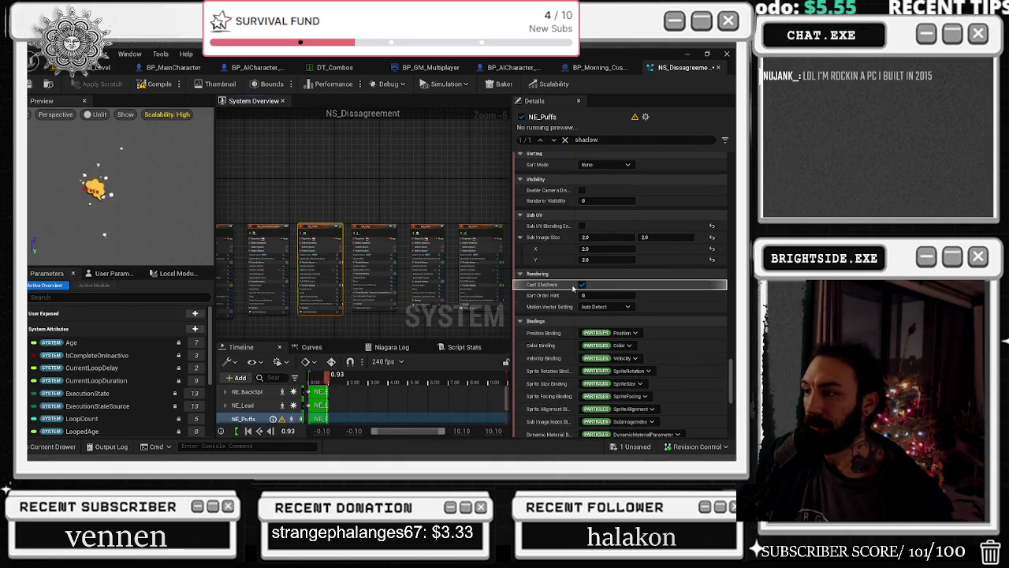
{"action": "left_click", "coordinate": [370, 227]}
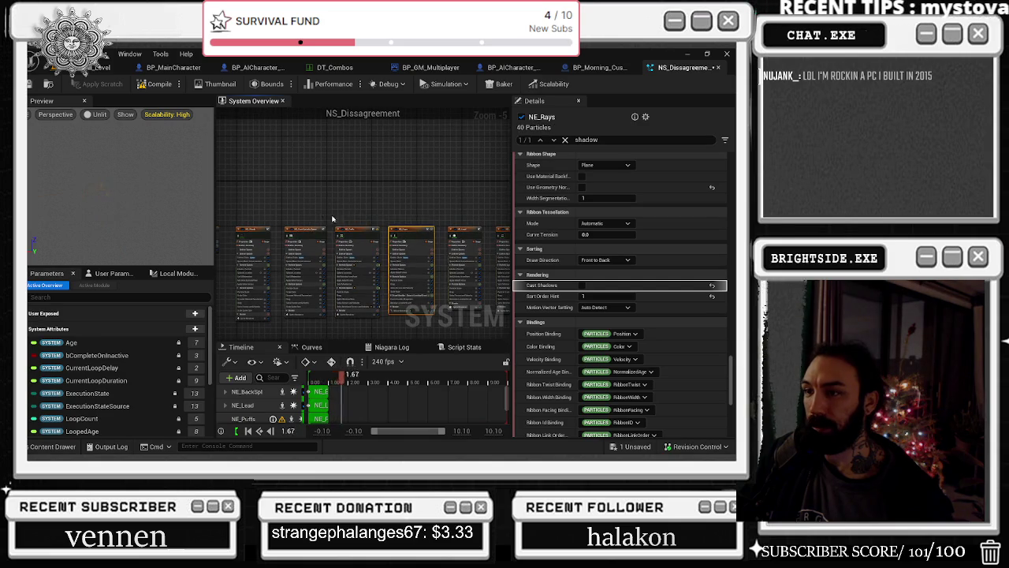
{"action": "left_click", "coordinate": [310, 230]}
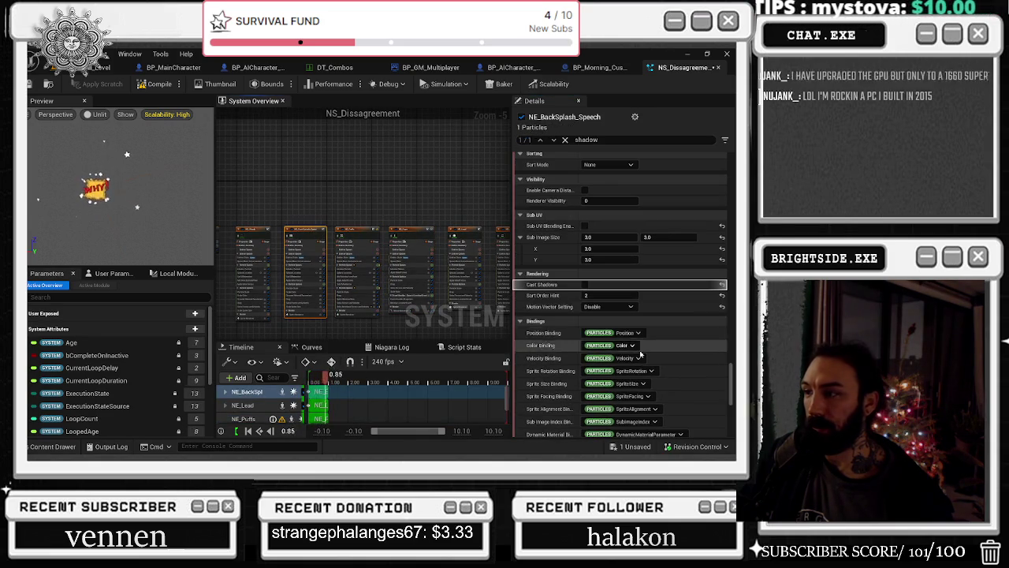
{"action": "left_click", "coordinate": [289, 245]}
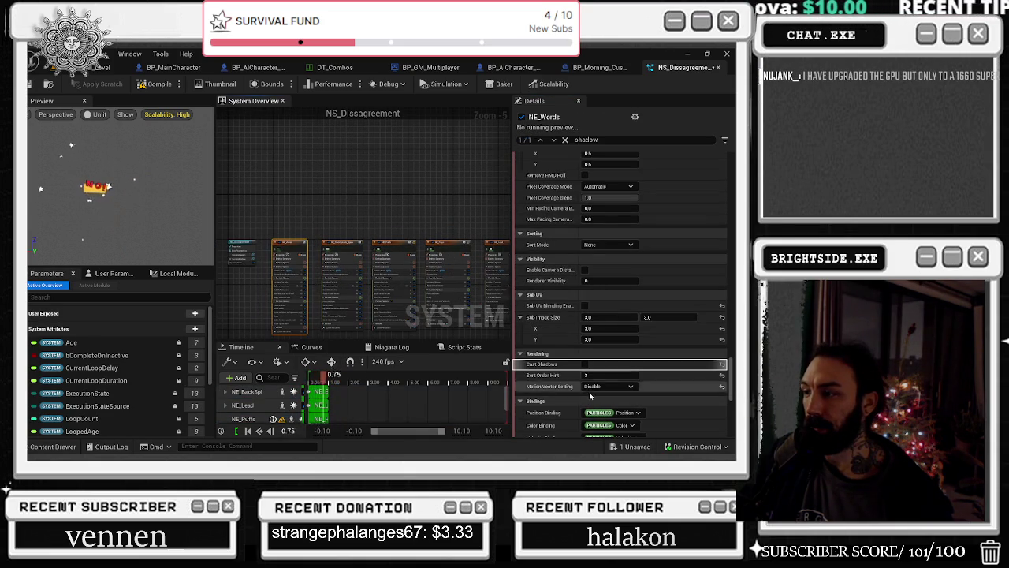
Filter Details to 'size', set NE_Words' sprite size to 75 and NE_BackSplash_Speech's to 500
{"action": "double_click", "coordinate": [585, 142]}
{"action": "type", "text": "size"}
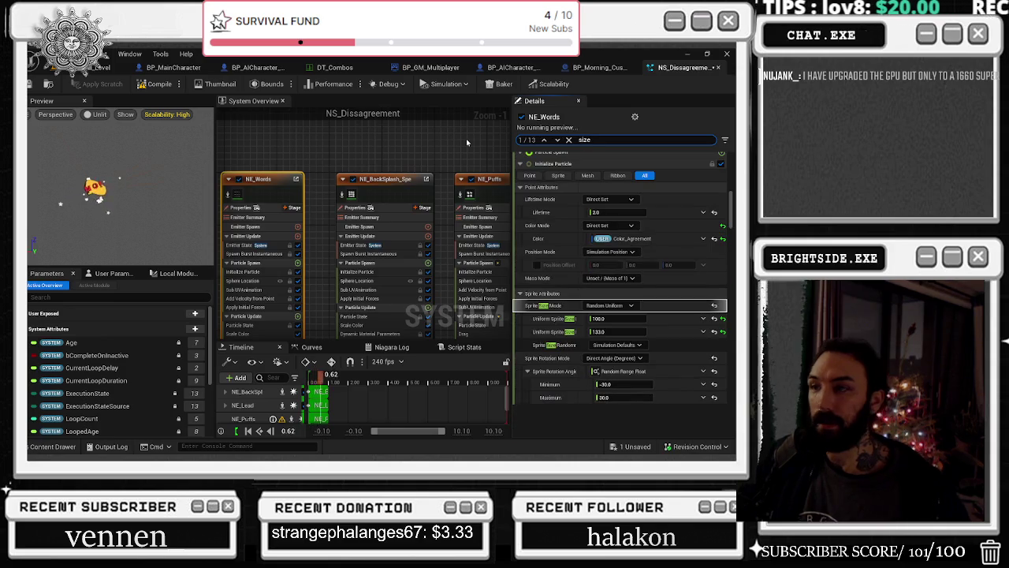
{"action": "left_click", "coordinate": [615, 319]}
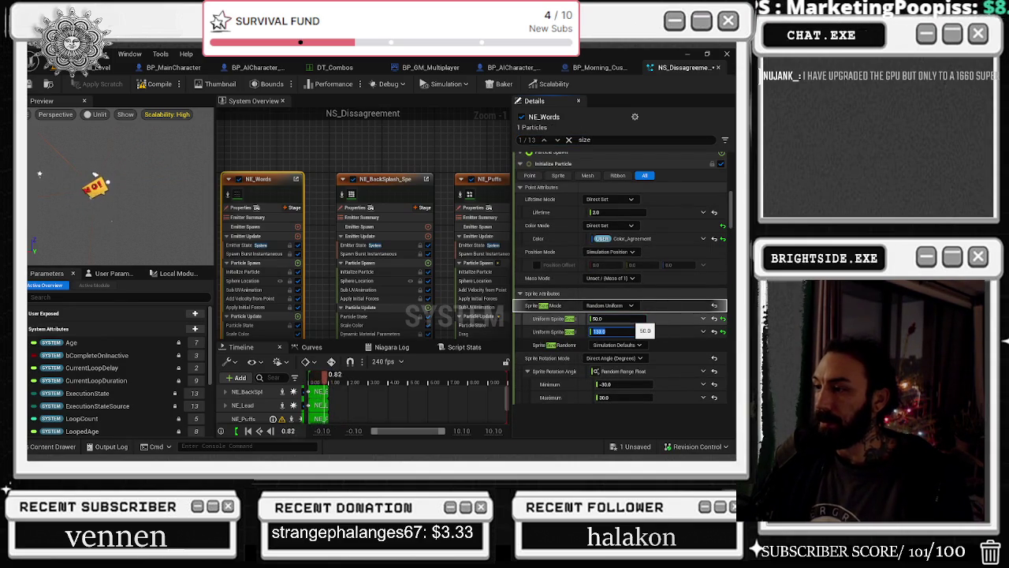
{"action": "type", "text": "75"}
{"action": "key", "text": "Return"}
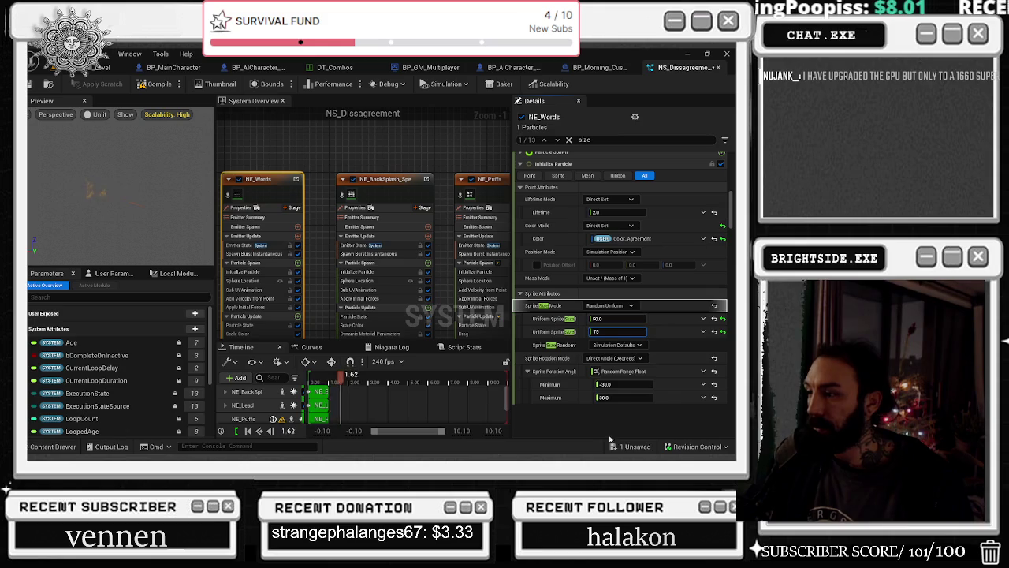
{"action": "left_click", "coordinate": [409, 197]}
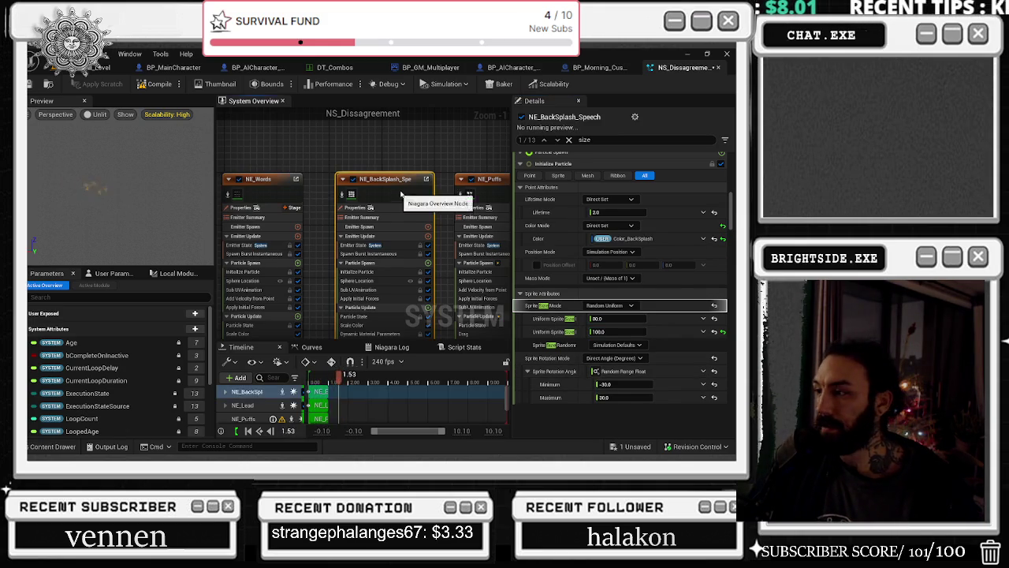
{"action": "left_click", "coordinate": [605, 319]}
{"action": "type", "text": "40"}
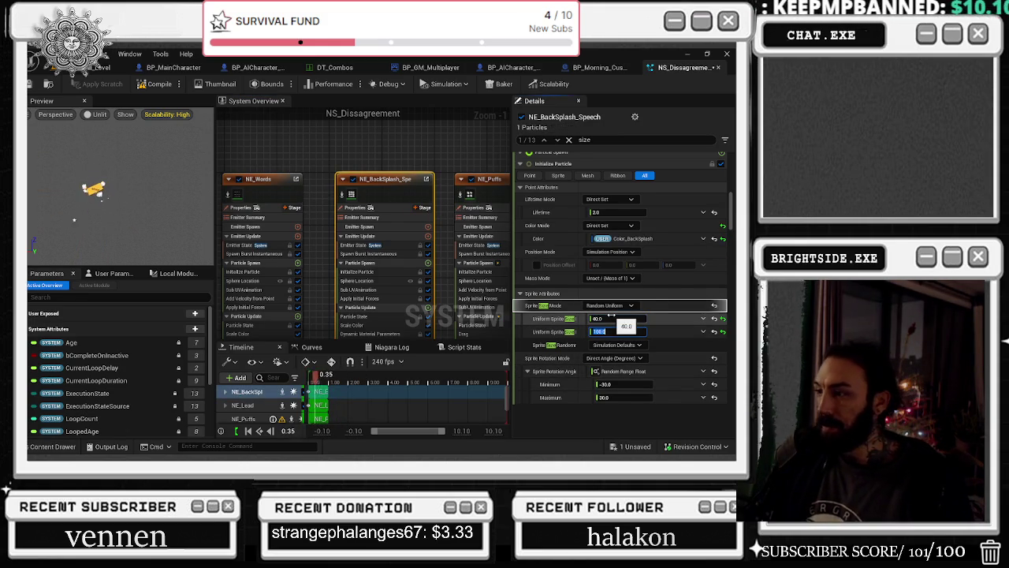
{"action": "type", "text": "500"}
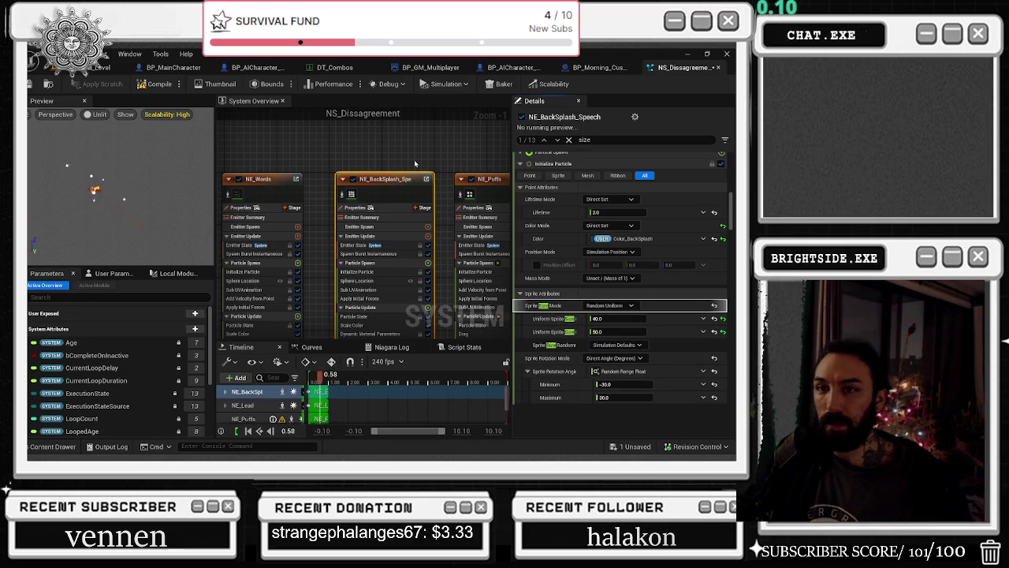
Review the size settings of NE_Puffs, NE_Rays and NE_Lead, whose Sphere Radius is 5.0
{"action": "left_click_drag", "start_coordinate": [415, 150], "coordinate": [324, 158]}
{"action": "left_click", "coordinate": [398, 186]}
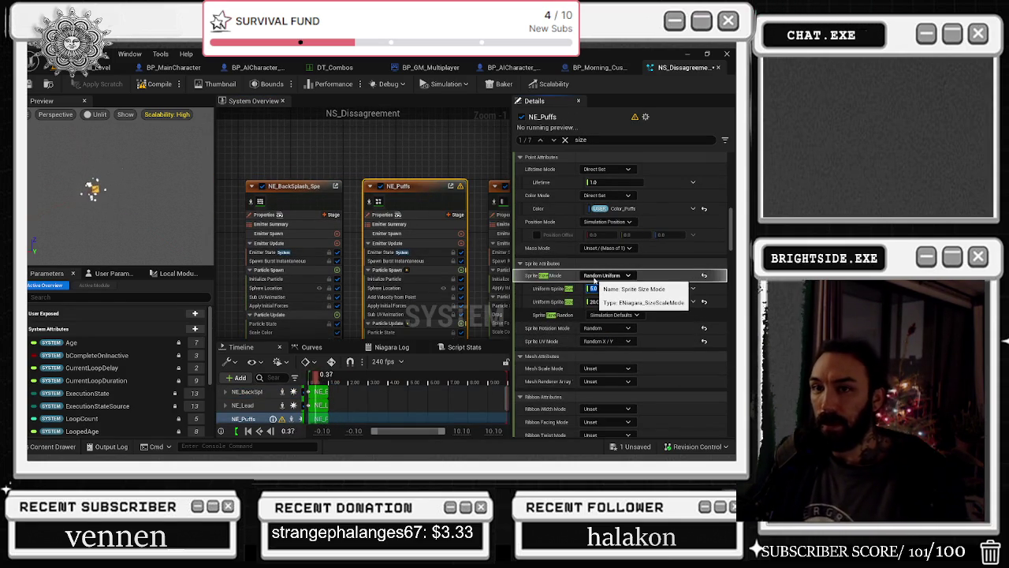
{"action": "left_click_drag", "start_coordinate": [477, 162], "coordinate": [341, 169]}
{"action": "left_click", "coordinate": [398, 191]}
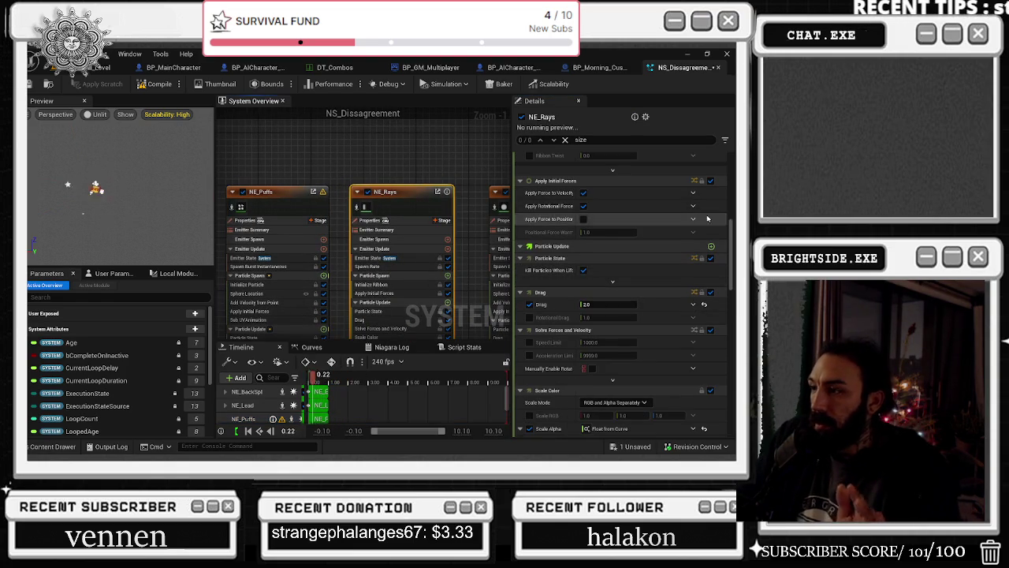
{"action": "left_click_drag", "start_coordinate": [423, 150], "coordinate": [316, 144]}
{"action": "left_click", "coordinate": [406, 183]}
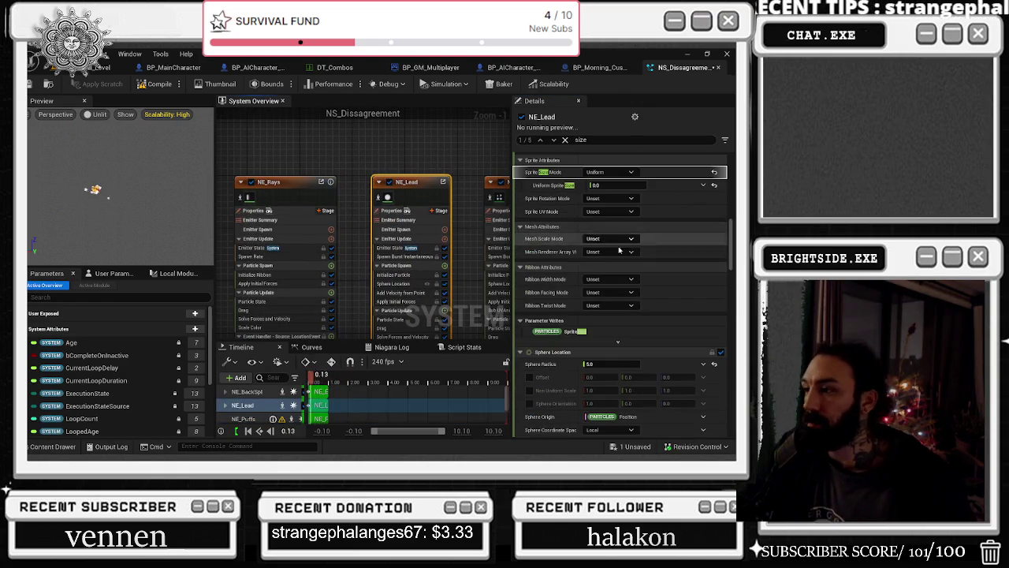
{"action": "scroll", "coordinate": [675, 348], "scroll_direction": "down", "scroll_amount": 1}
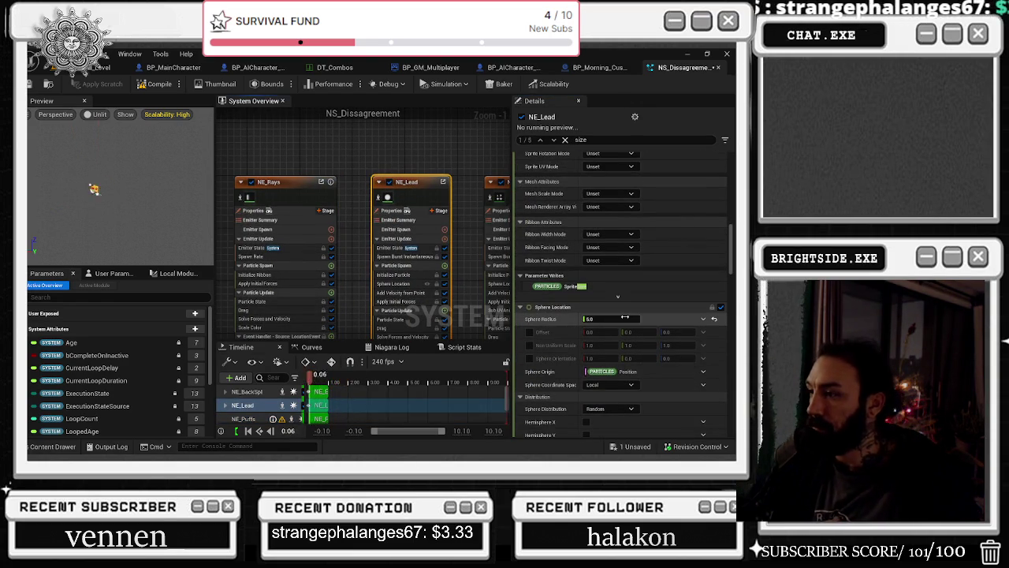
{"action": "left_click", "coordinate": [619, 317]}
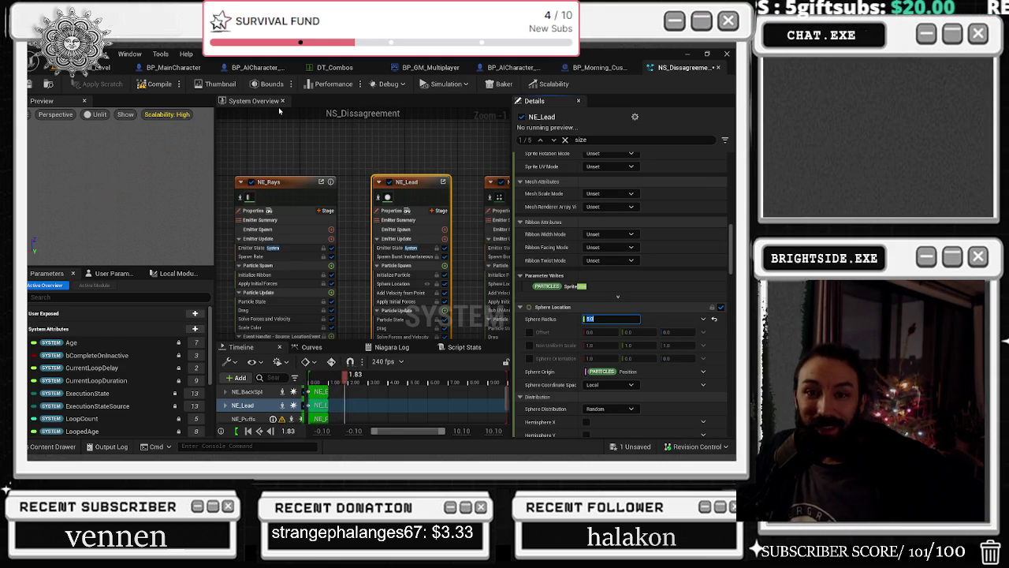
Confirm NE_Lead's sphere radius at 5.0, glance at the browser, and return to Unreal
{"action": "key", "text": "Return"}
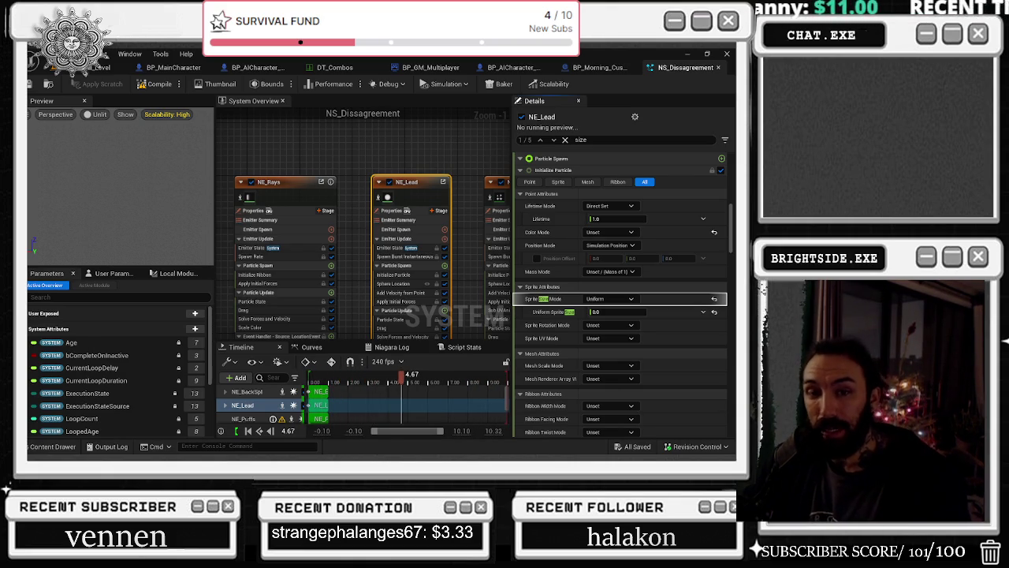
{"action": "key", "text": "alt+Tab"}
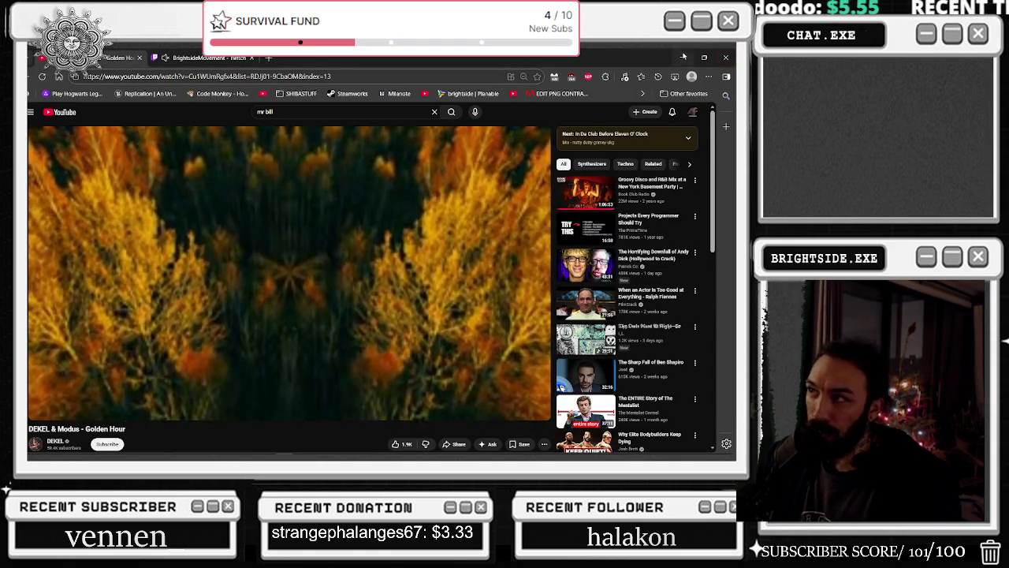
{"action": "key", "text": "alt+Tab"}
{"action": "scroll", "coordinate": [409, 166], "scroll_direction": "down", "scroll_amount": 3}
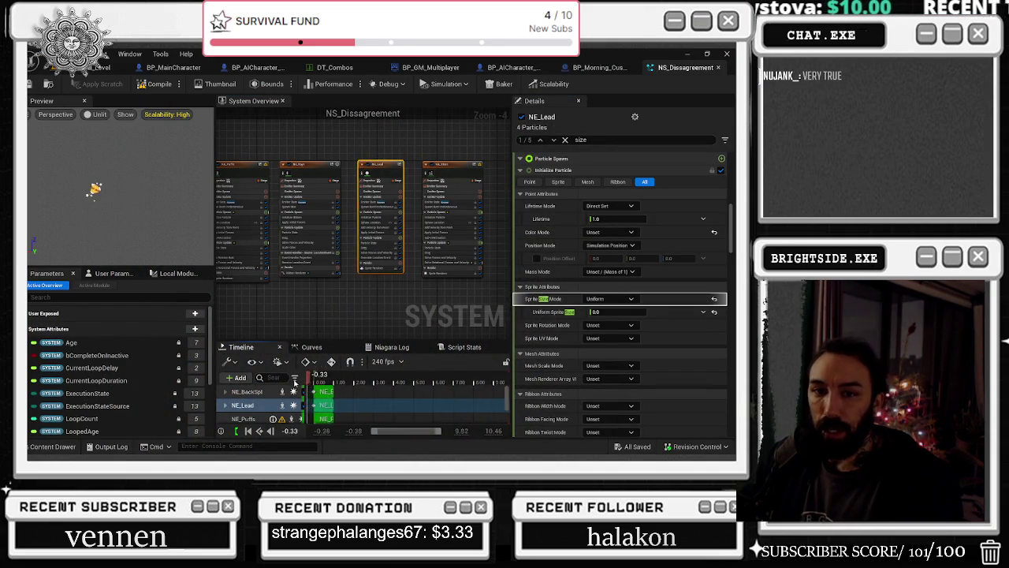
Review NE_Stars, then select the NE_Words, NE_BackSplash_Speech and NE_Puffs emitters together
{"action": "left_click", "coordinate": [430, 166]}
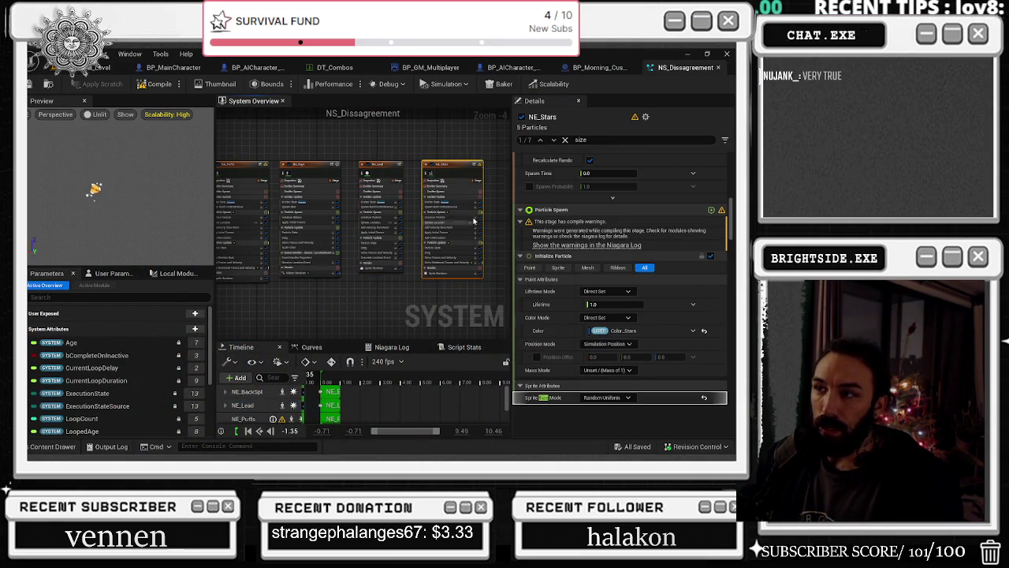
{"action": "scroll", "coordinate": [351, 155], "scroll_direction": "down", "scroll_amount": 3}
{"action": "scroll", "coordinate": [332, 165], "scroll_direction": "up", "scroll_amount": 2}
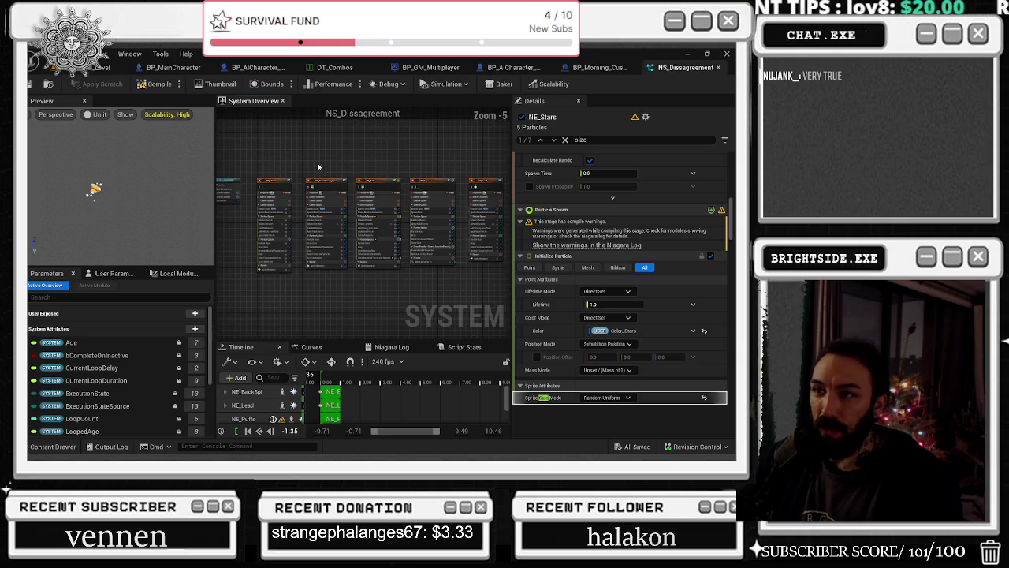
{"action": "left_click_drag", "start_coordinate": [271, 167], "coordinate": [370, 211]}
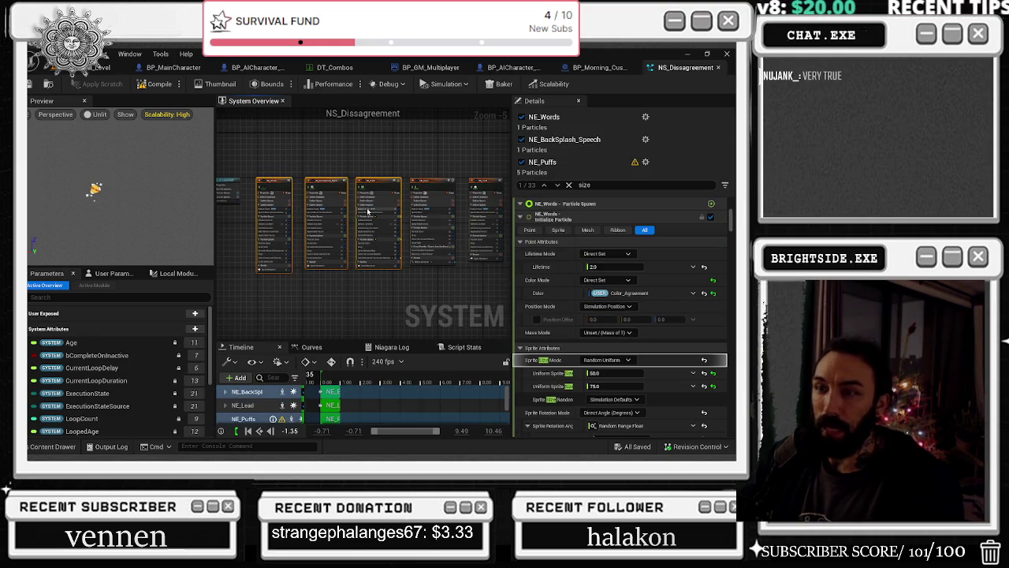
Compile and save NS_Dissagreement, then close its editor
{"action": "left_click", "coordinate": [157, 83]}
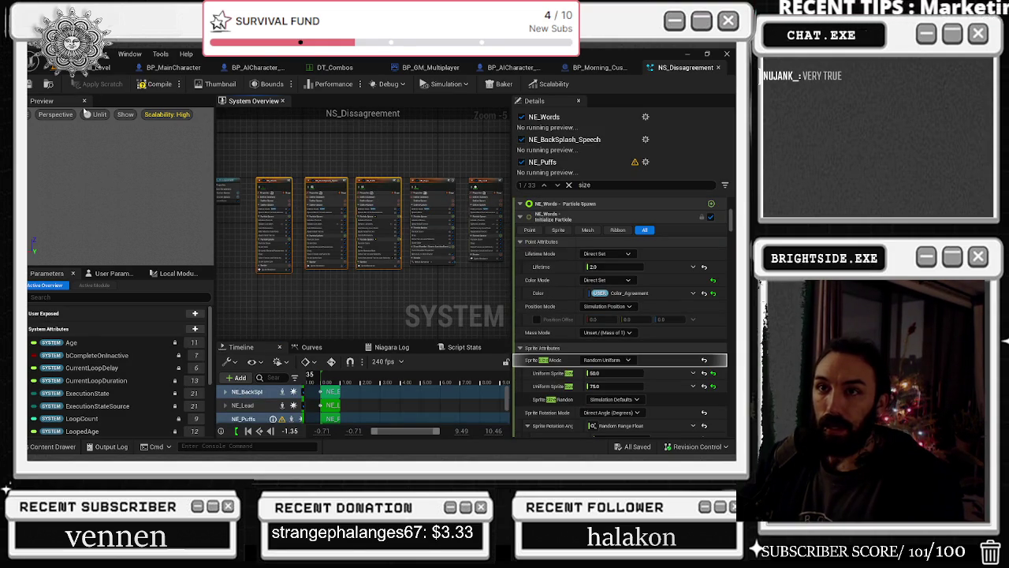
{"action": "key", "text": "ctrl+s"}
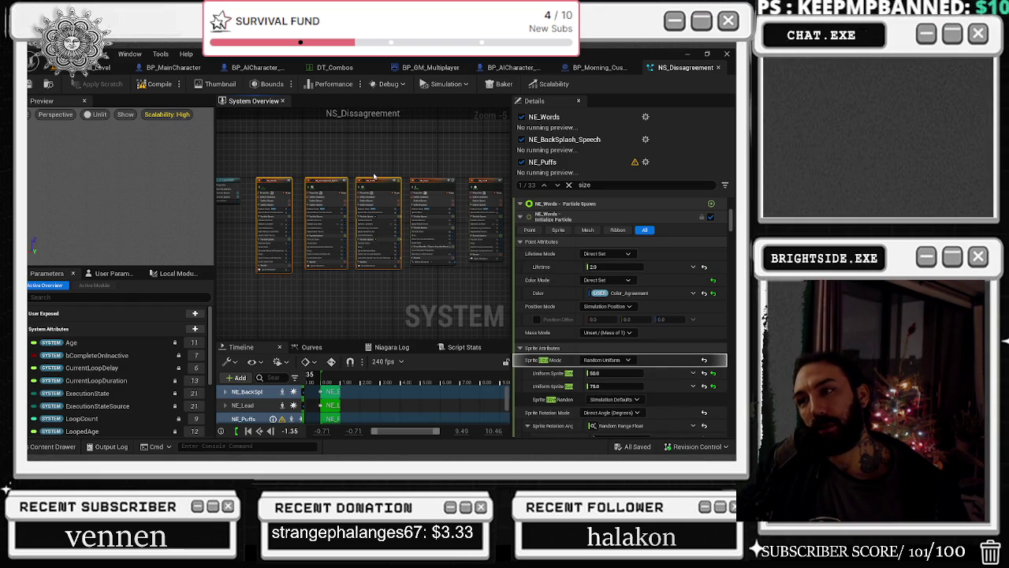
{"action": "left_click", "coordinate": [719, 69]}
Open NS_Collisions from the Content Drawer and select the NE_Rays, NE_Lead and NE_Stars emitters
{"action": "key", "text": "ctrl+space"}
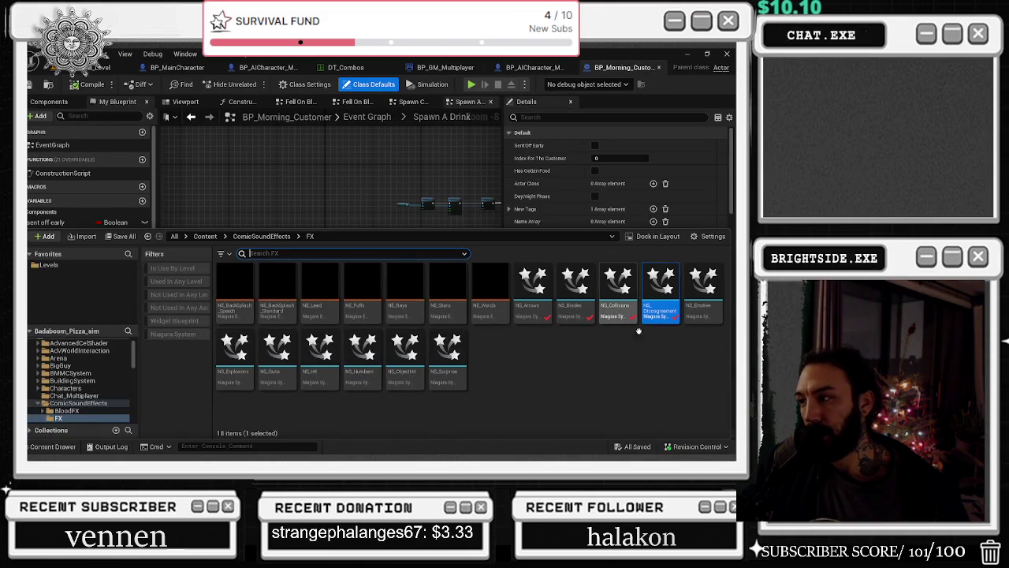
{"action": "double_click", "coordinate": [618, 292]}
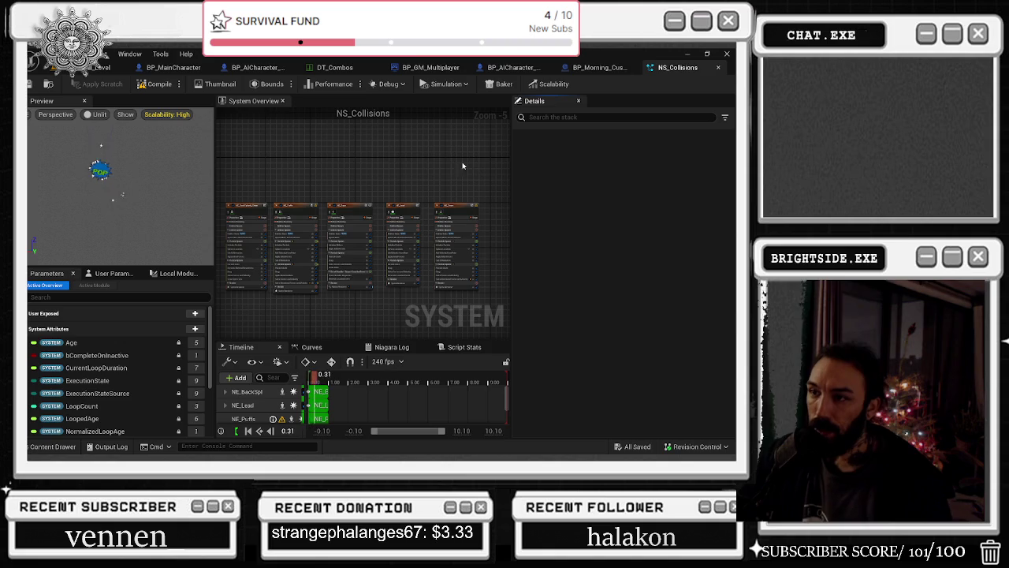
{"action": "left_click_drag", "start_coordinate": [482, 184], "coordinate": [347, 213]}
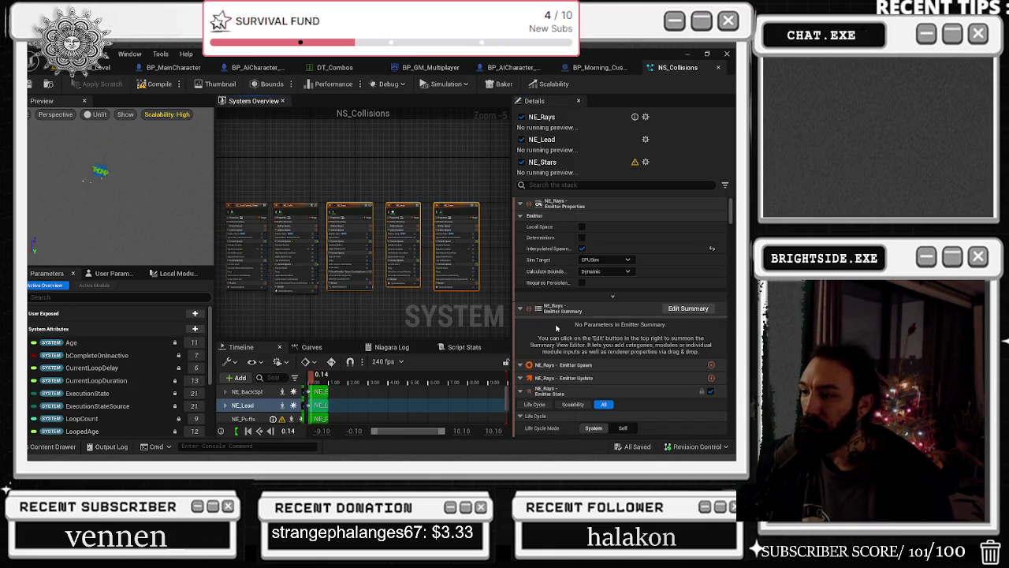
{"action": "scroll", "coordinate": [600, 272], "scroll_direction": "down", "scroll_amount": 2}
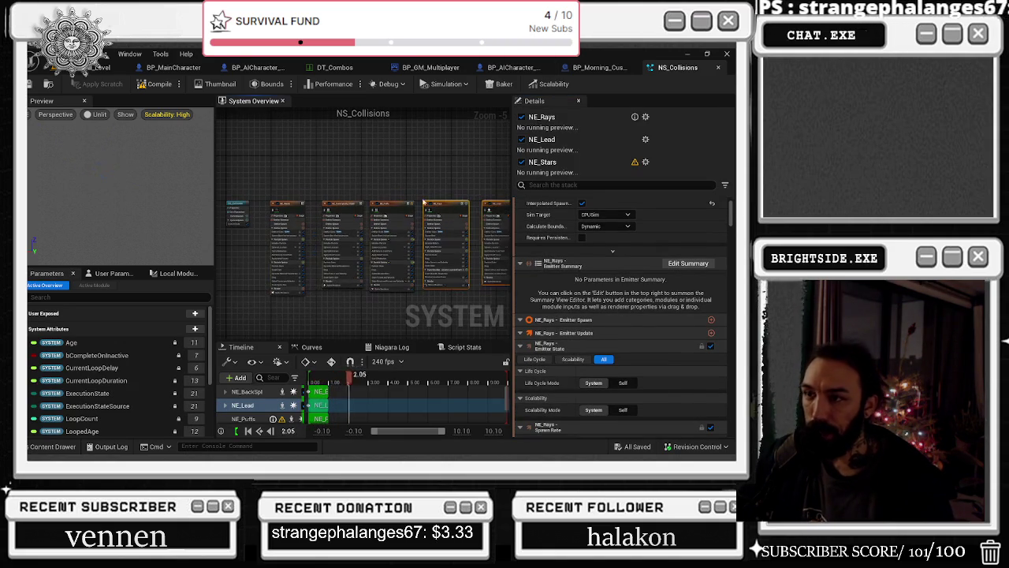
Select NE_Words, NE_BackSplash_Standard and NE_Puffs and focus the stack search for Cast Shadows
{"action": "left_click_drag", "start_coordinate": [290, 181], "coordinate": [418, 216]}
{"action": "left_click_drag", "start_coordinate": [284, 186], "coordinate": [323, 203]}
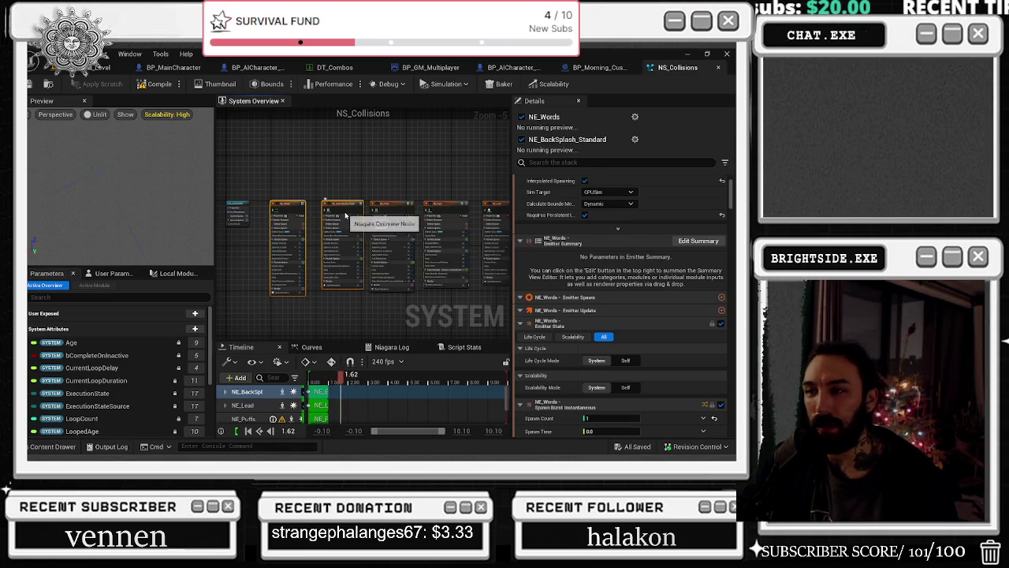
{"action": "scroll", "coordinate": [317, 206], "scroll_direction": "up", "scroll_amount": 2}
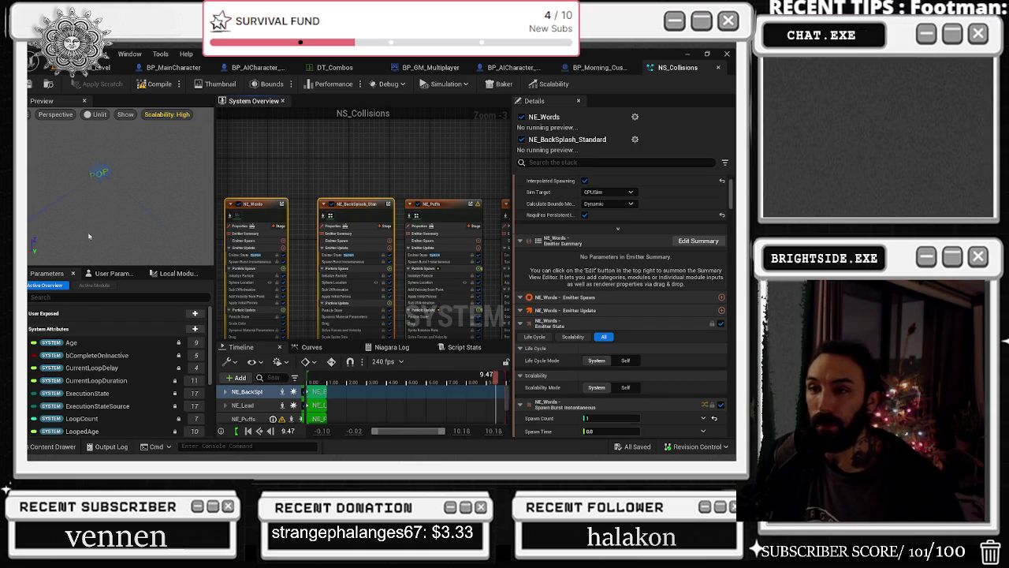
{"action": "left_click_drag", "start_coordinate": [306, 164], "coordinate": [354, 167]}
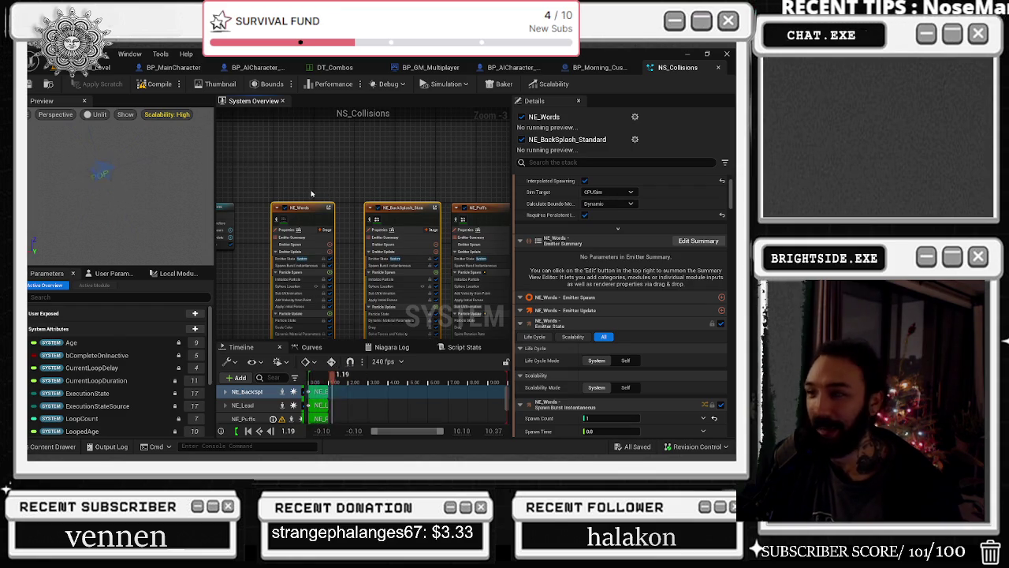
{"action": "left_click", "coordinate": [530, 161]}
{"action": "type", "text": "cast"}
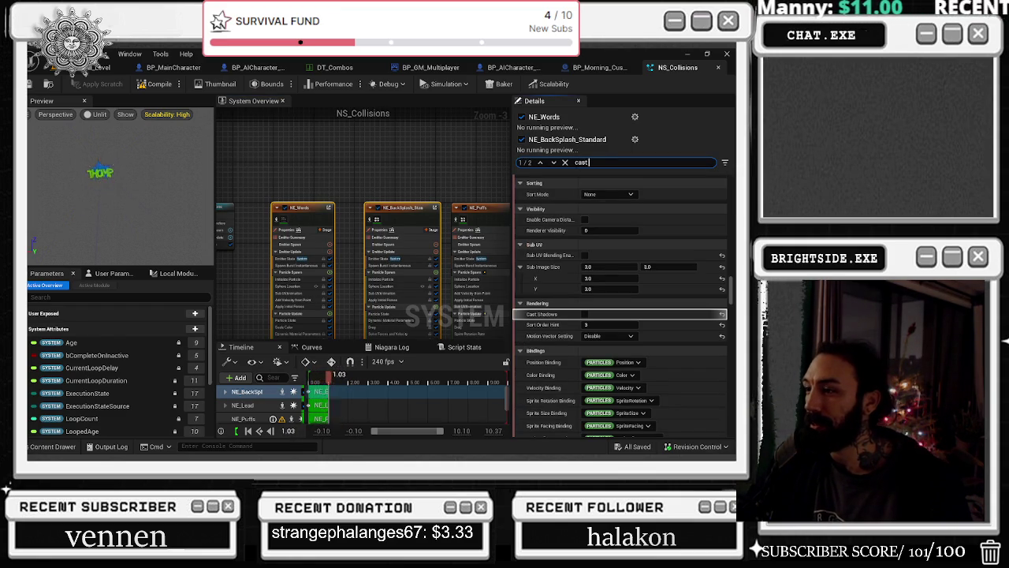
Turn off Cast Shadows, checking NE_Puffs, NE_Rays, NE_Lead, NE_BackSplash_Standard and NE_Words
{"action": "scroll", "coordinate": [303, 201], "scroll_direction": "down", "scroll_amount": 2}
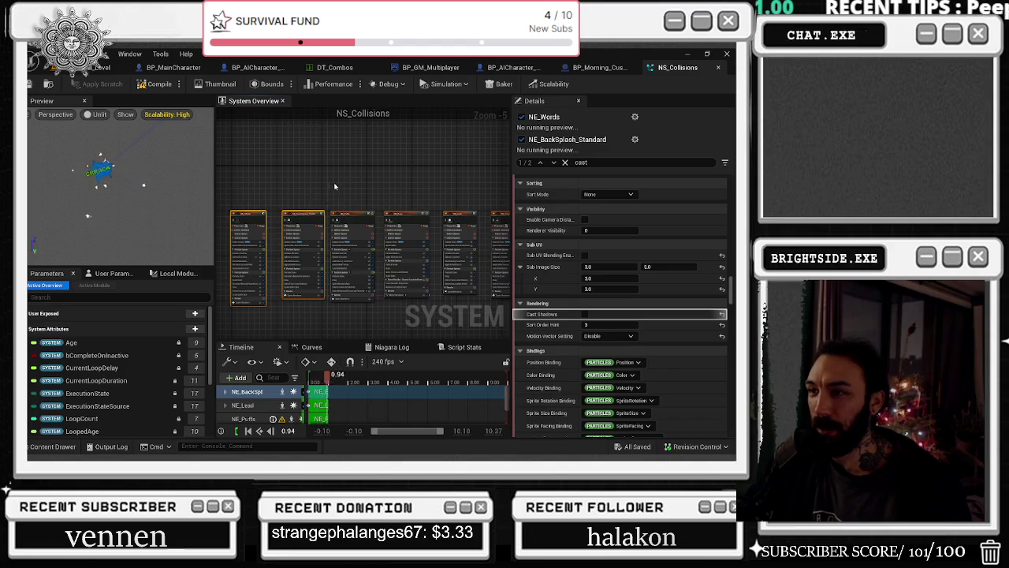
{"action": "left_click_drag", "start_coordinate": [334, 186], "coordinate": [468, 243]}
{"action": "left_click", "coordinate": [403, 217]}
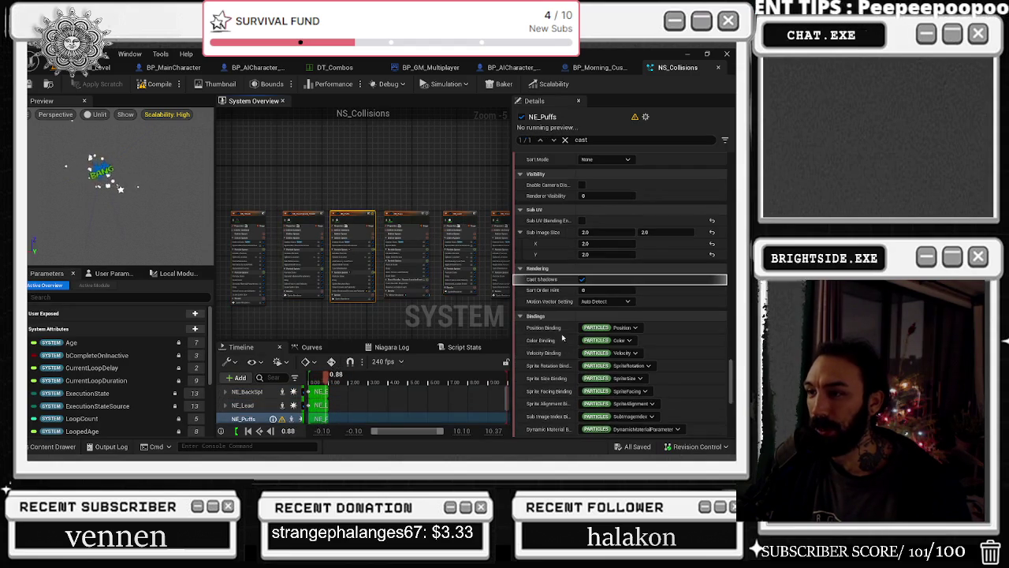
{"action": "left_click", "coordinate": [582, 284]}
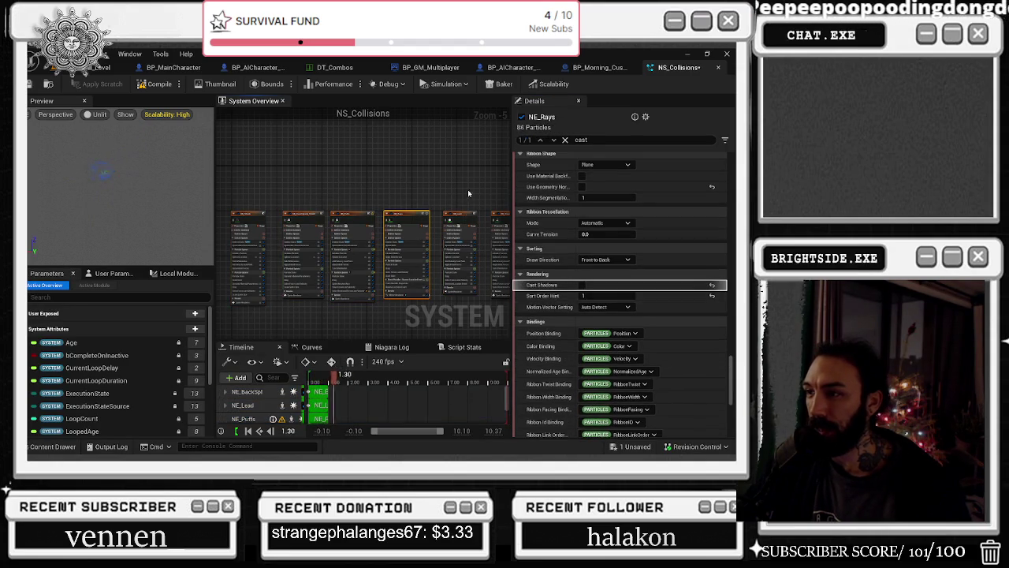
{"action": "left_click", "coordinate": [461, 218]}
{"action": "left_click", "coordinate": [353, 215]}
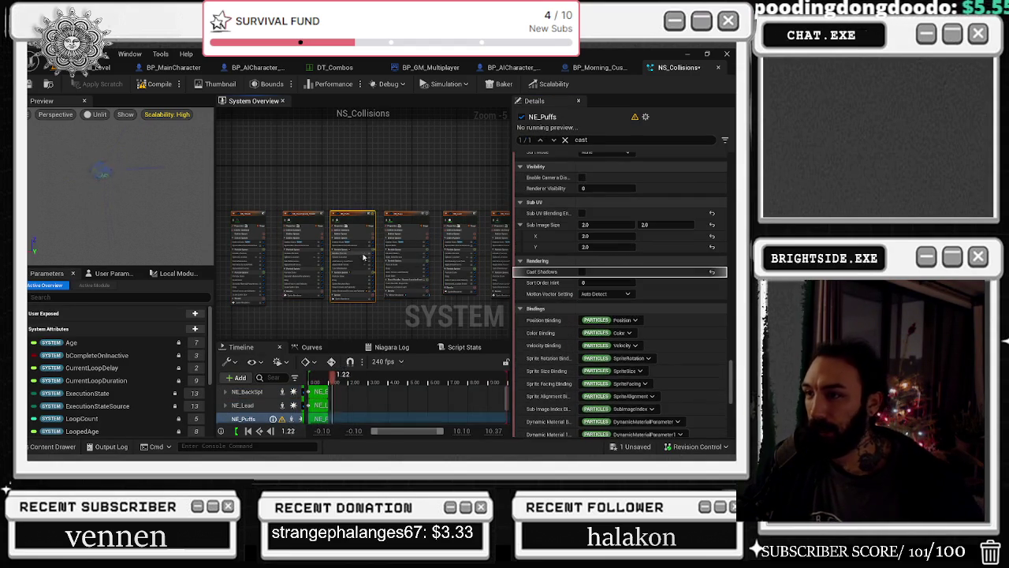
{"action": "left_click", "coordinate": [246, 220]}
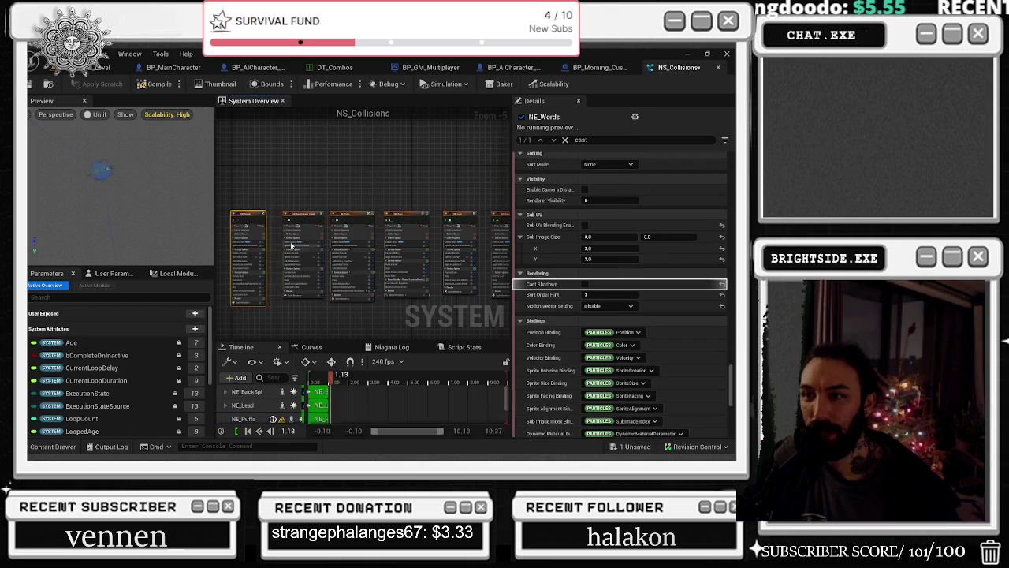
{"action": "left_click", "coordinate": [310, 213]}
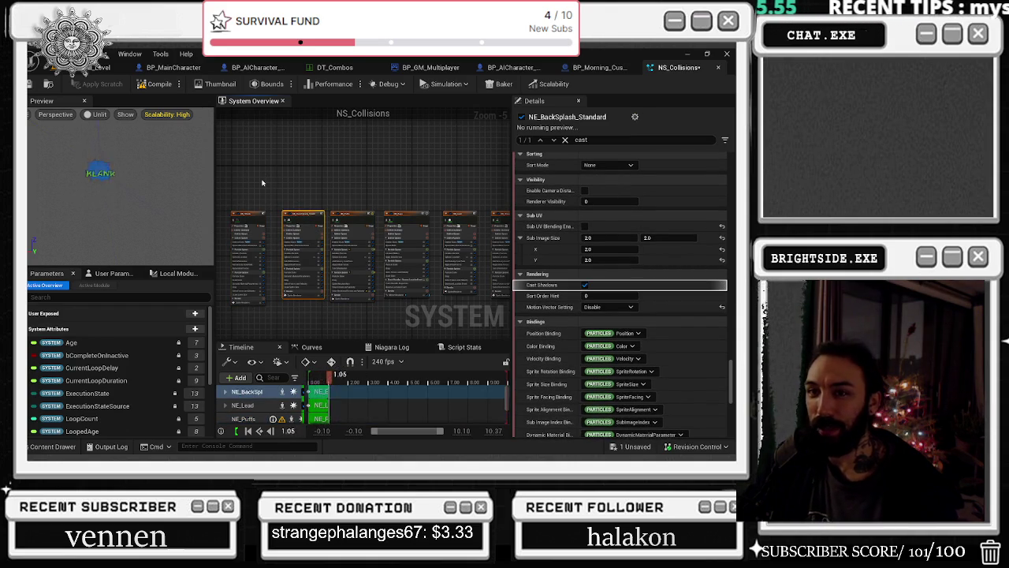
{"action": "left_click", "coordinate": [248, 225]}
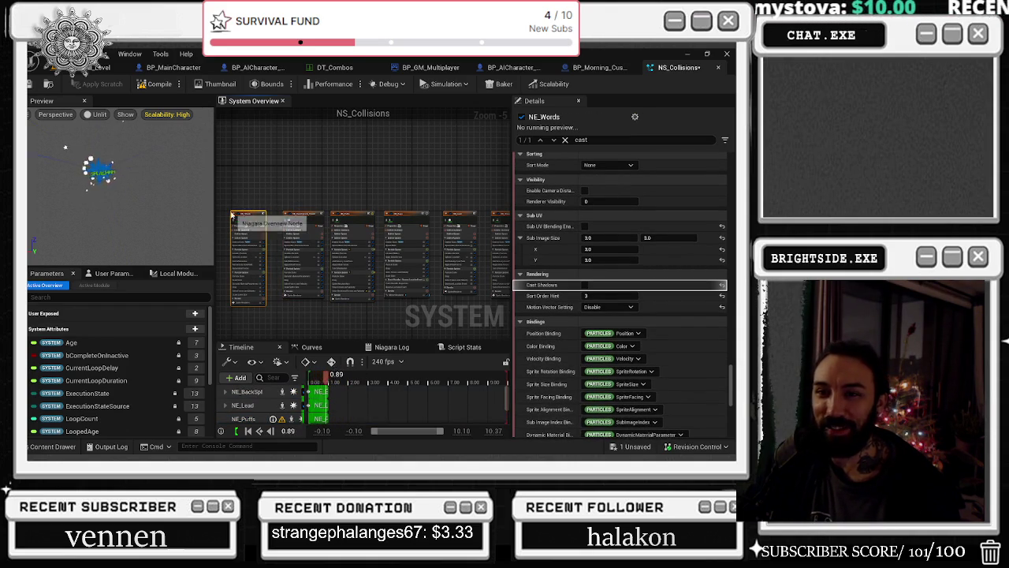
Compile and save the NS_Collisions system
{"action": "left_click_drag", "start_coordinate": [280, 170], "coordinate": [326, 170]}
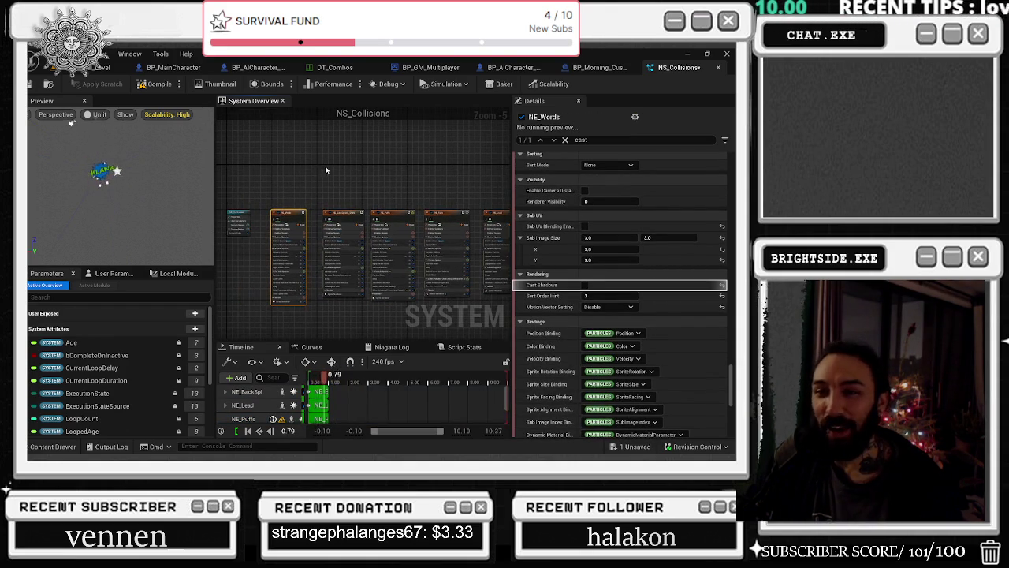
{"action": "scroll", "coordinate": [322, 192], "scroll_direction": "up", "scroll_amount": 2}
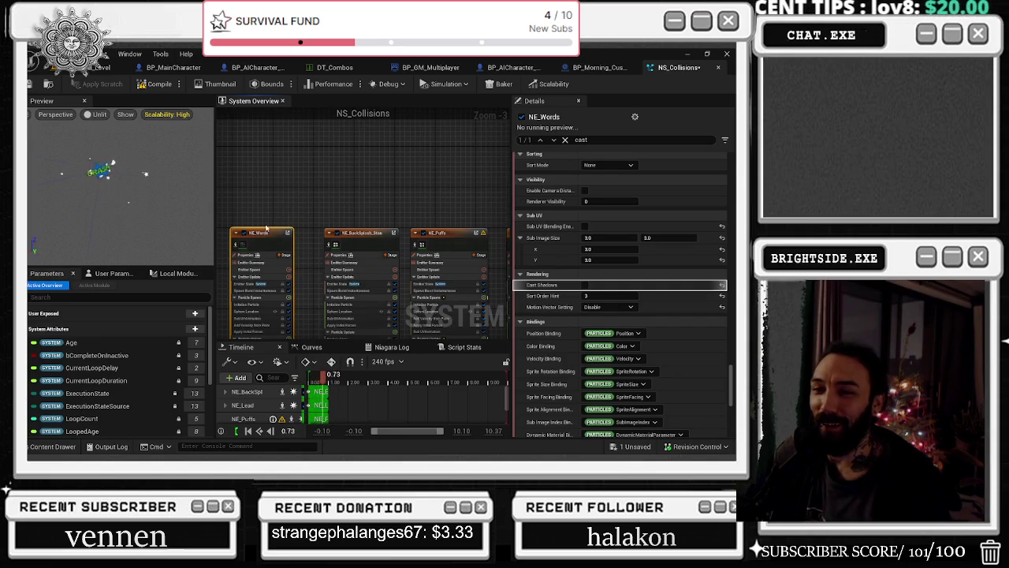
{"action": "left_click_drag", "start_coordinate": [268, 199], "coordinate": [275, 152]}
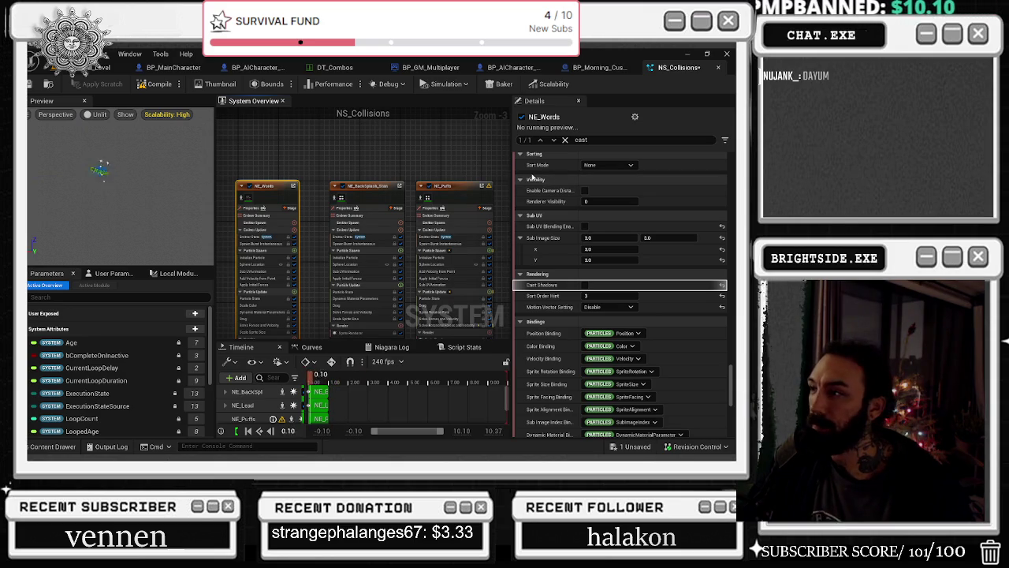
{"action": "scroll", "coordinate": [694, 371], "scroll_direction": "down", "scroll_amount": 5}
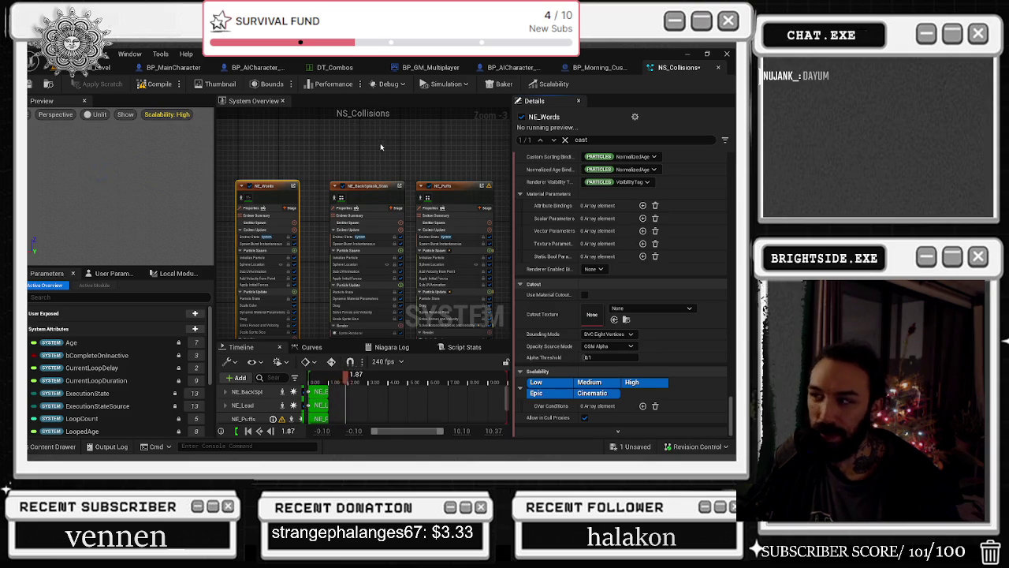
{"action": "scroll", "coordinate": [704, 189], "scroll_direction": "up", "scroll_amount": 10}
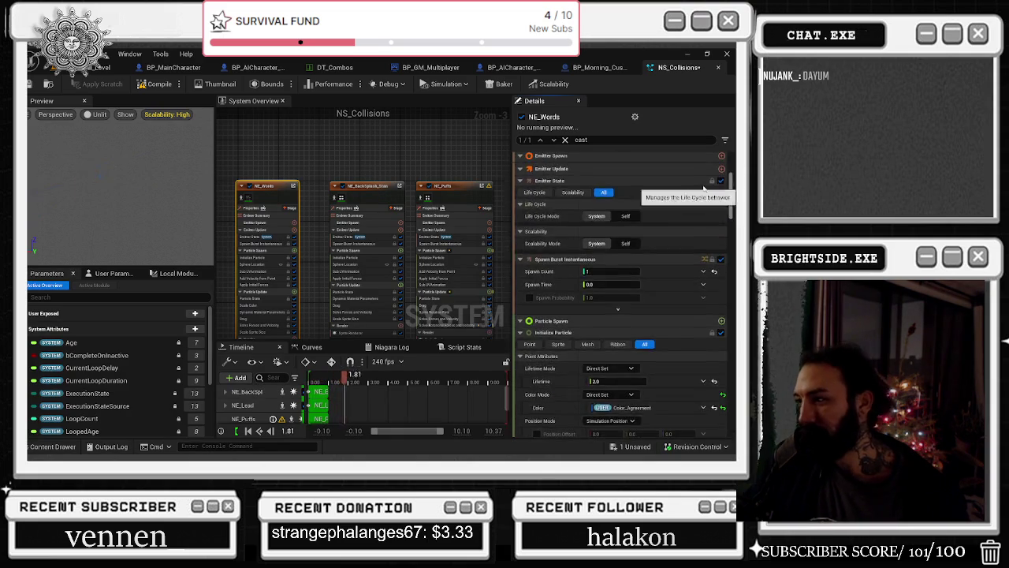
{"action": "scroll", "coordinate": [704, 188], "scroll_direction": "up", "scroll_amount": 5}
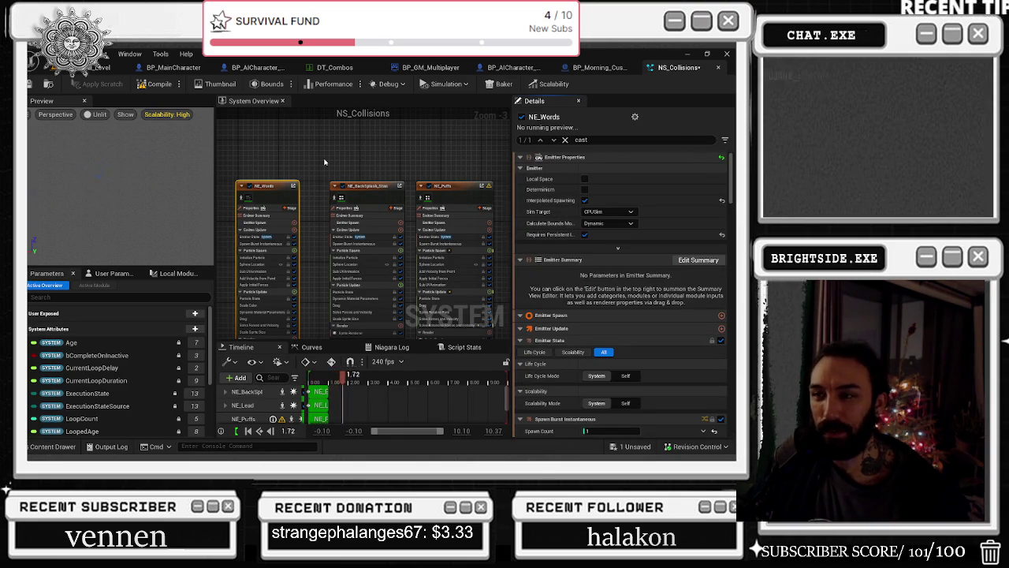
{"action": "scroll", "coordinate": [327, 164], "scroll_direction": "down", "scroll_amount": 2}
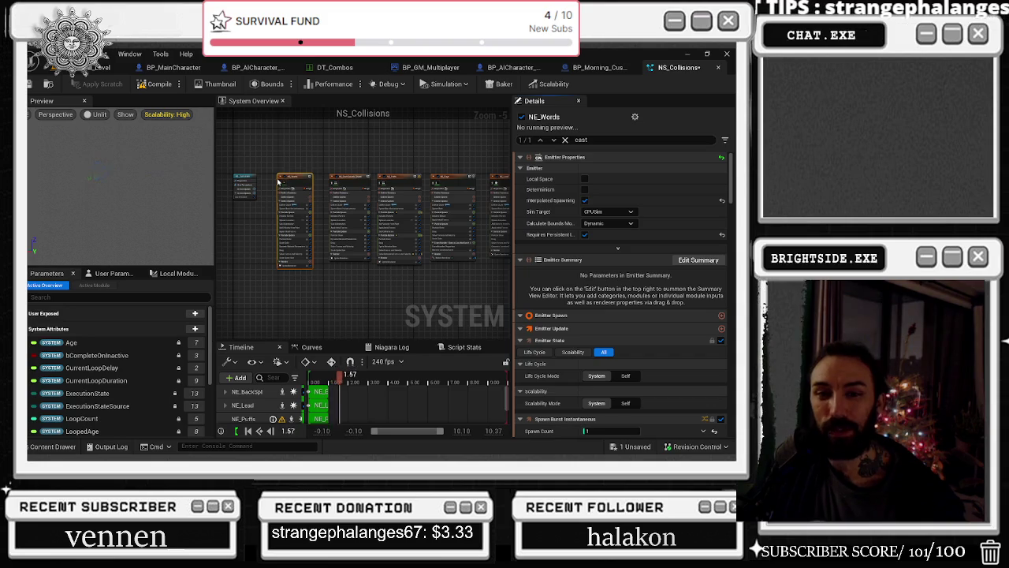
{"action": "left_click", "coordinate": [160, 87]}
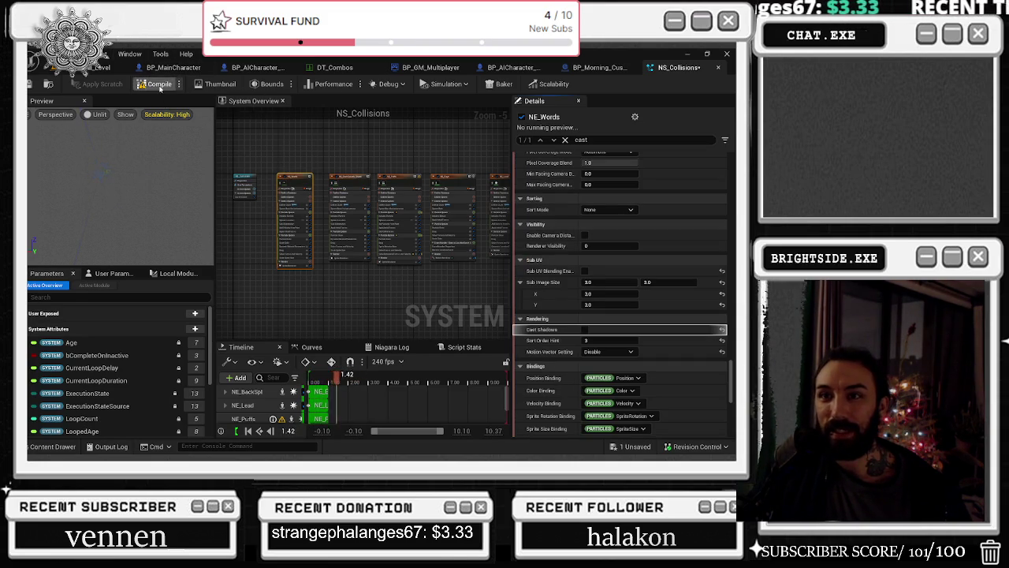
{"action": "left_click", "coordinate": [31, 83]}
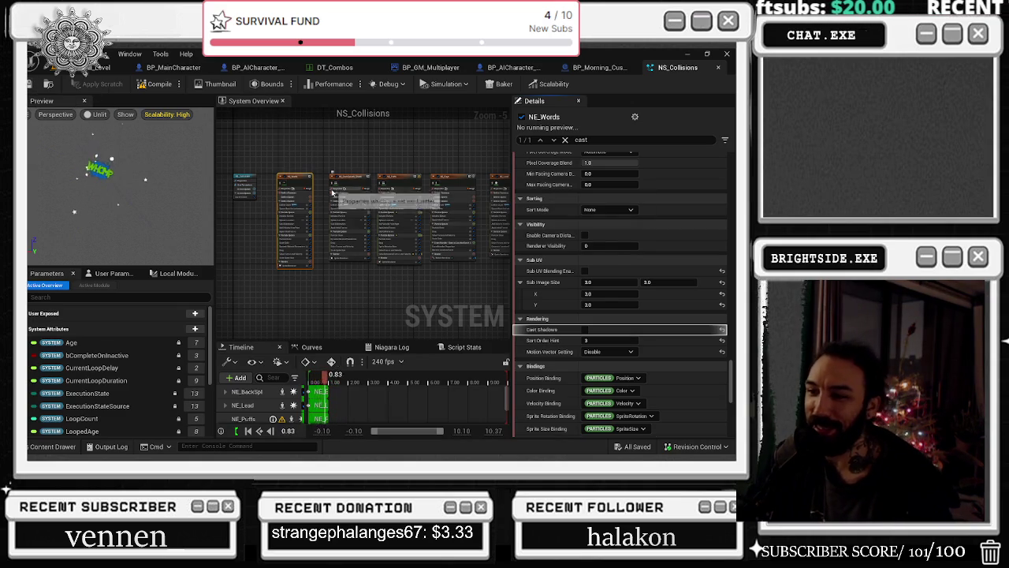
{"action": "scroll", "coordinate": [322, 186], "scroll_direction": "up", "scroll_amount": 3}
{"action": "scroll", "coordinate": [321, 182], "scroll_direction": "down", "scroll_amount": 1}
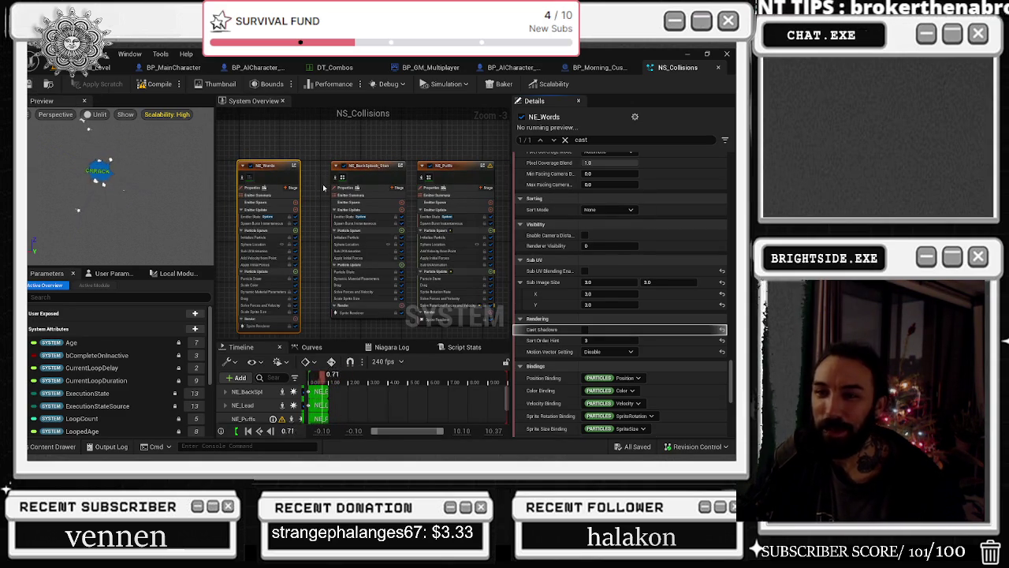
Filter details for 'size' and set NE_Words' sprite size range to 60–85
{"action": "key", "text": "ctrl+f"}
{"action": "type", "text": "size"}
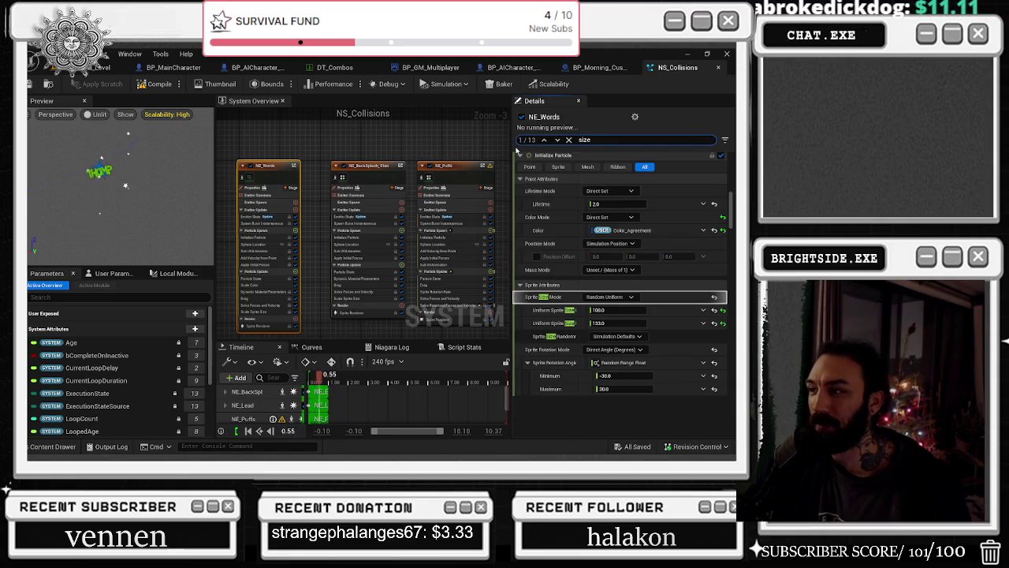
{"action": "left_click", "coordinate": [615, 310]}
{"action": "type", "text": "60"}
{"action": "key", "text": "Tab"}
{"action": "type", "text": "1"}
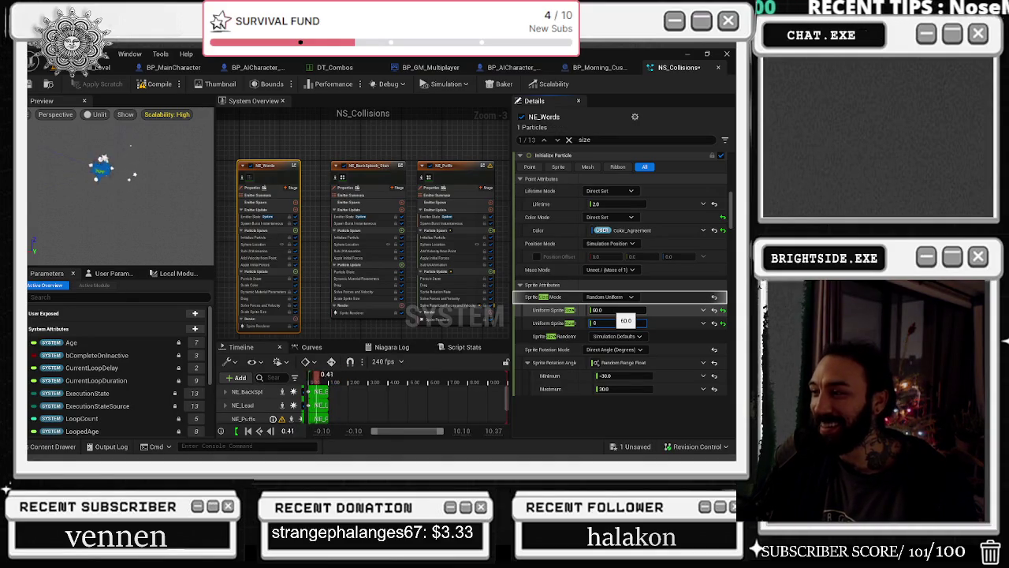
{"action": "key", "text": "Return"}
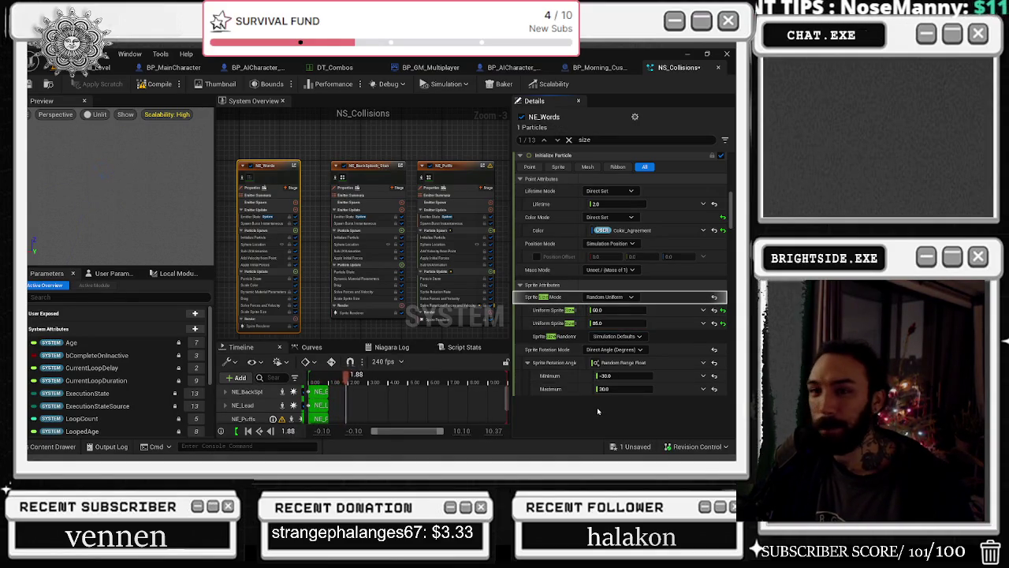
Set NE_BackSplash_Standard's sprite size range to 40–60
{"action": "left_click", "coordinate": [367, 167]}
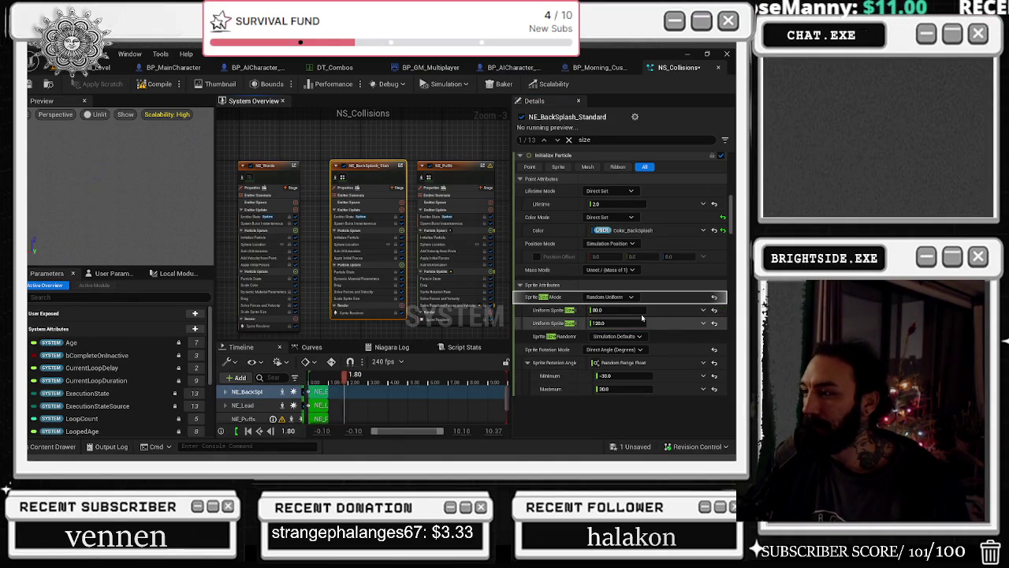
{"action": "left_click", "coordinate": [615, 310]}
{"action": "type", "text": "4"}
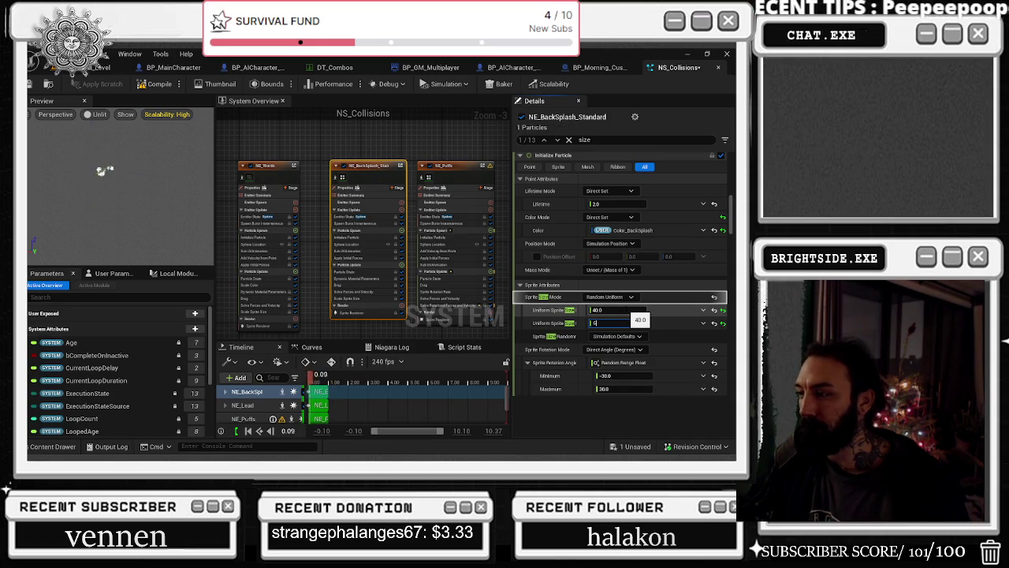
{"action": "key", "text": "Return"}
Review NE_Puffs, NE_Rays, NE_Lead and NE_Stars sprite sizes, then save the system
{"action": "left_click", "coordinate": [300, 172]}
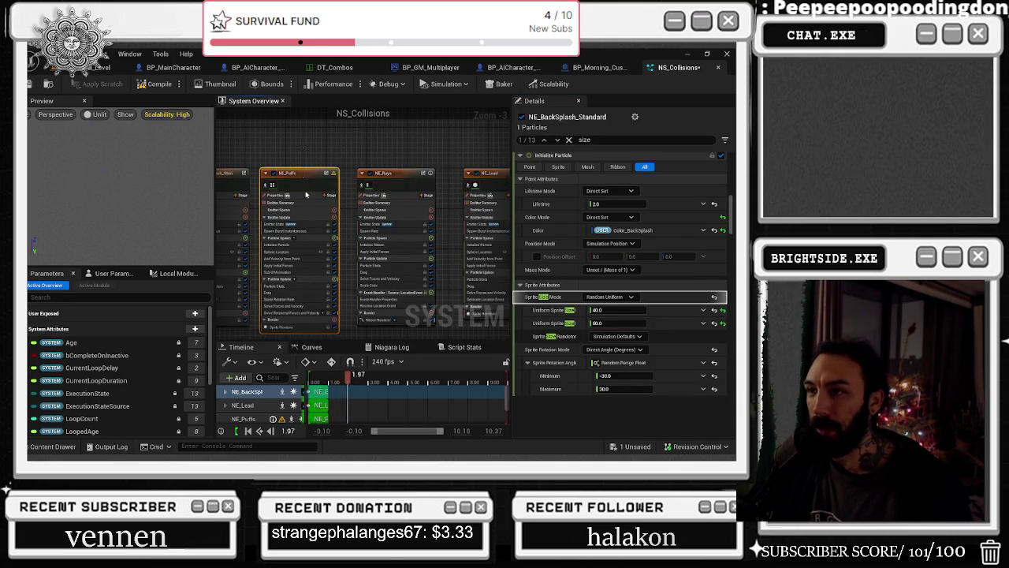
{"action": "left_click", "coordinate": [386, 172]}
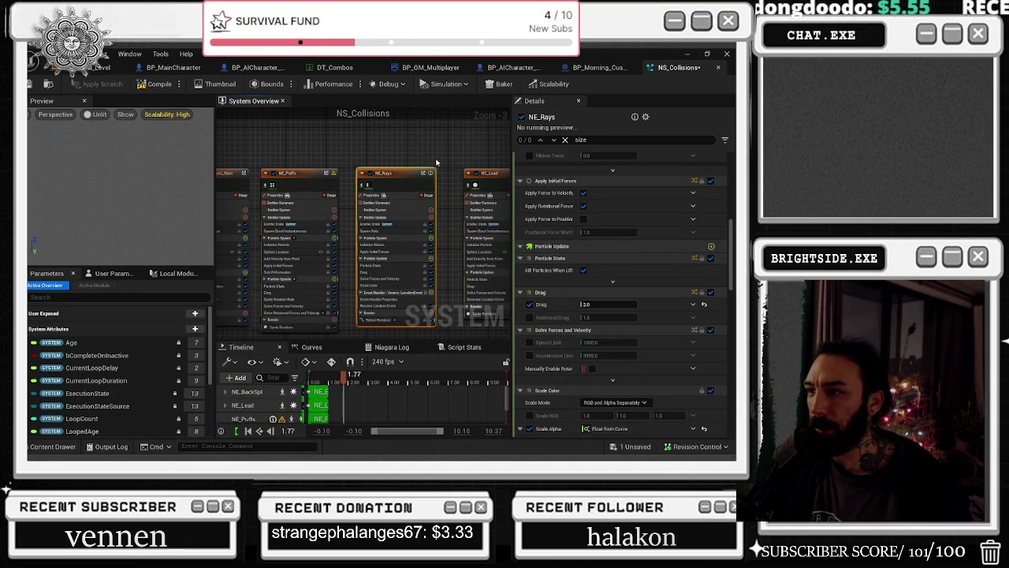
{"action": "left_click_drag", "start_coordinate": [438, 163], "coordinate": [309, 209]}
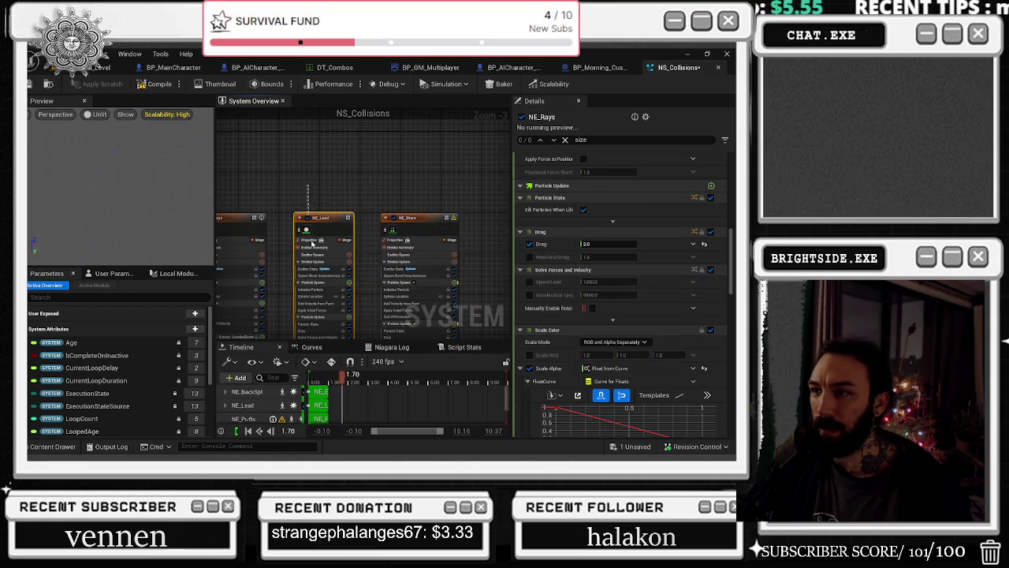
{"action": "left_click", "coordinate": [311, 229]}
{"action": "left_click", "coordinate": [434, 256]}
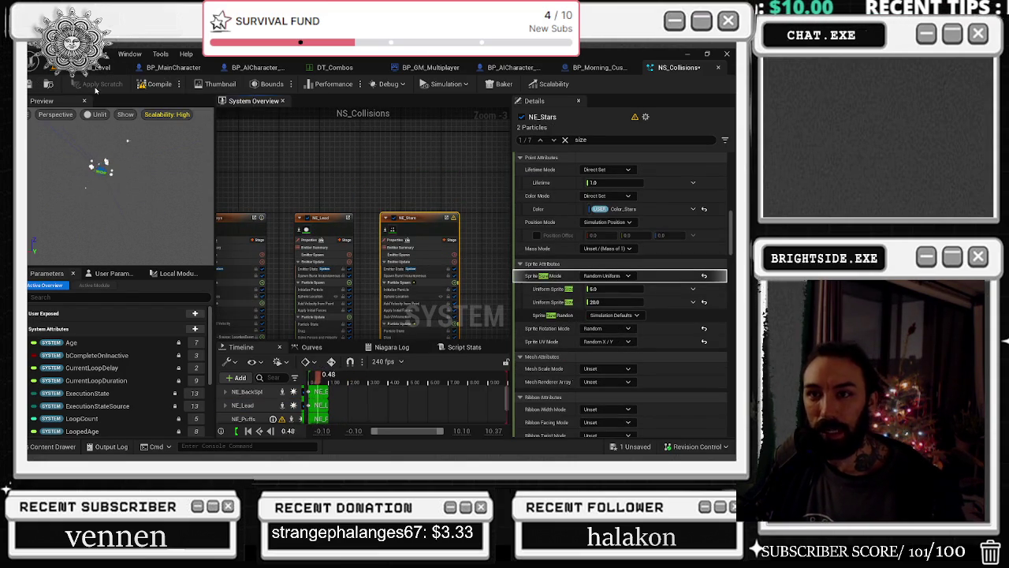
{"action": "left_click", "coordinate": [29, 87]}
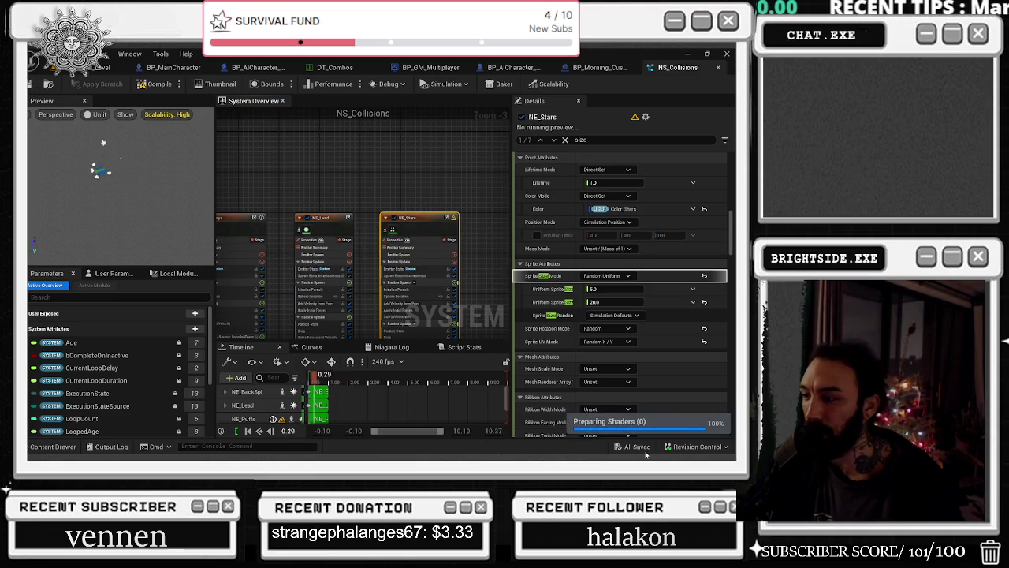
Save NS_Collisions and close its editor
{"action": "left_click", "coordinate": [29, 84]}
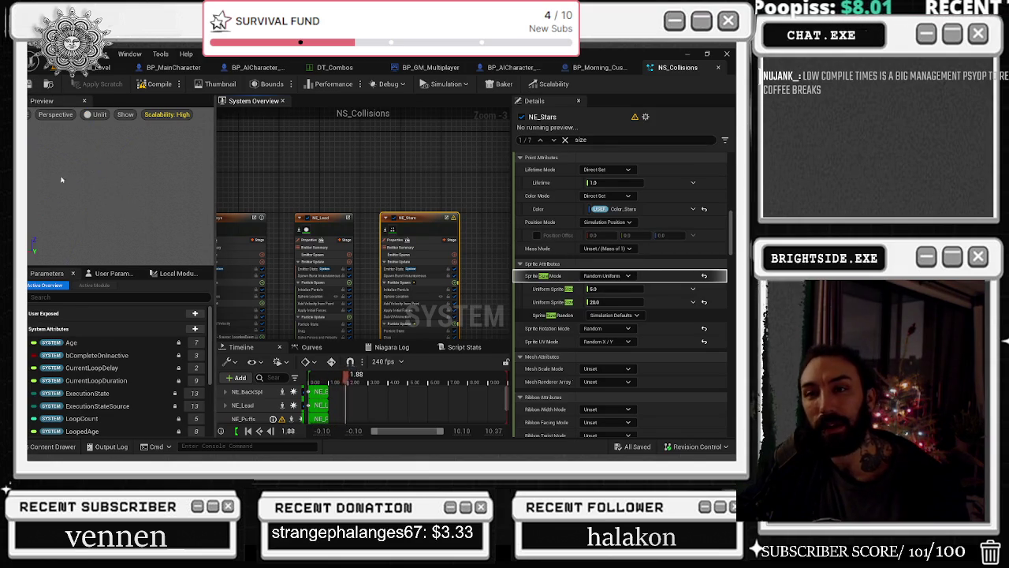
{"action": "left_click", "coordinate": [29, 85]}
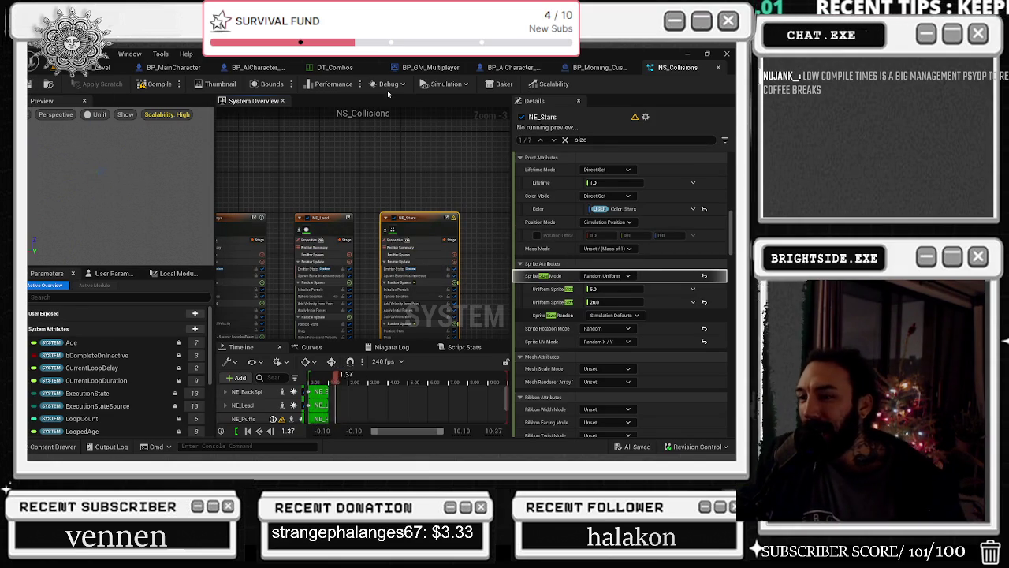
{"action": "left_click", "coordinate": [718, 68]}
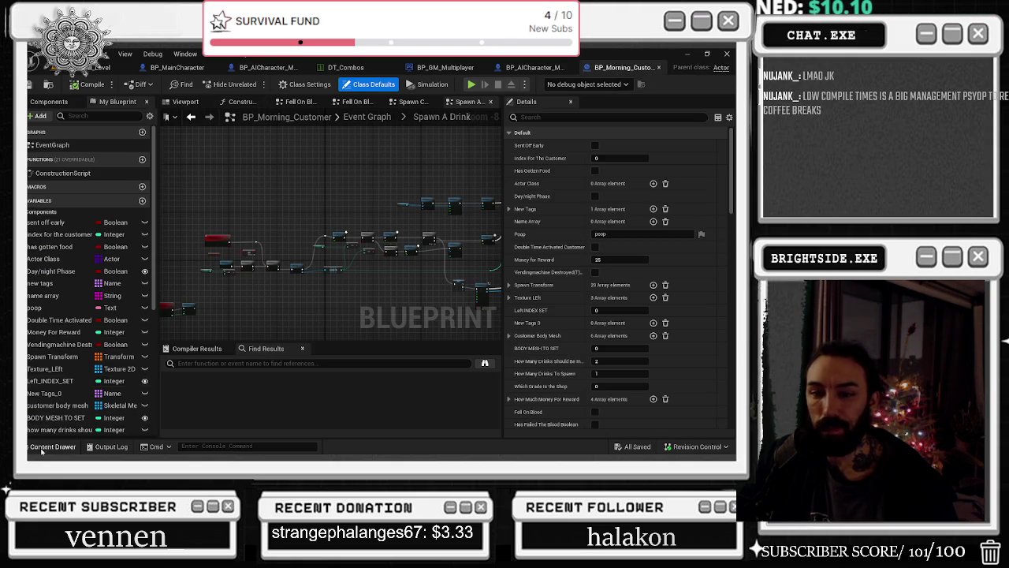
Open and close NS_Dissagreement, then select NS_Emotive in the Content Drawer
{"action": "key", "text": "ctrl+space"}
{"action": "double_click", "coordinate": [667, 307]}
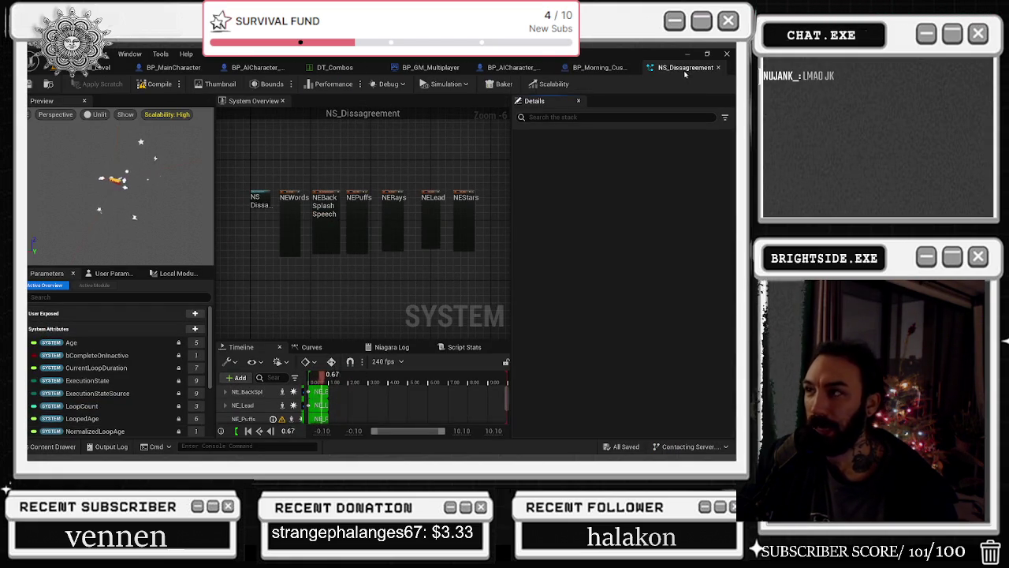
{"action": "left_click", "coordinate": [718, 68]}
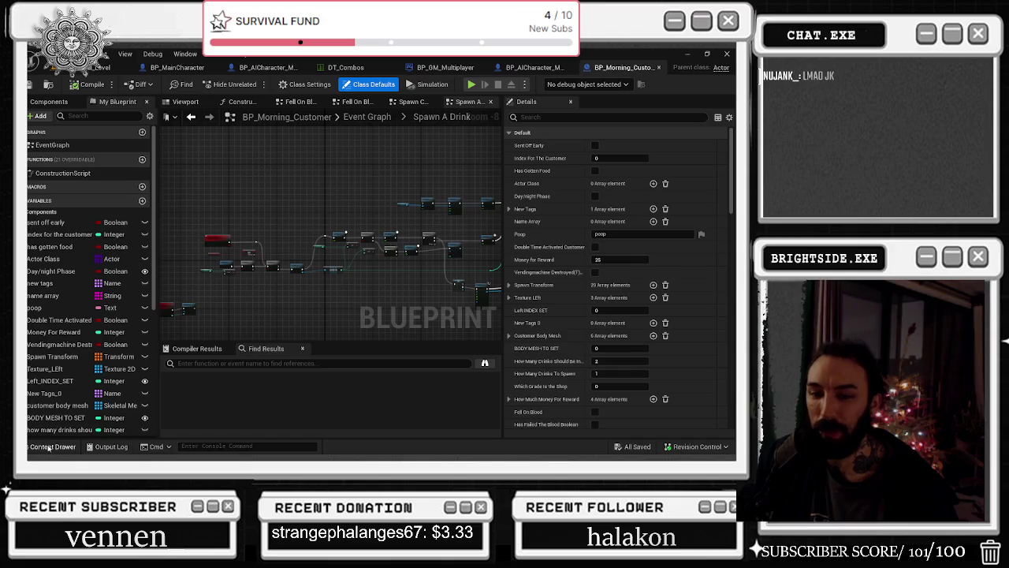
{"action": "left_click", "coordinate": [52, 446]}
{"action": "left_click", "coordinate": [703, 284]}
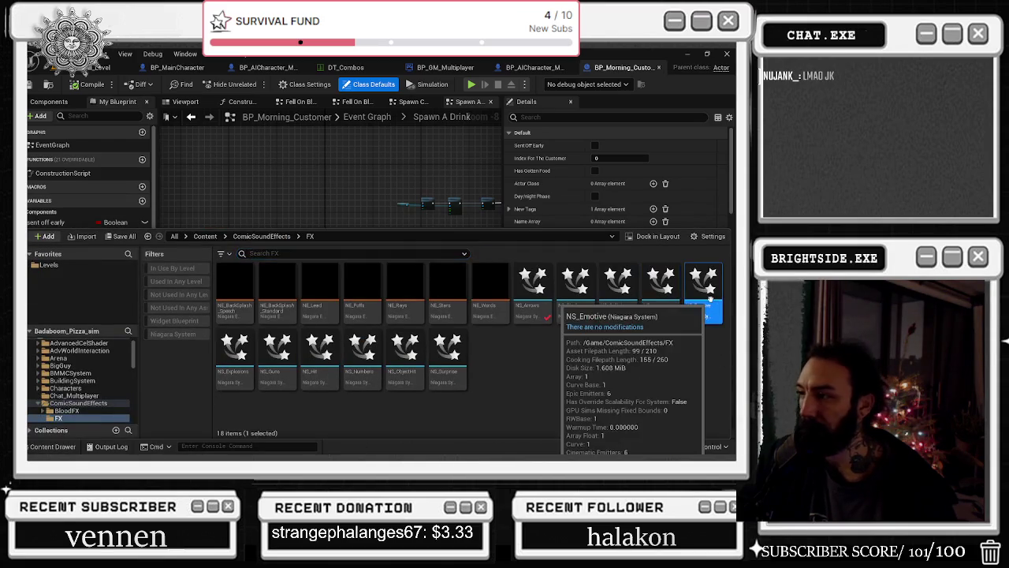
Open NS_Emotive and filter NE_Words' details for 'cast'
{"action": "double_click", "coordinate": [709, 298]}
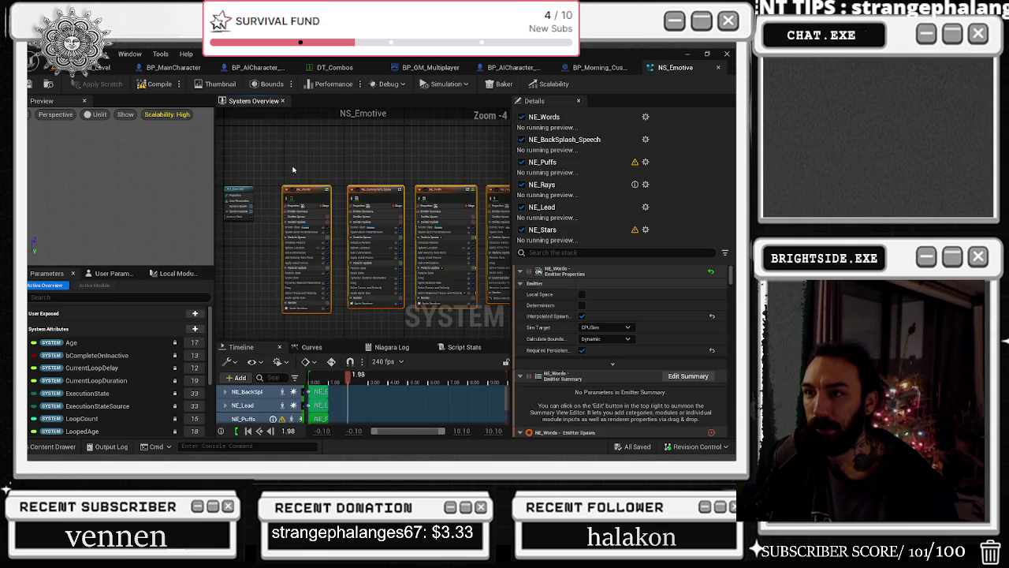
{"action": "left_click", "coordinate": [303, 190]}
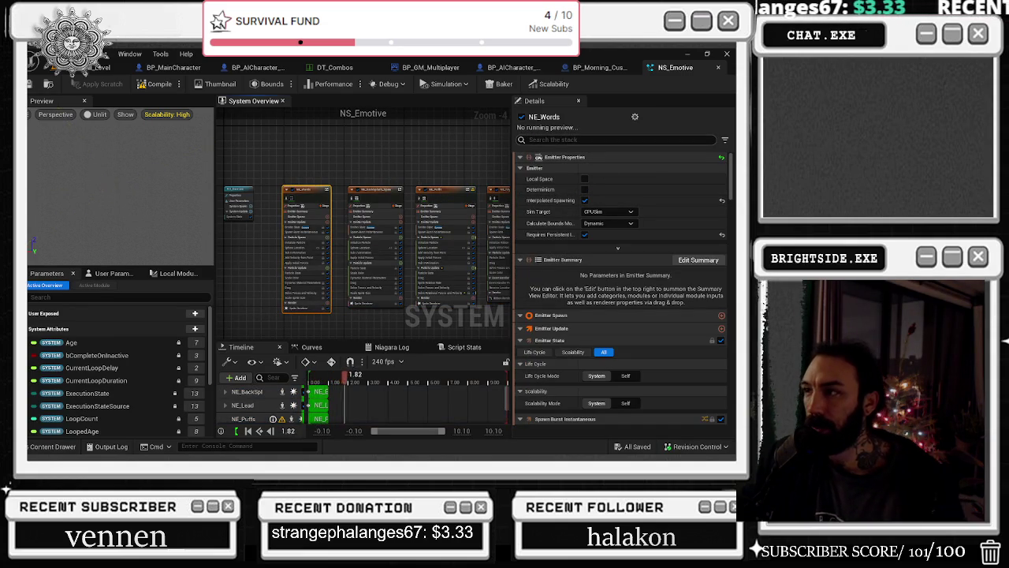
{"action": "left_click", "coordinate": [584, 139]}
{"action": "type", "text": "cast"}
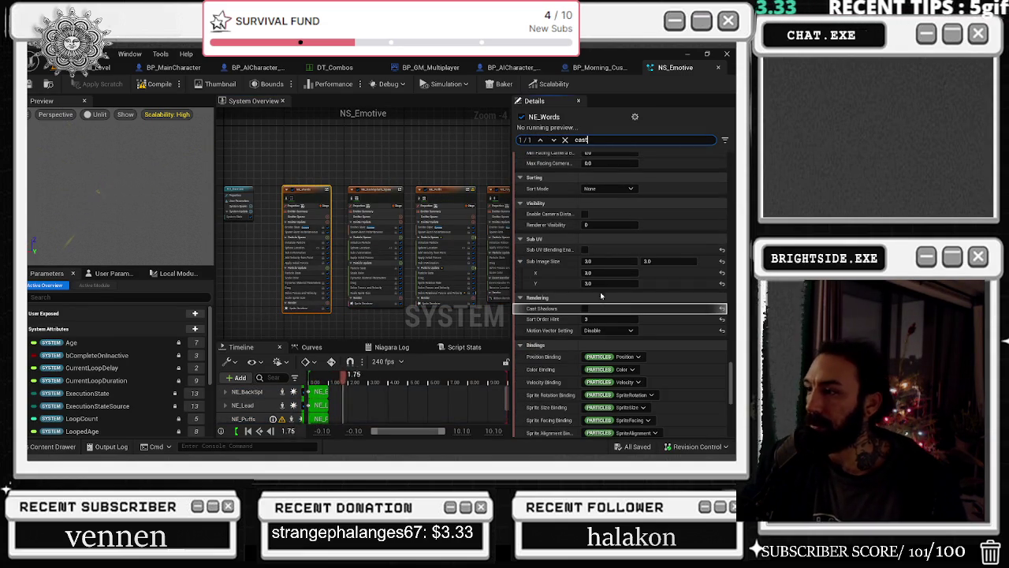
Turn off Cast Shadows on NE_Puffs and NE_Rays, then move to NE_Lead and NE_Stars
{"action": "scroll", "coordinate": [323, 179], "scroll_direction": "down", "scroll_amount": 1}
{"action": "left_click", "coordinate": [312, 201]}
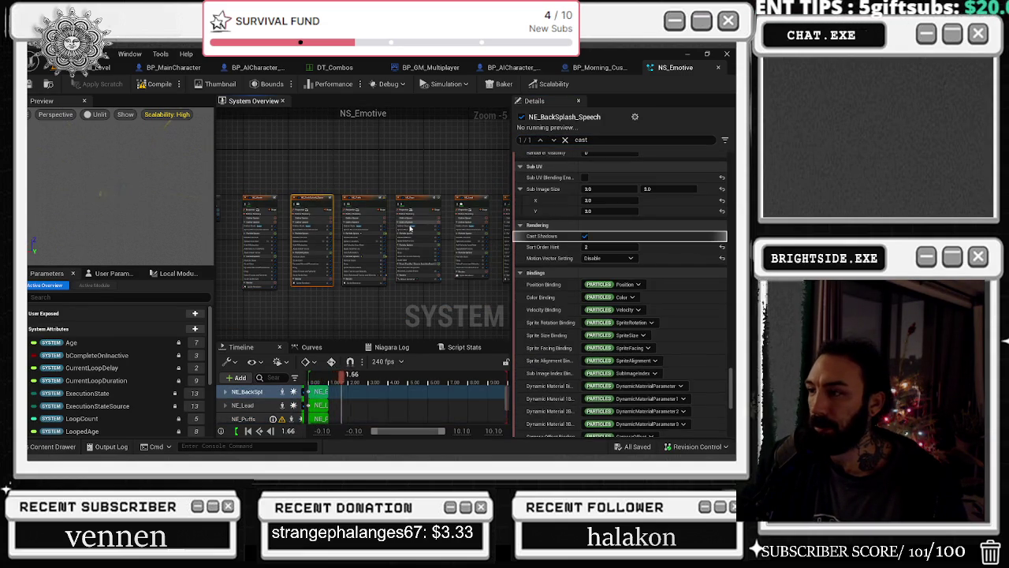
{"action": "left_click", "coordinate": [370, 202]}
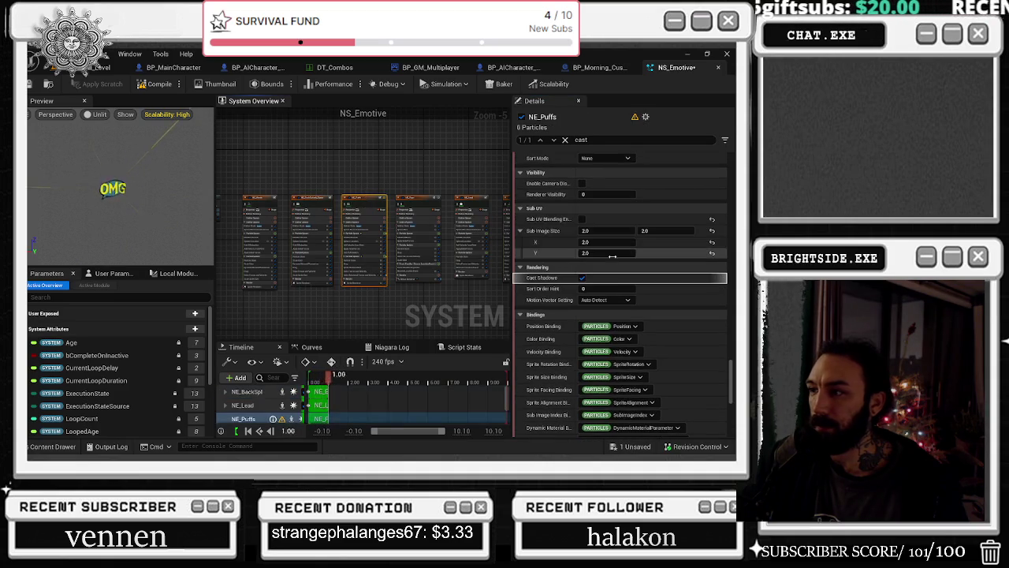
{"action": "left_click", "coordinate": [582, 279]}
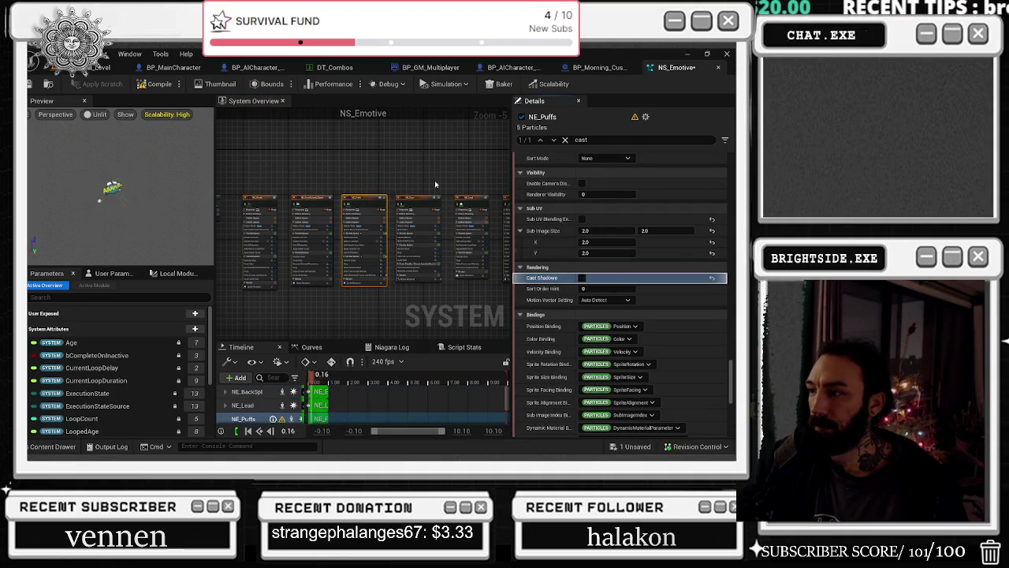
{"action": "left_click", "coordinate": [416, 199]}
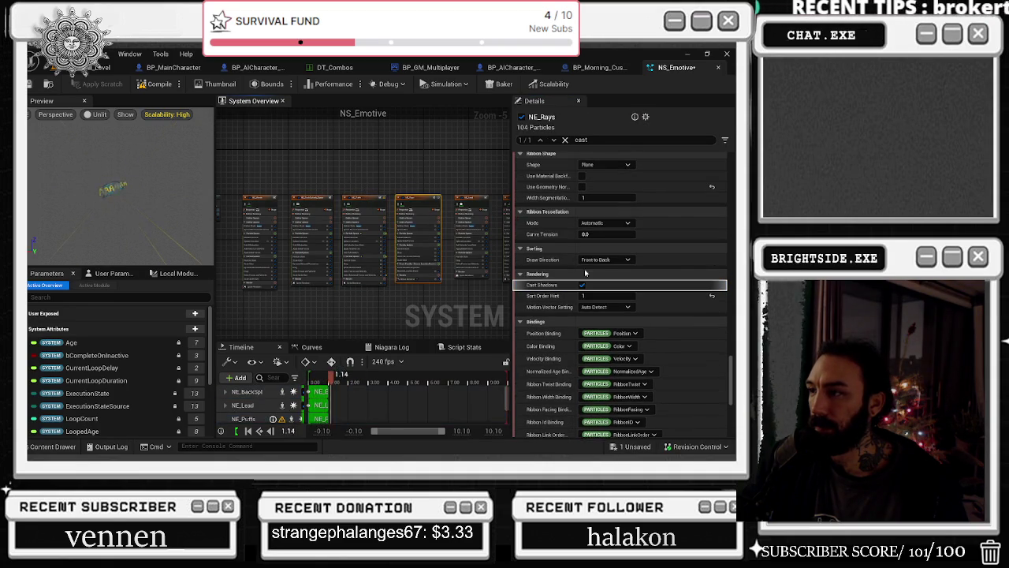
{"action": "left_click", "coordinate": [477, 199]}
{"action": "left_click", "coordinate": [584, 212]}
{"action": "left_click", "coordinate": [390, 224]}
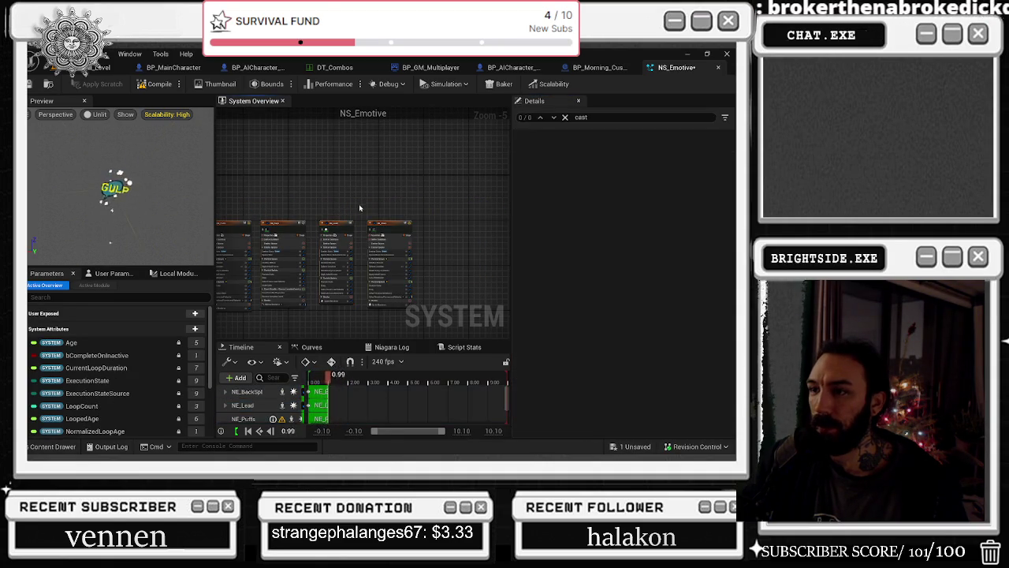
Locate NE_Stars' Cast Shadows setting and select NE_Rays, NE_Lead and NE_Stars together
{"action": "scroll", "coordinate": [594, 205], "scroll_direction": "down", "scroll_amount": 3}
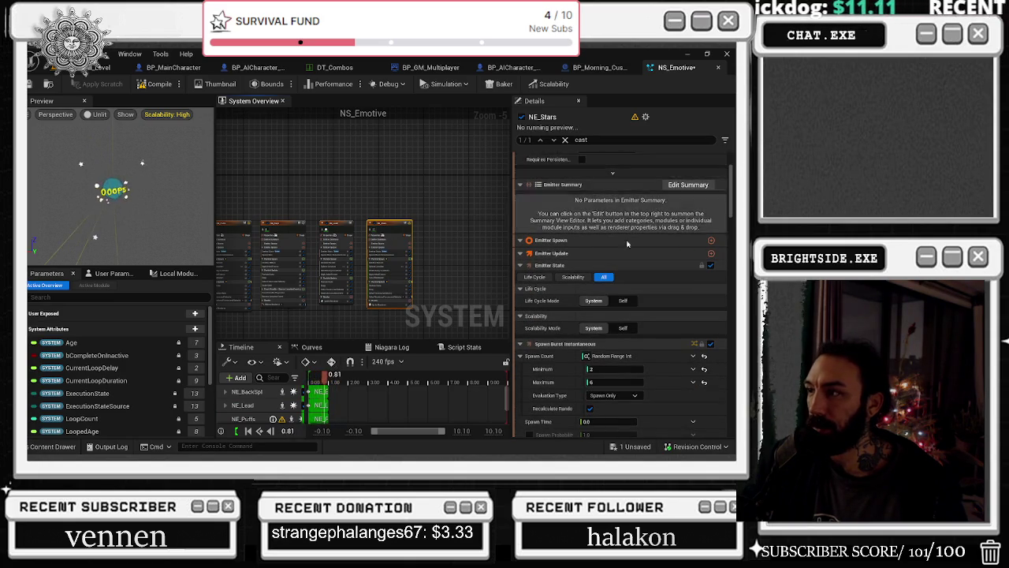
{"action": "scroll", "coordinate": [597, 193], "scroll_direction": "down", "scroll_amount": 5}
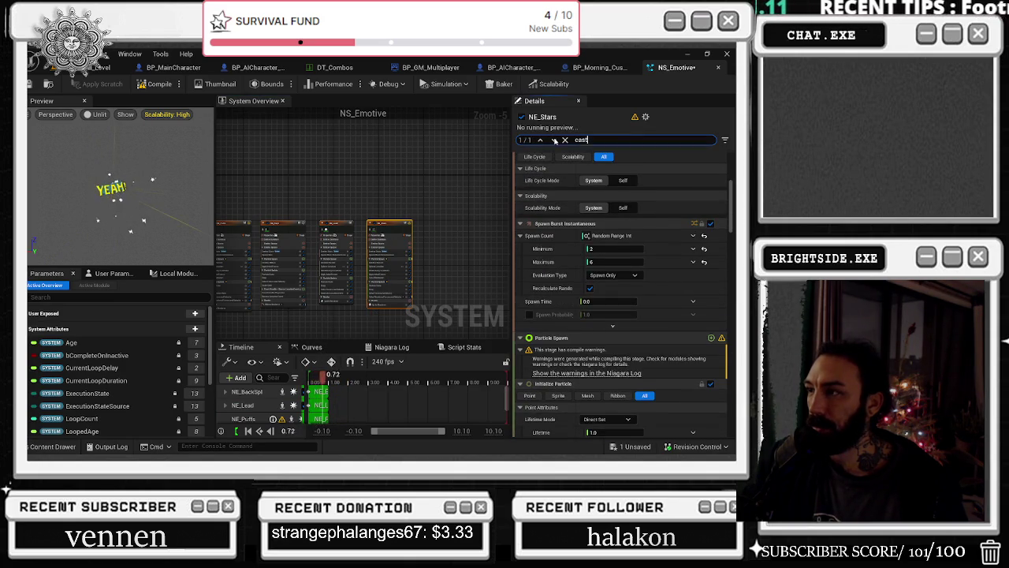
{"action": "left_click", "coordinate": [555, 140]}
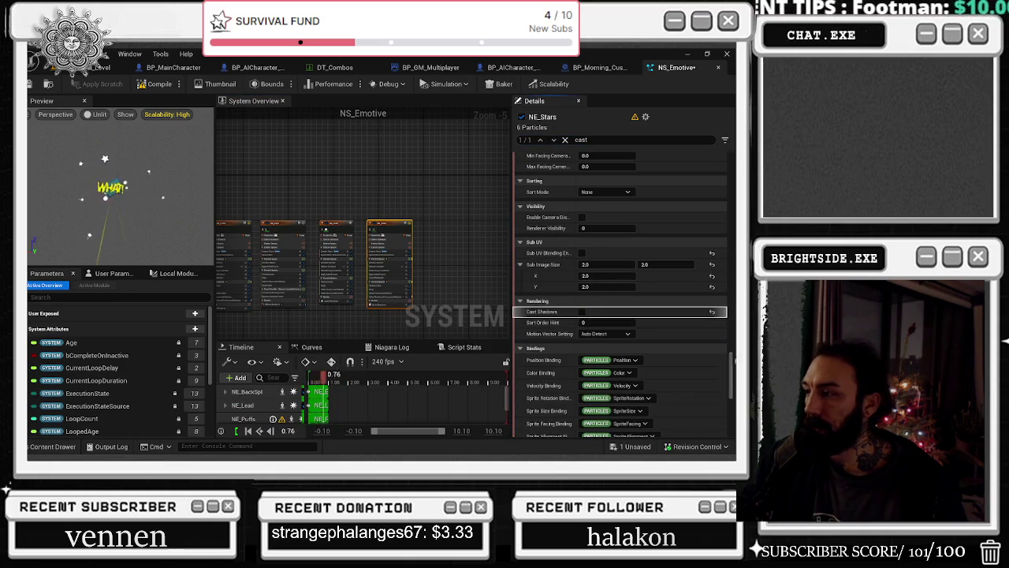
{"action": "scroll", "coordinate": [623, 355], "scroll_direction": "down", "scroll_amount": 5}
{"action": "scroll", "coordinate": [312, 263], "scroll_direction": "up", "scroll_amount": 2}
{"action": "left_click_drag", "start_coordinate": [268, 174], "coordinate": [504, 331]}
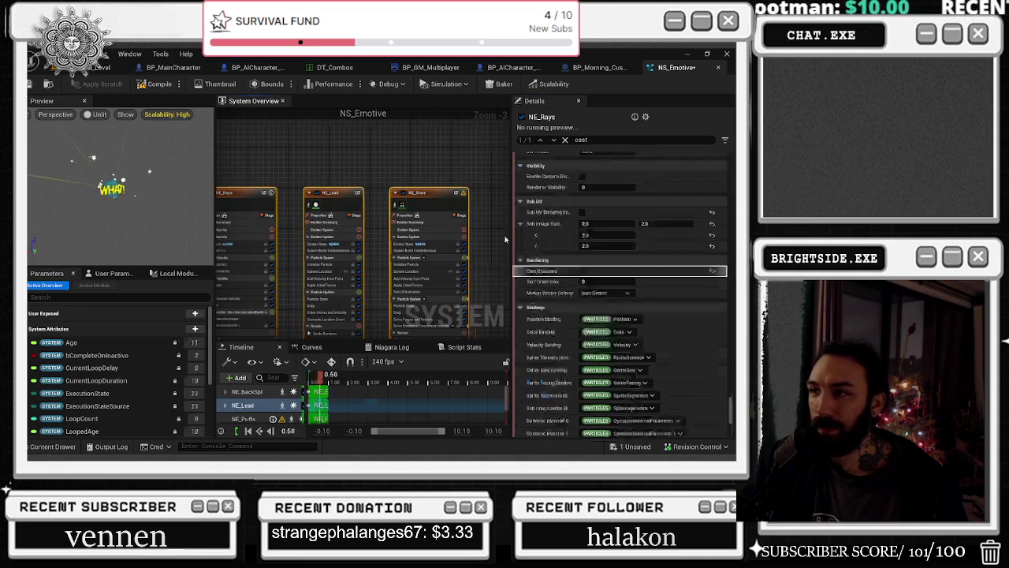
{"action": "scroll", "coordinate": [623, 355], "scroll_direction": "down", "scroll_amount": 1}
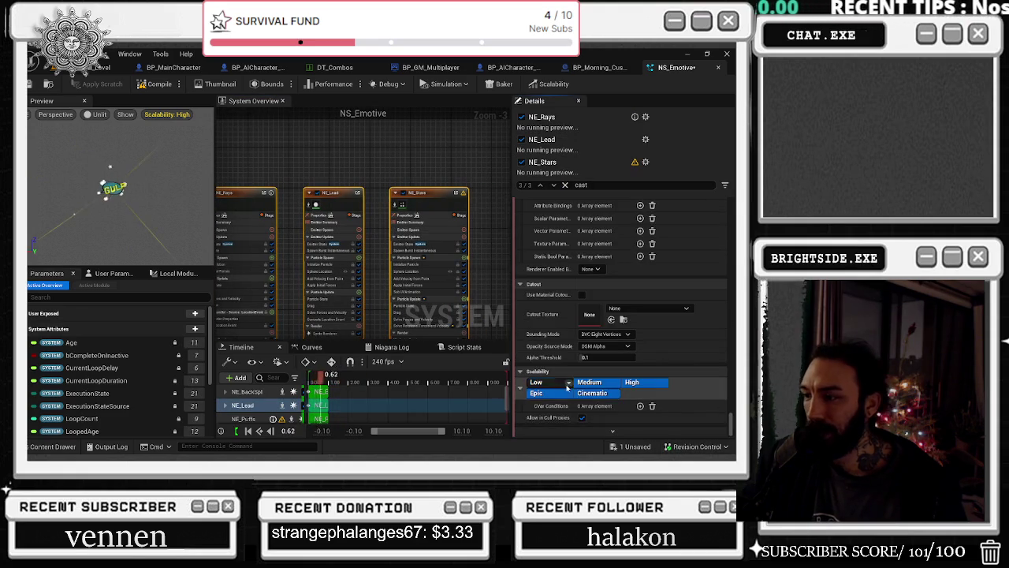
{"action": "scroll", "coordinate": [615, 371], "scroll_direction": "down", "scroll_amount": 5}
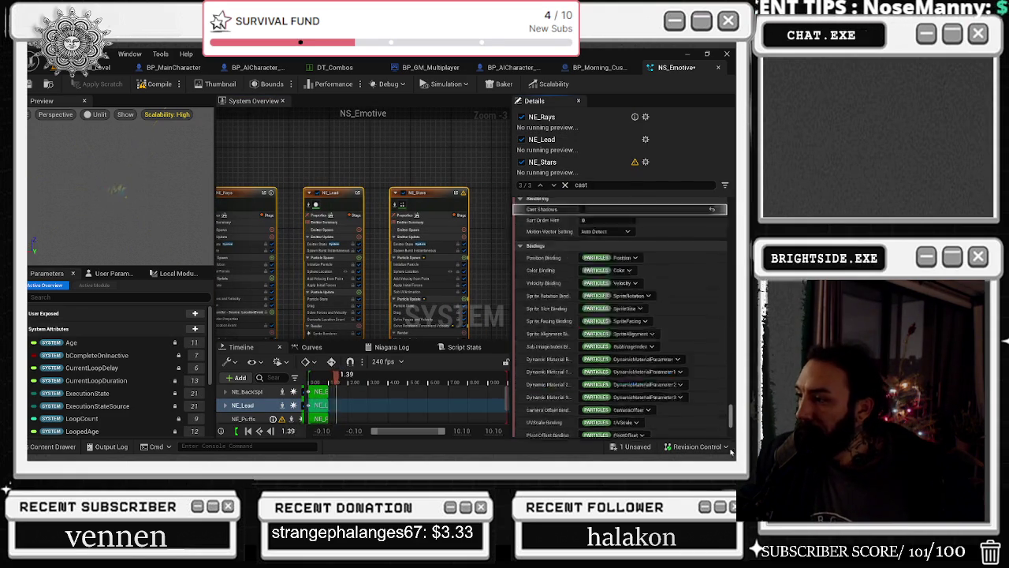
Verify Cast Shadows is off on NE_Stars, NE_Lead and NE_Rays individually
{"action": "left_click", "coordinate": [418, 197]}
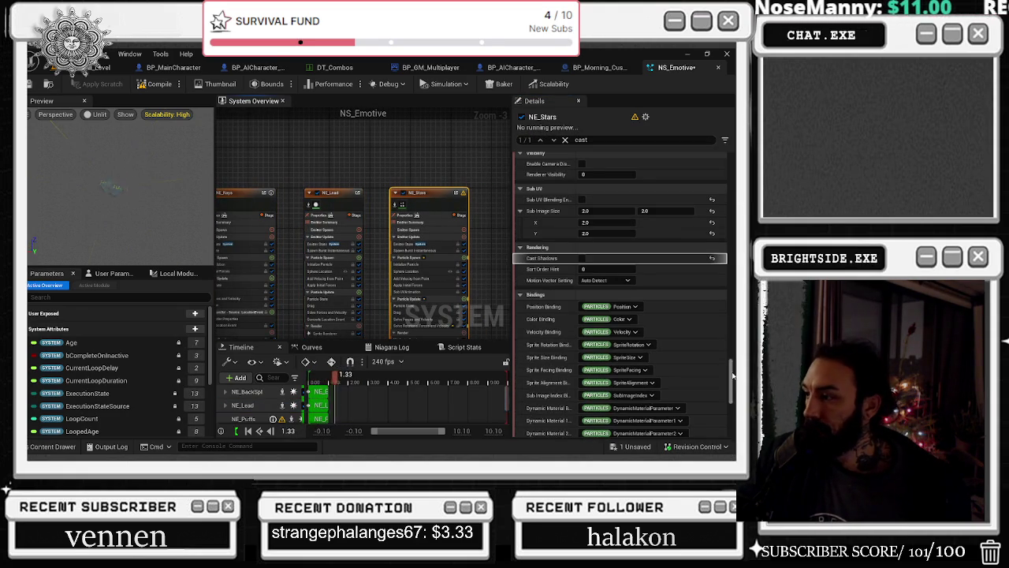
{"action": "scroll", "coordinate": [733, 375], "scroll_direction": "down", "scroll_amount": 10}
{"action": "left_click", "coordinate": [332, 198]}
{"action": "scroll", "coordinate": [623, 354], "scroll_direction": "down", "scroll_amount": 10}
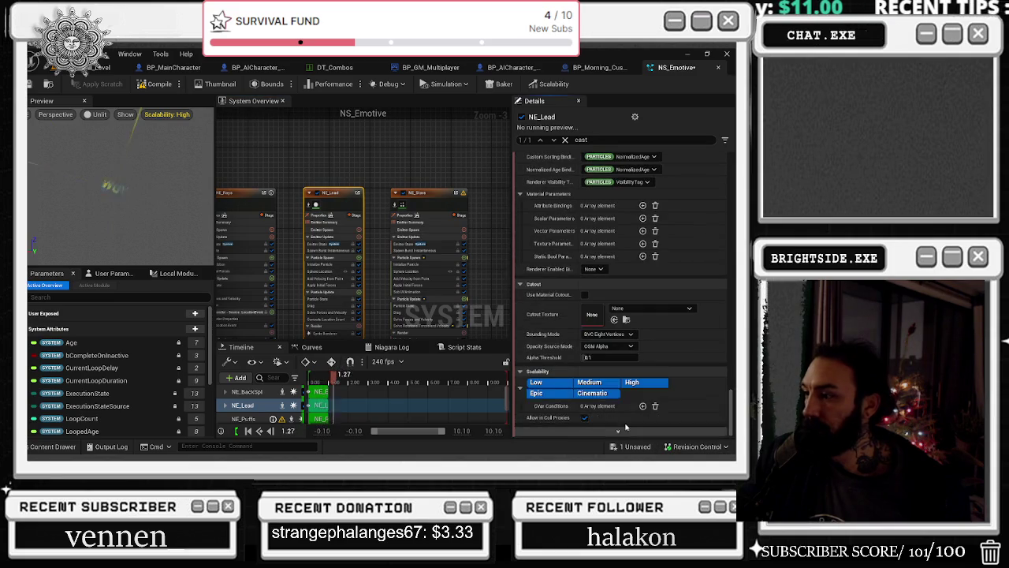
{"action": "scroll", "coordinate": [622, 355], "scroll_direction": "up", "scroll_amount": 5}
{"action": "left_click", "coordinate": [245, 192]}
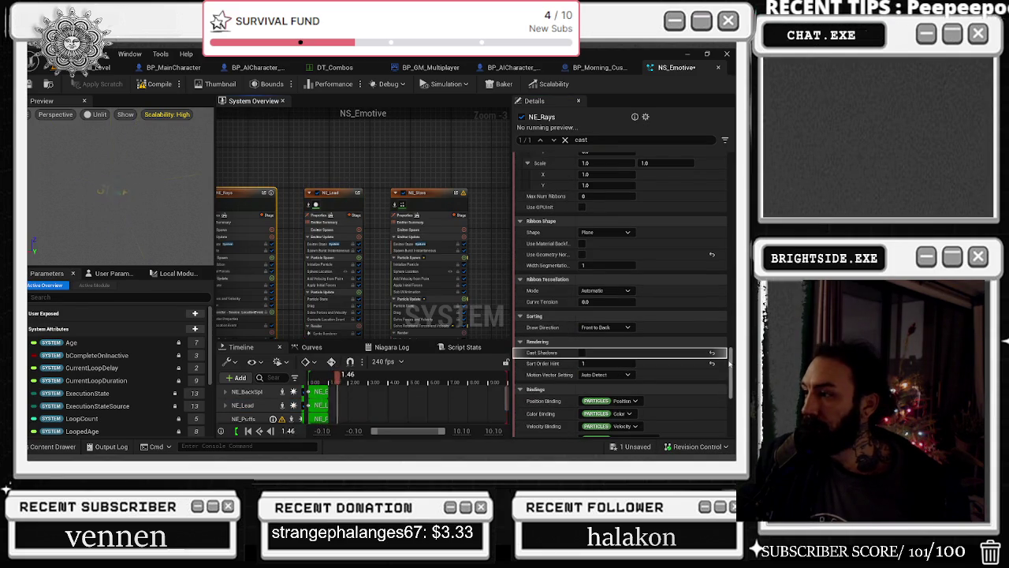
{"action": "scroll", "coordinate": [732, 384], "scroll_direction": "down", "scroll_amount": 5}
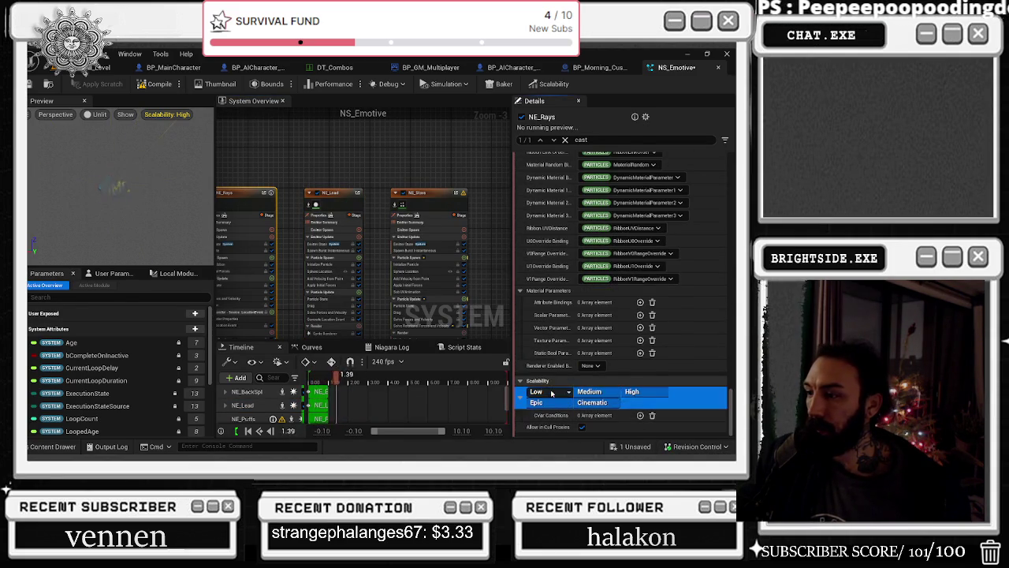
{"action": "scroll", "coordinate": [710, 378], "scroll_direction": "up", "scroll_amount": 3}
{"action": "scroll", "coordinate": [504, 183], "scroll_direction": "down", "scroll_amount": 2}
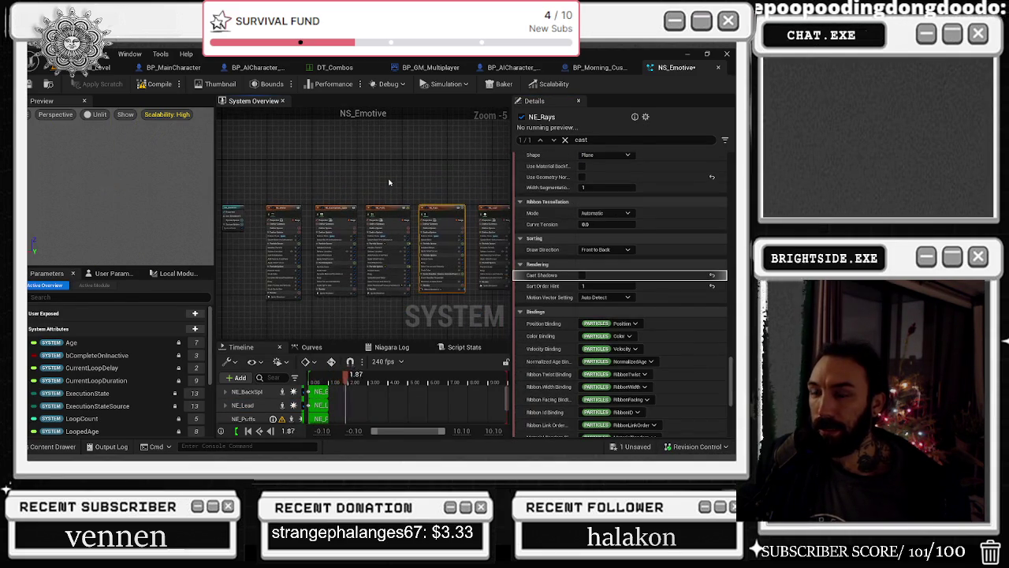
{"action": "left_click_drag", "start_coordinate": [733, 367], "coordinate": [732, 307]}
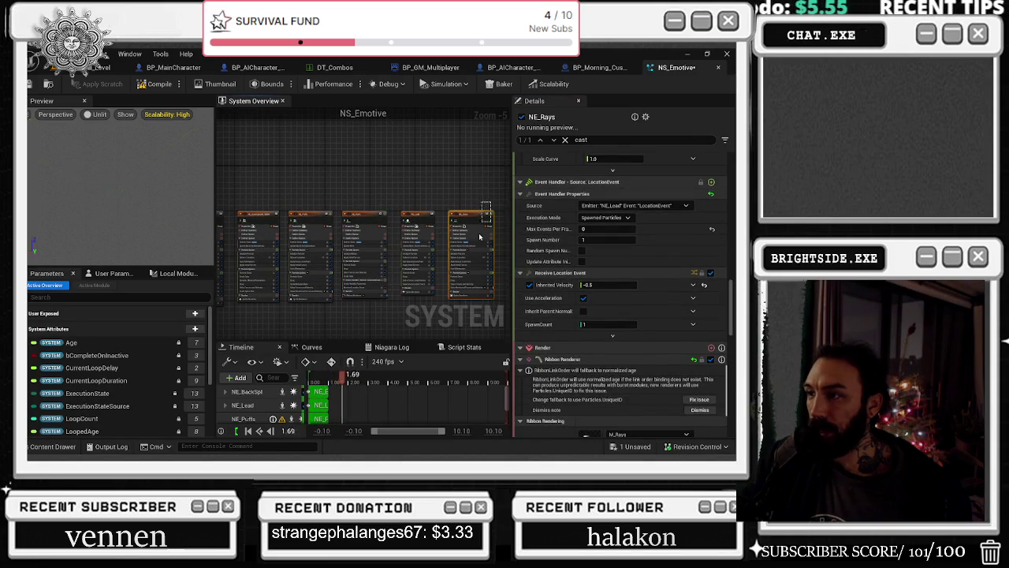
{"action": "left_click", "coordinate": [471, 252]}
Change the details search from 'cast' to 'location' and show NE_Lead's settings
{"action": "double_click", "coordinate": [581, 140]}
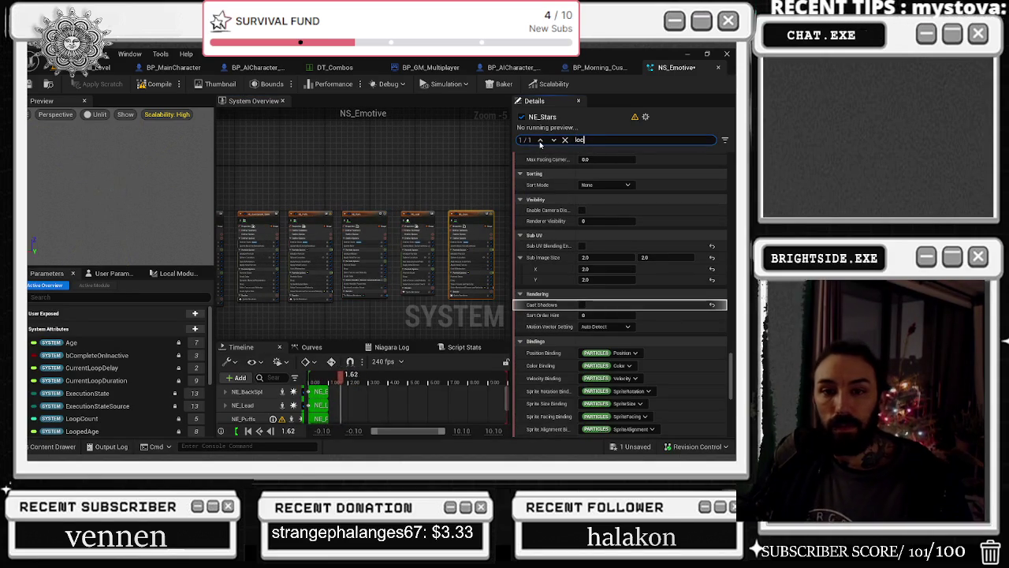
{"action": "type", "text": "ation"}
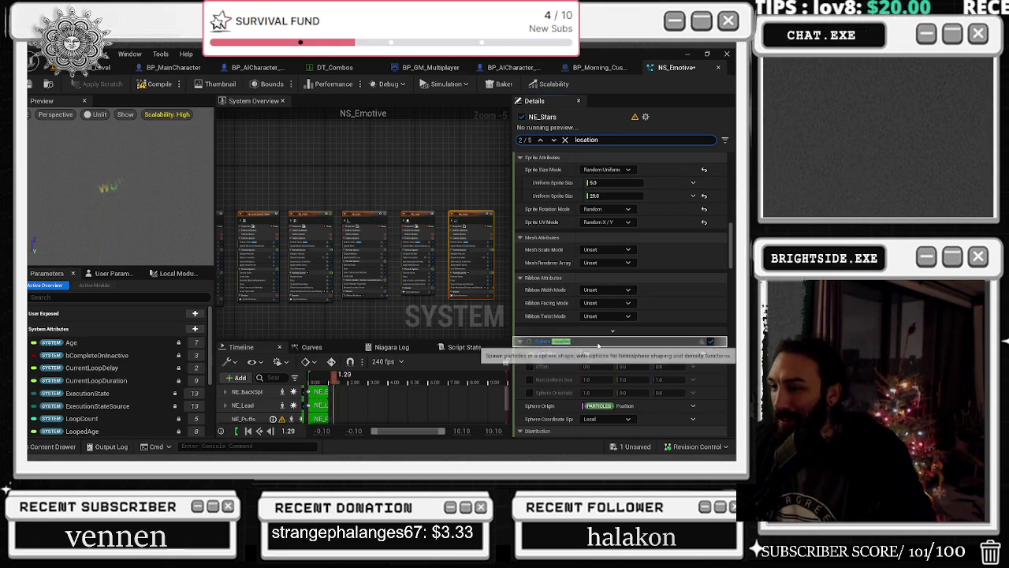
{"action": "left_click", "coordinate": [418, 214]}
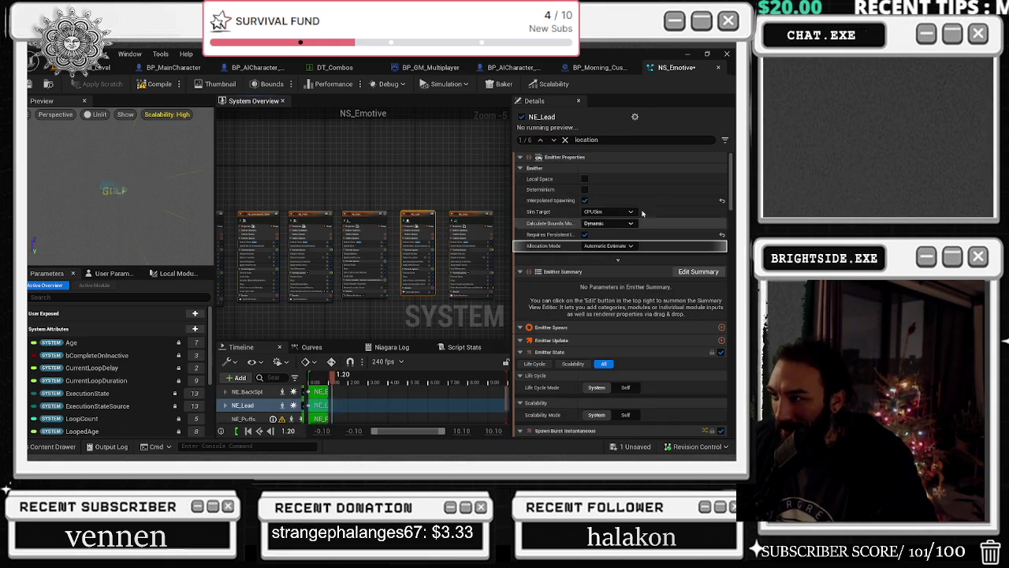
Lower NE_Lead's Generate Location Event send rate below 60.0
{"action": "scroll", "coordinate": [621, 300], "scroll_direction": "down", "scroll_amount": 5}
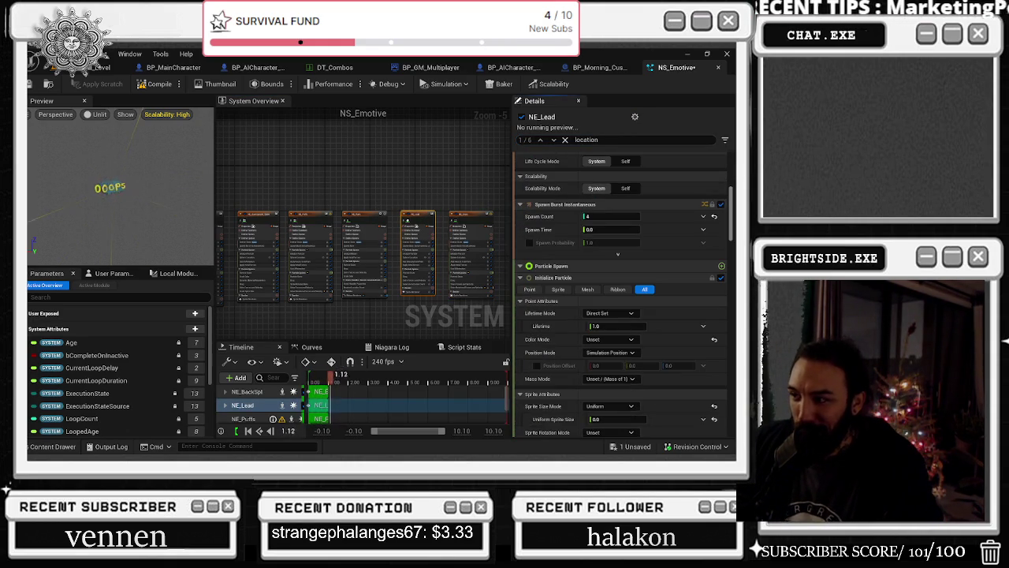
{"action": "scroll", "coordinate": [719, 275], "scroll_direction": "down", "scroll_amount": 8}
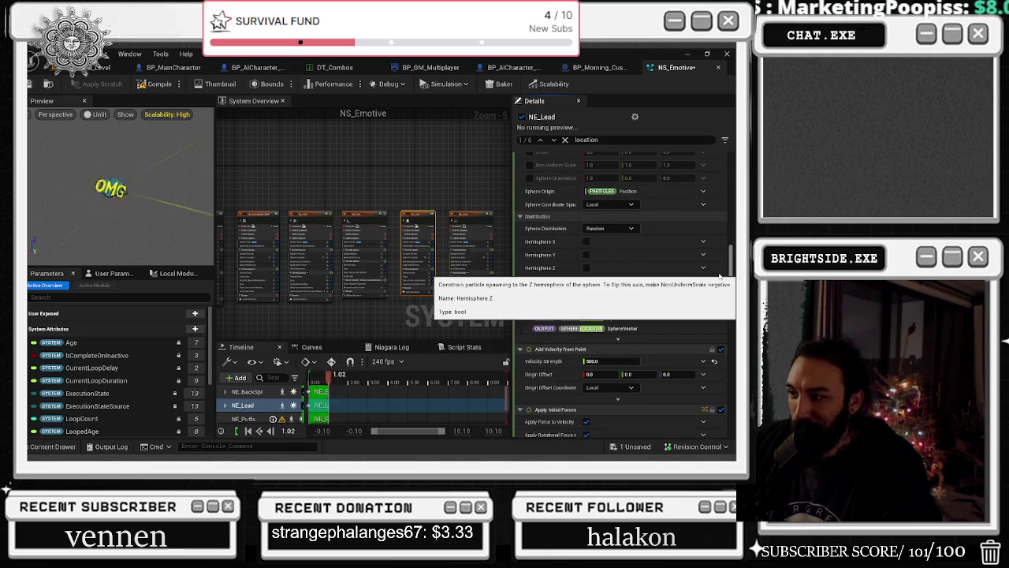
{"action": "scroll", "coordinate": [731, 291], "scroll_direction": "down", "scroll_amount": 4}
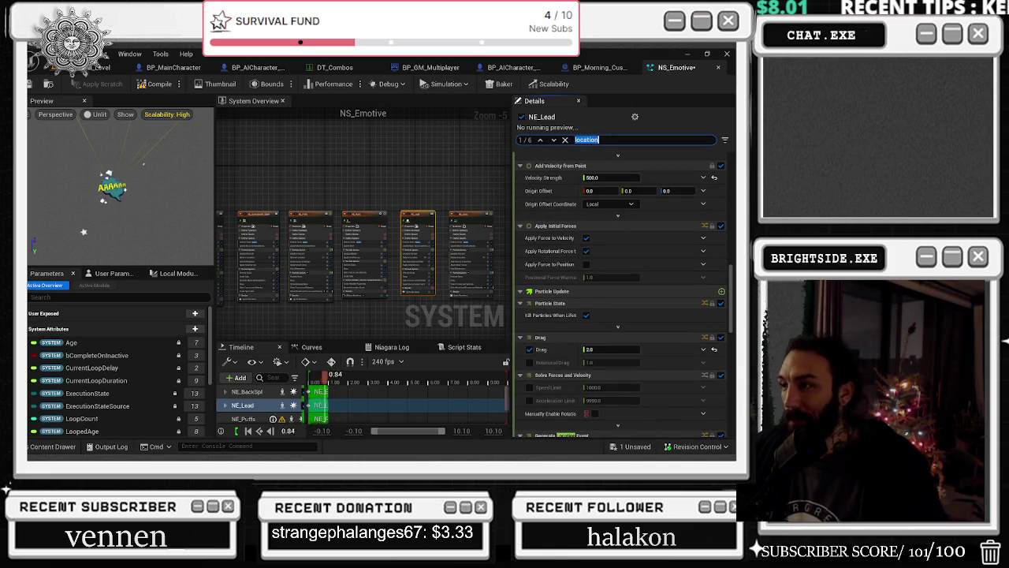
{"action": "left_click", "coordinate": [555, 140]}
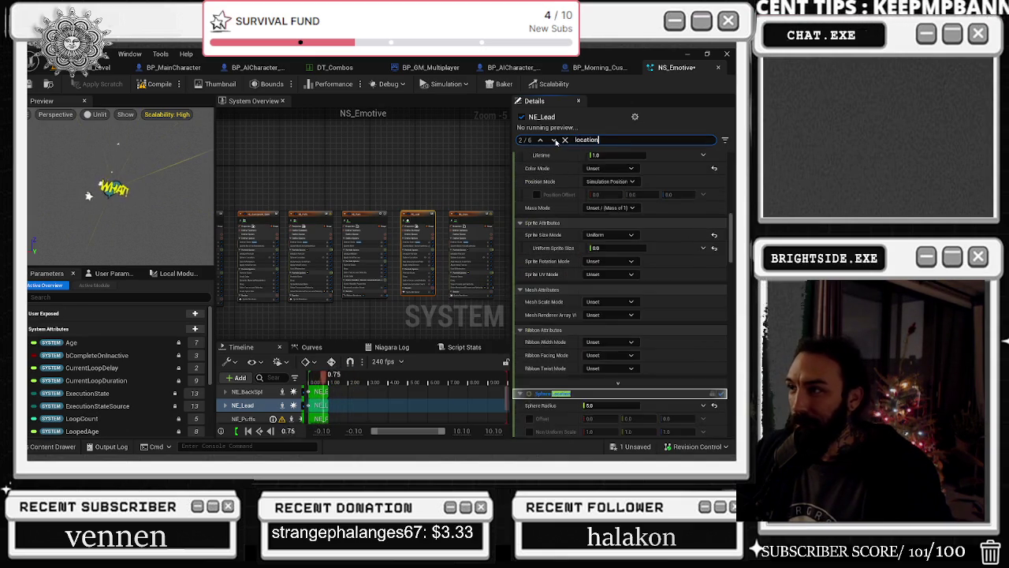
{"action": "left_click", "coordinate": [555, 140]}
{"action": "left_click", "coordinate": [554, 139]}
{"action": "left_click", "coordinate": [555, 139]}
{"action": "left_click", "coordinate": [555, 139]}
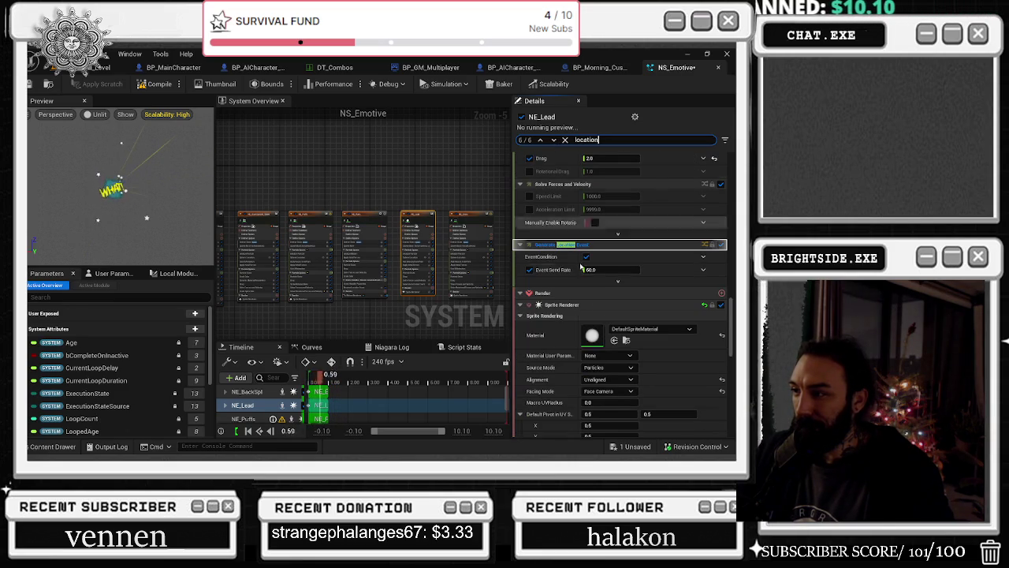
{"action": "left_click", "coordinate": [611, 270]}
{"action": "type", "text": "10"}
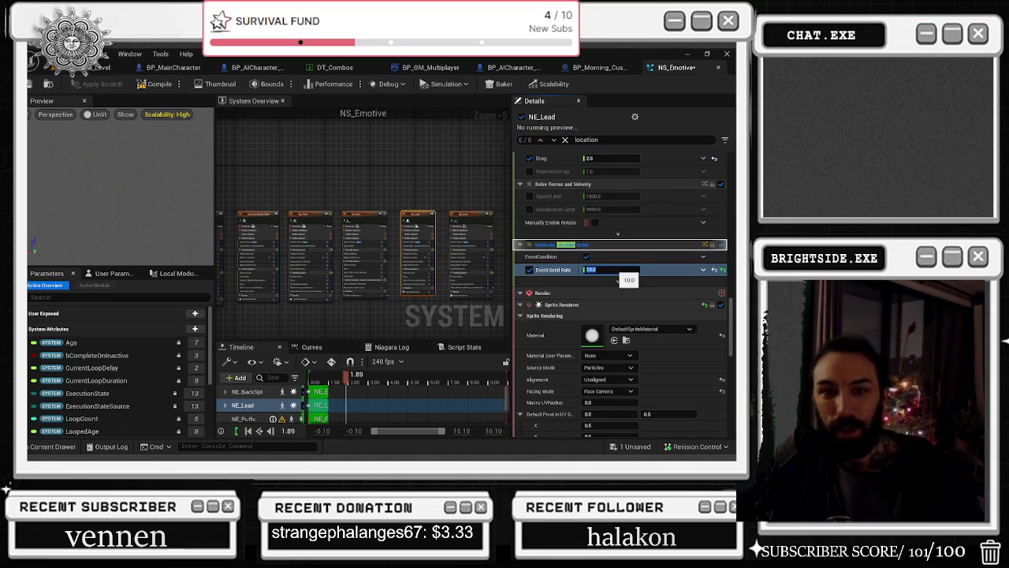
{"action": "left_click", "coordinate": [409, 178]}
View the NE_Rays, NE_Puffs and NE_Words emitter settings
{"action": "left_click", "coordinate": [364, 228]}
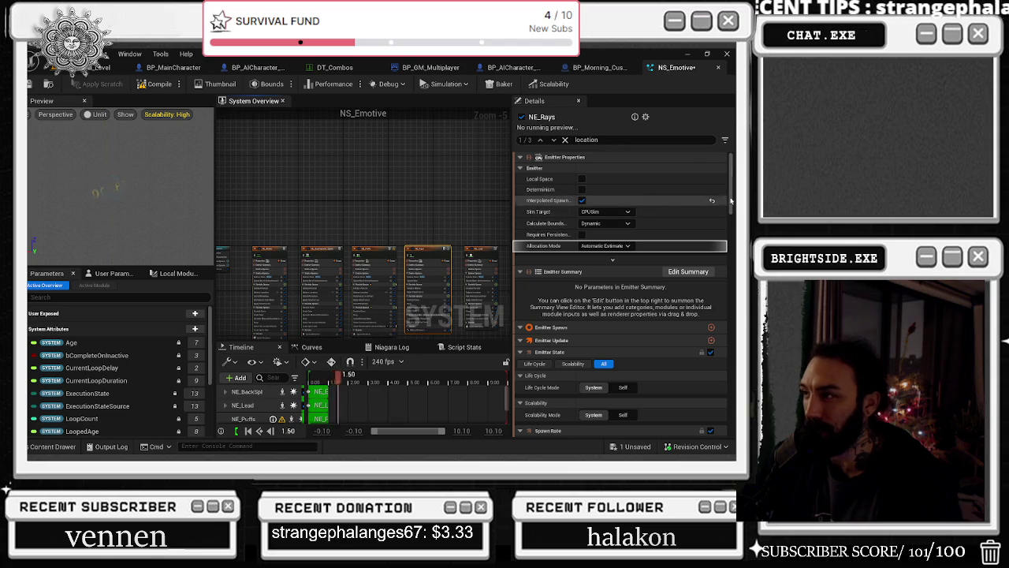
{"action": "left_click_drag", "start_coordinate": [733, 204], "coordinate": [735, 261]}
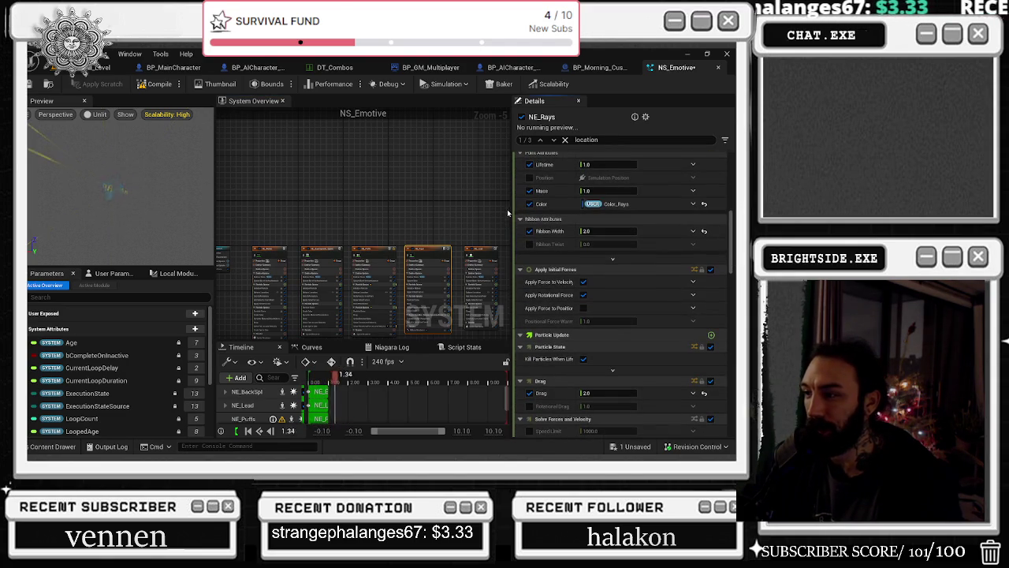
{"action": "left_click", "coordinate": [374, 250]}
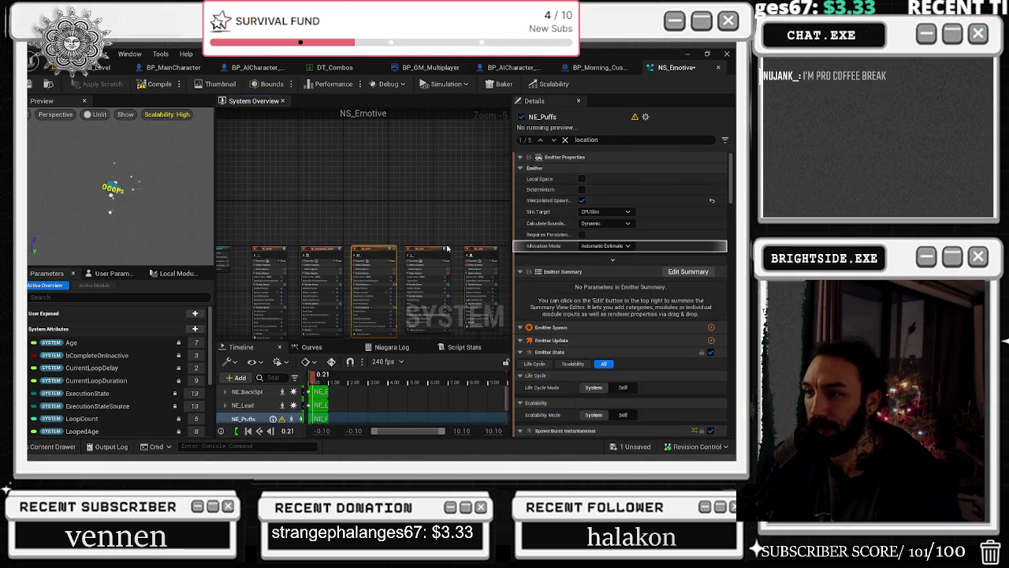
{"action": "left_click", "coordinate": [264, 249]}
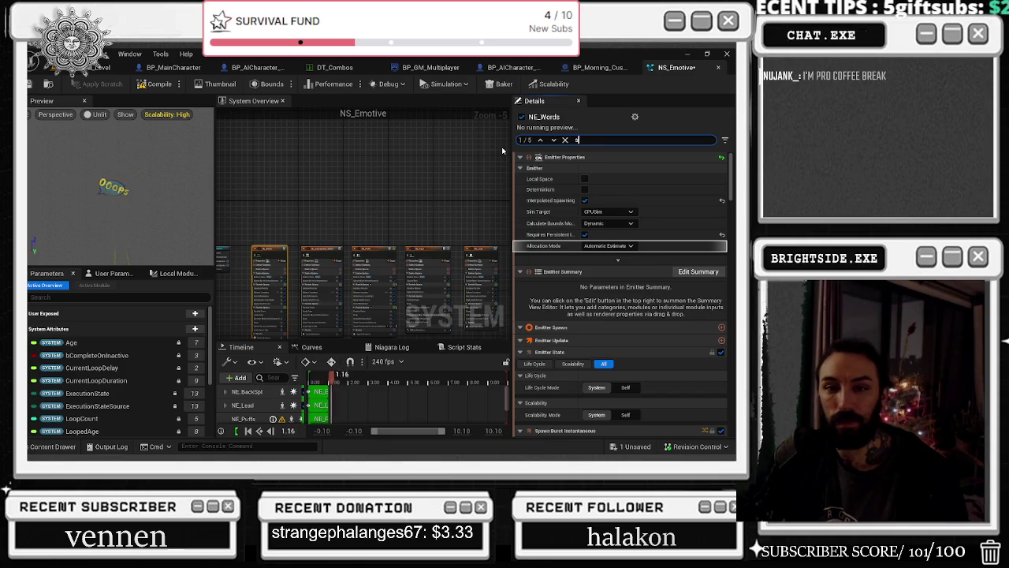
Filter details for 'size' and set NE_Words' uniform sprite size to 75
{"action": "type", "text": "ize"}
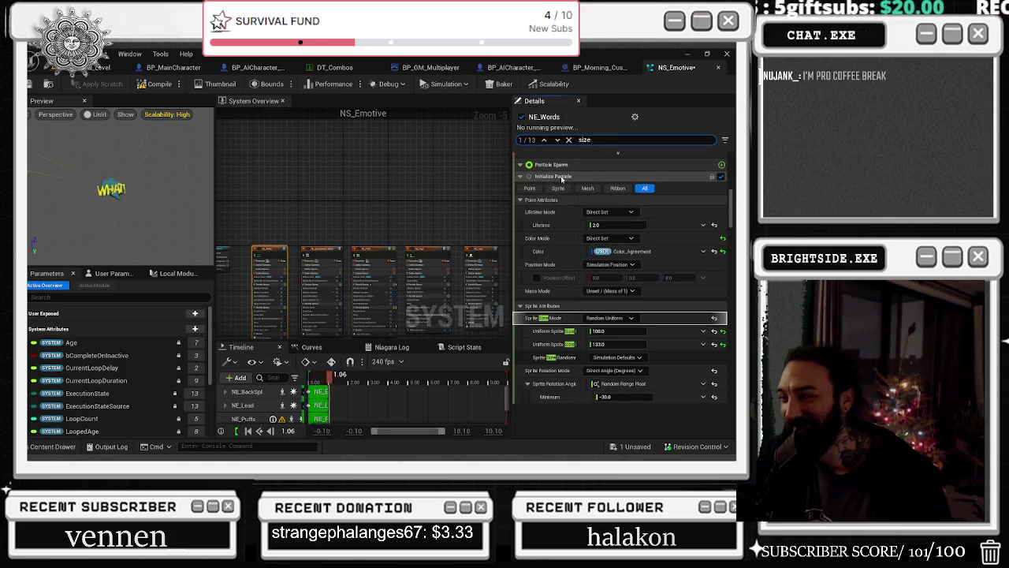
{"action": "left_click", "coordinate": [618, 331]}
{"action": "type", "text": "60"}
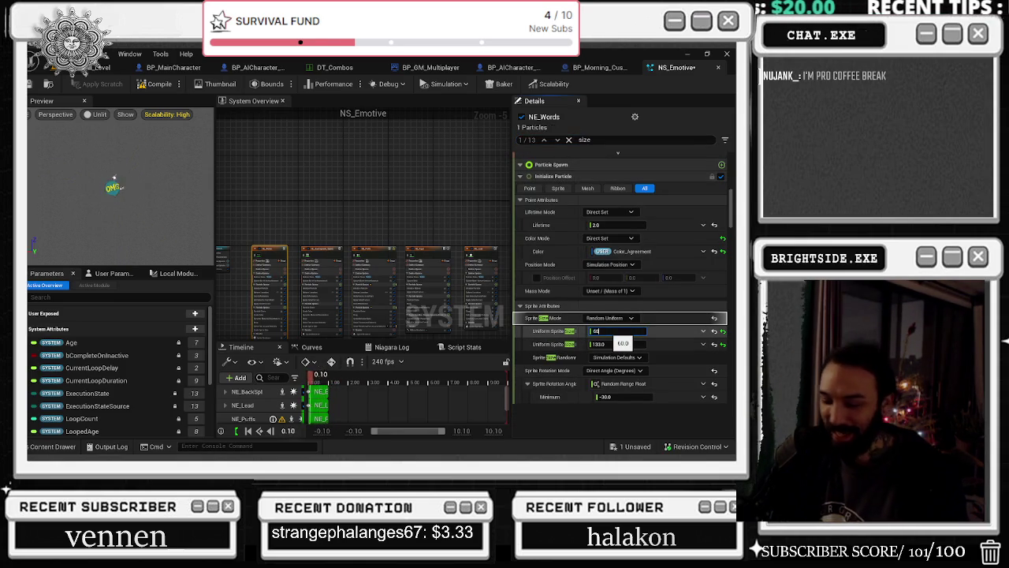
{"action": "type", "text": "75"}
{"action": "key", "text": "Return"}
Reduce the uniform sprite sizes of NE_BackSplash_Speech and NE_Puffs
{"action": "left_click", "coordinate": [337, 272]}
{"action": "left_click", "coordinate": [607, 331]}
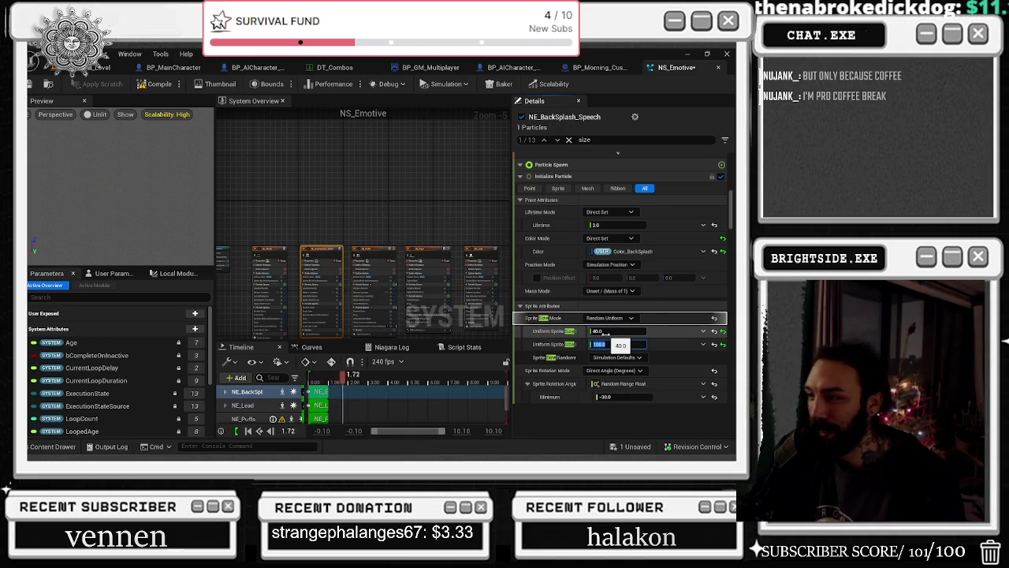
{"action": "key", "text": "Return"}
{"action": "left_click", "coordinate": [375, 272]}
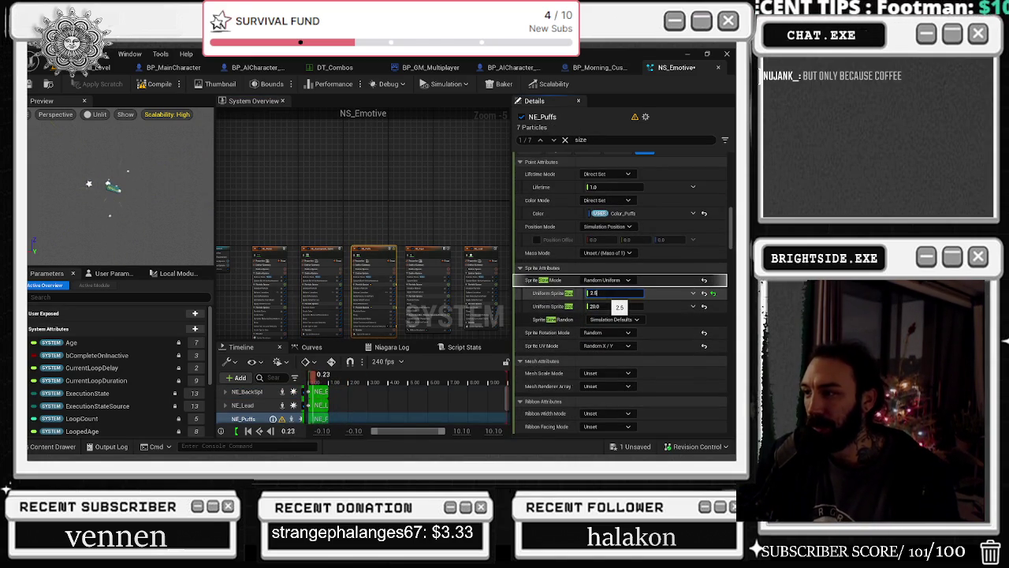
{"action": "key", "text": "Return"}
Review NE_Rays, NE_Lead and NE_Stars, compile NS_Emotive, then open NS_Explosions
{"action": "left_click", "coordinate": [430, 252]}
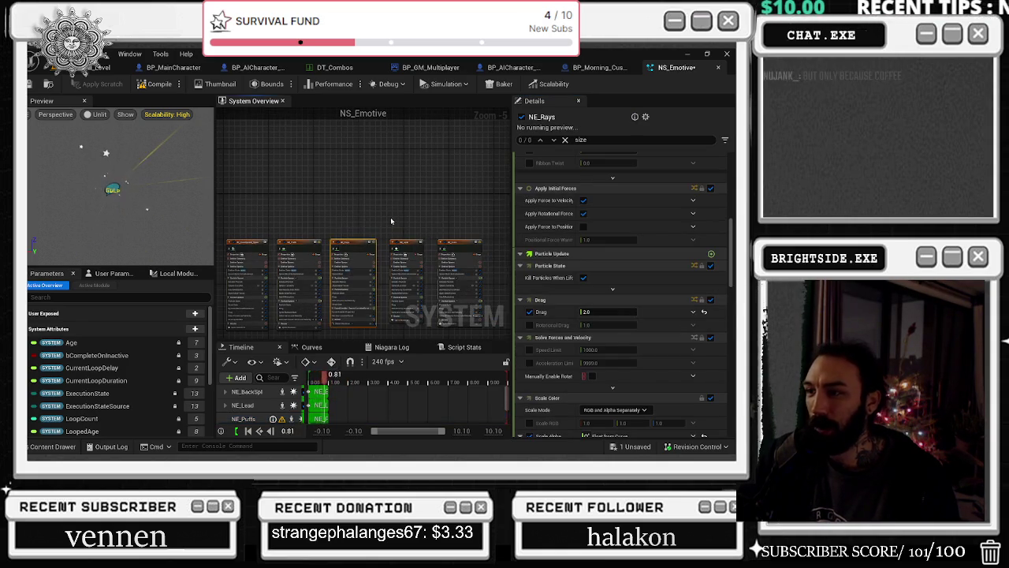
{"action": "left_click", "coordinate": [374, 248]}
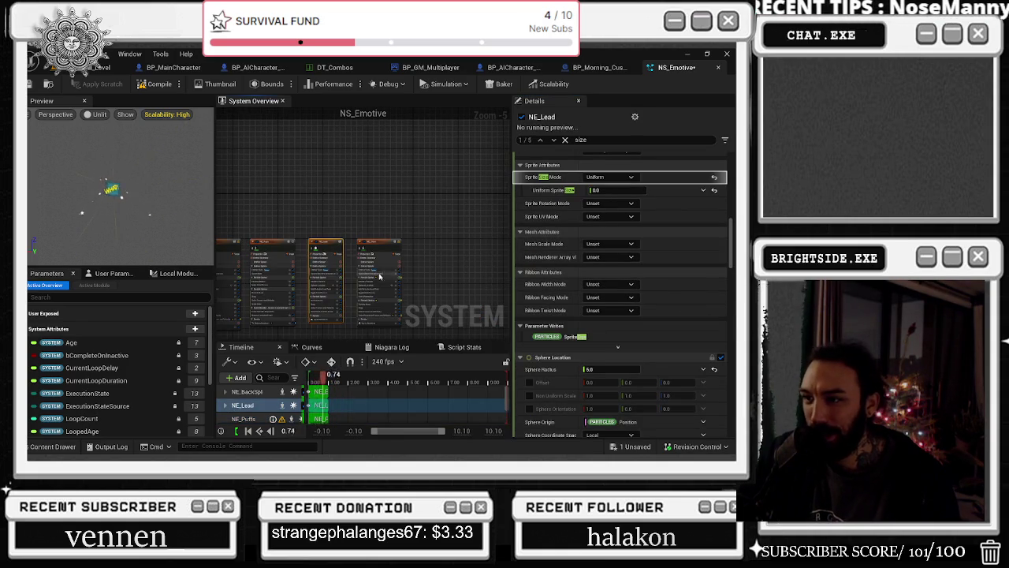
{"action": "left_click", "coordinate": [379, 276]}
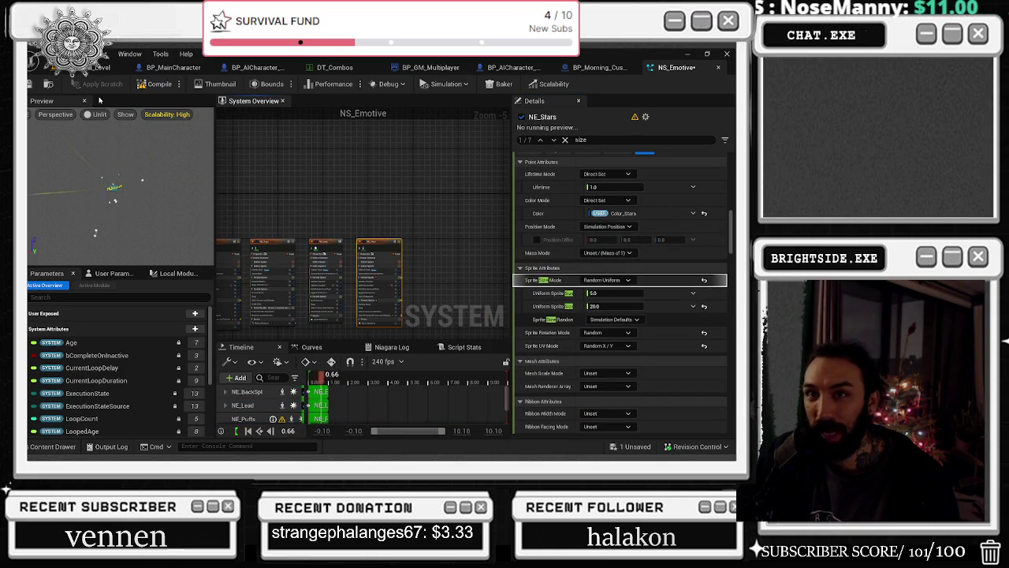
{"action": "left_click", "coordinate": [175, 85]}
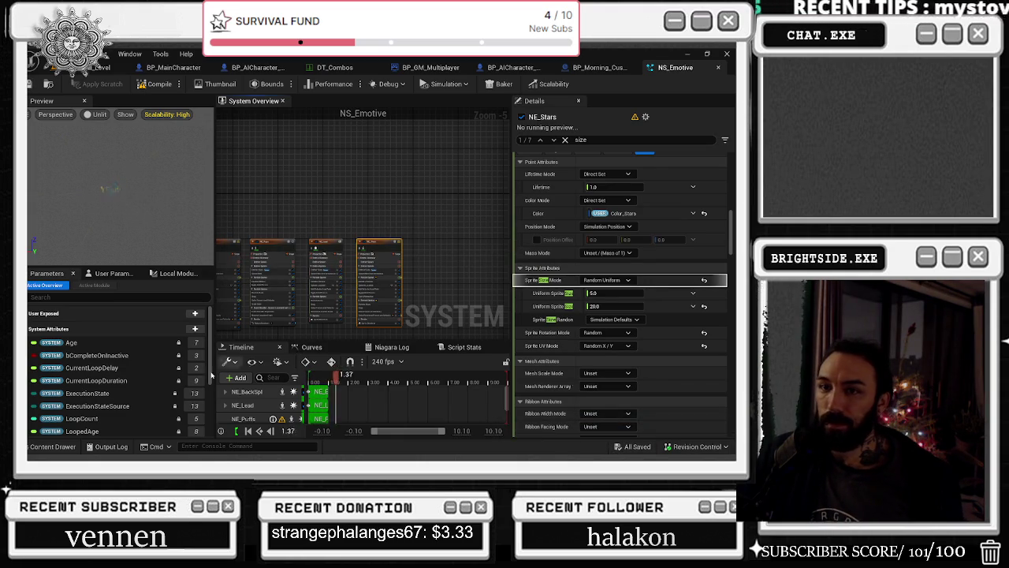
{"action": "left_click", "coordinate": [54, 447]}
{"action": "double_click", "coordinate": [237, 415]}
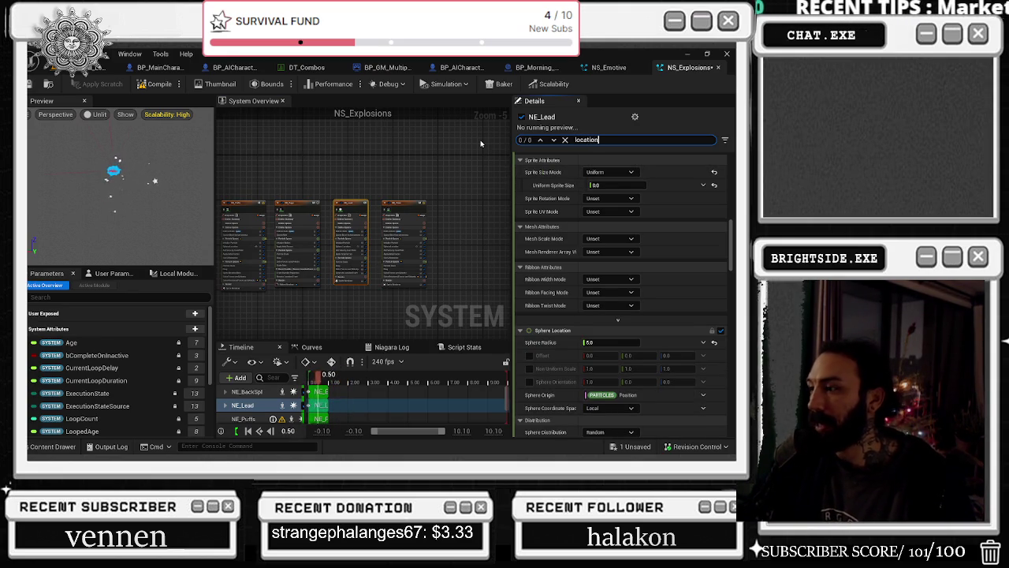
Search NS_Explosions for 'location' and find NE_Lead's Generate Location Event
{"action": "type", "text": "tion"}
{"action": "scroll", "coordinate": [726, 280], "scroll_direction": "down", "scroll_amount": 10}
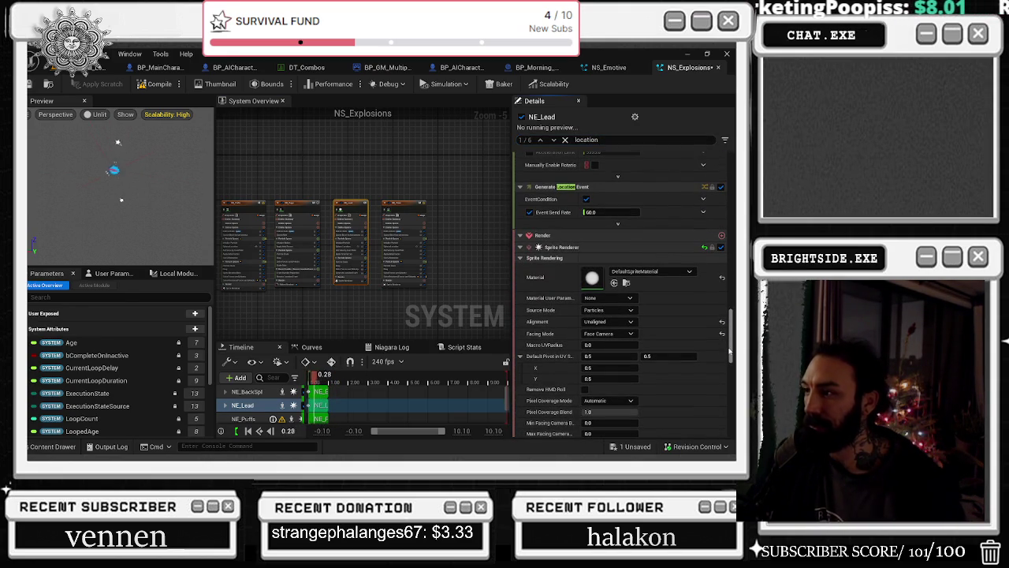
{"action": "mouse_move", "coordinate": [728, 352]}
{"action": "left_mouse_down"}
{"action": "mouse_move", "coordinate": [731, 369]}
{"action": "mouse_move", "coordinate": [731, 211]}
{"action": "mouse_move", "coordinate": [733, 381]}
{"action": "mouse_move", "coordinate": [734, 170]}
{"action": "left_mouse_up"}
{"action": "left_click", "coordinate": [303, 207]}
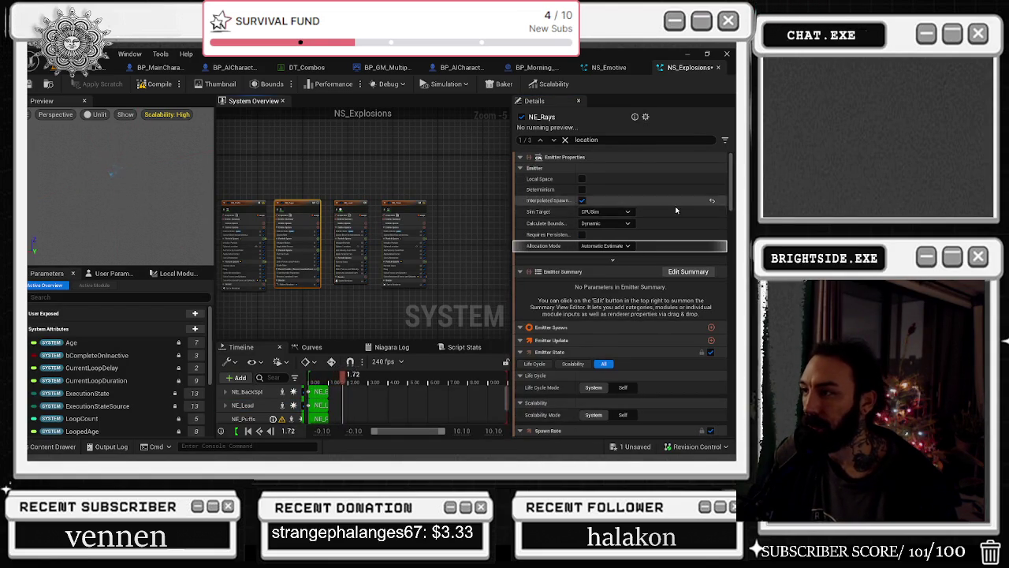
{"action": "scroll", "coordinate": [695, 245], "scroll_direction": "down", "scroll_amount": 5}
{"action": "left_click", "coordinate": [547, 141]}
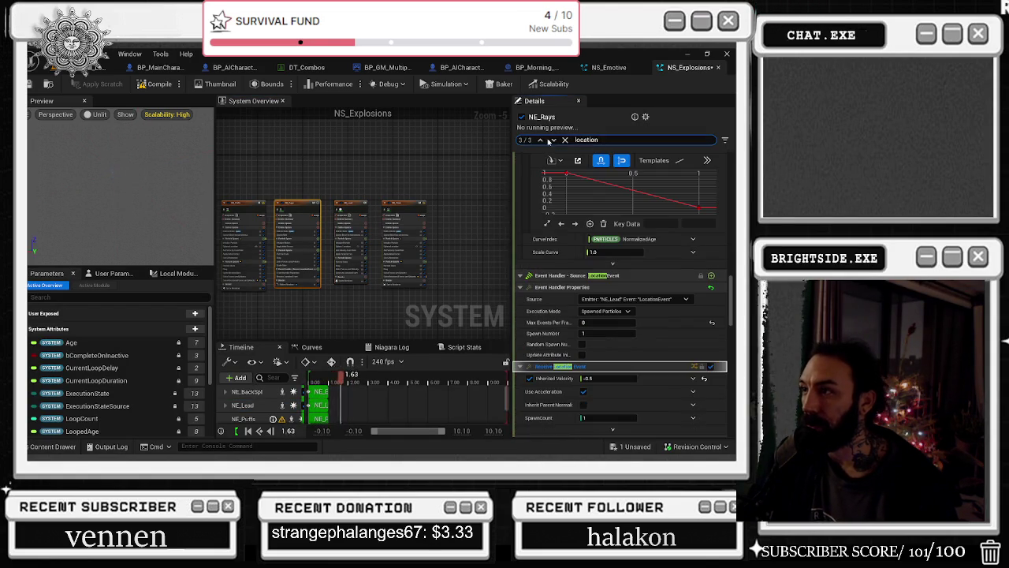
{"action": "left_click", "coordinate": [555, 141]}
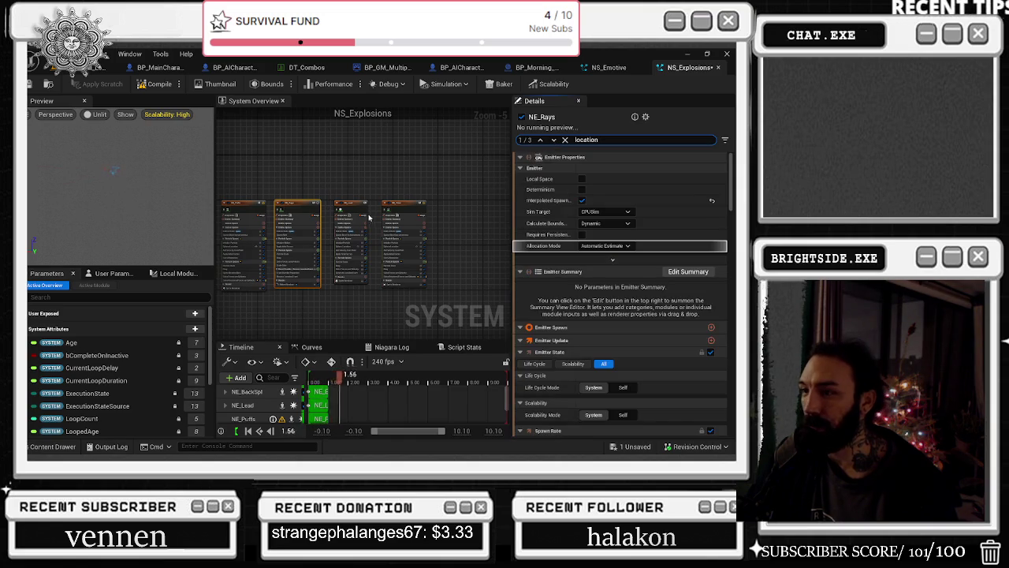
{"action": "left_click", "coordinate": [542, 141]}
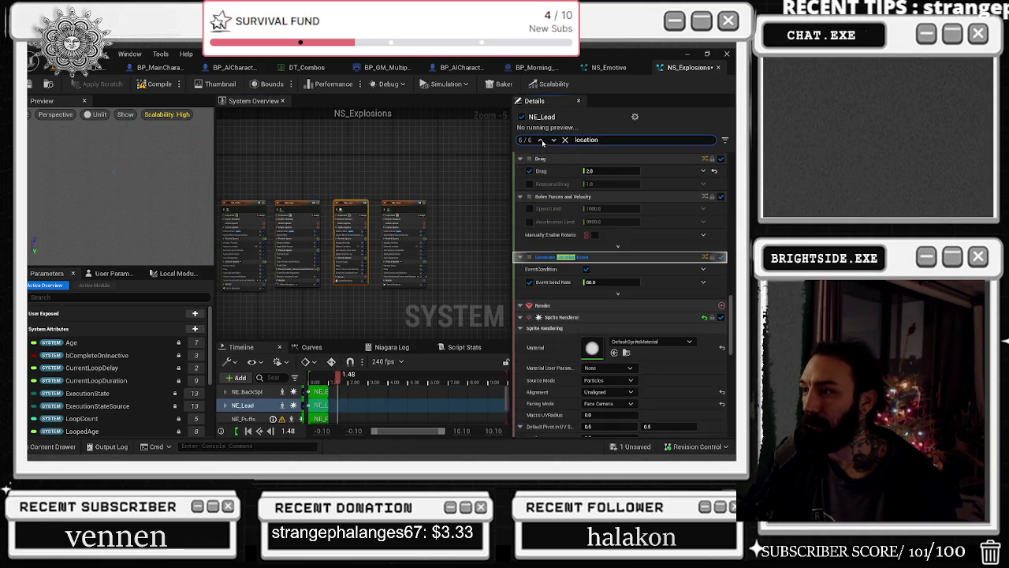
{"action": "left_click", "coordinate": [543, 142]}
{"action": "left_click", "coordinate": [552, 141]}
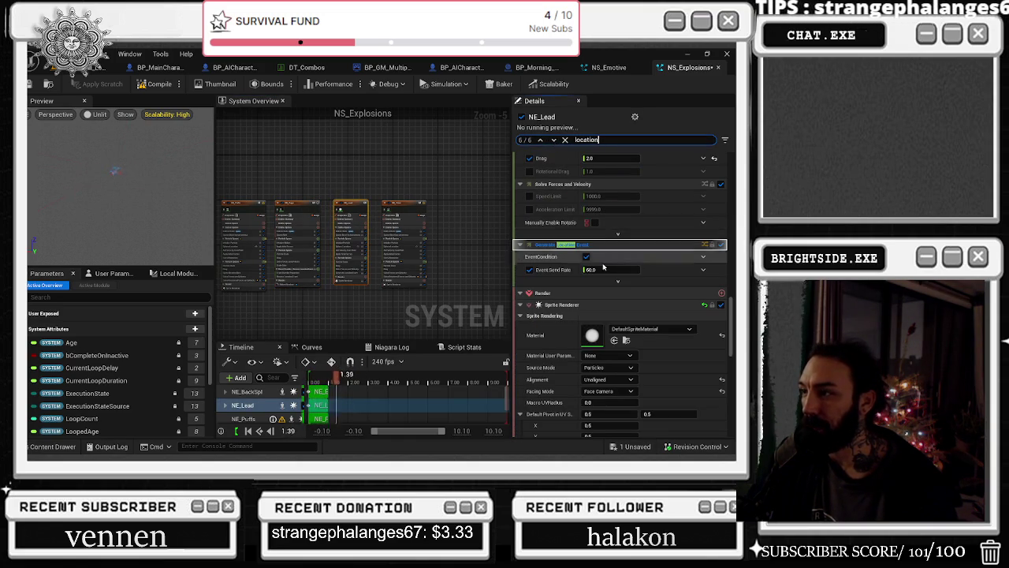
Set NE_Lead's Event Send Rate to 10, then correct it to 2
{"action": "left_click", "coordinate": [611, 270]}
{"action": "type", "text": "10"}
{"action": "key", "text": "Return"}
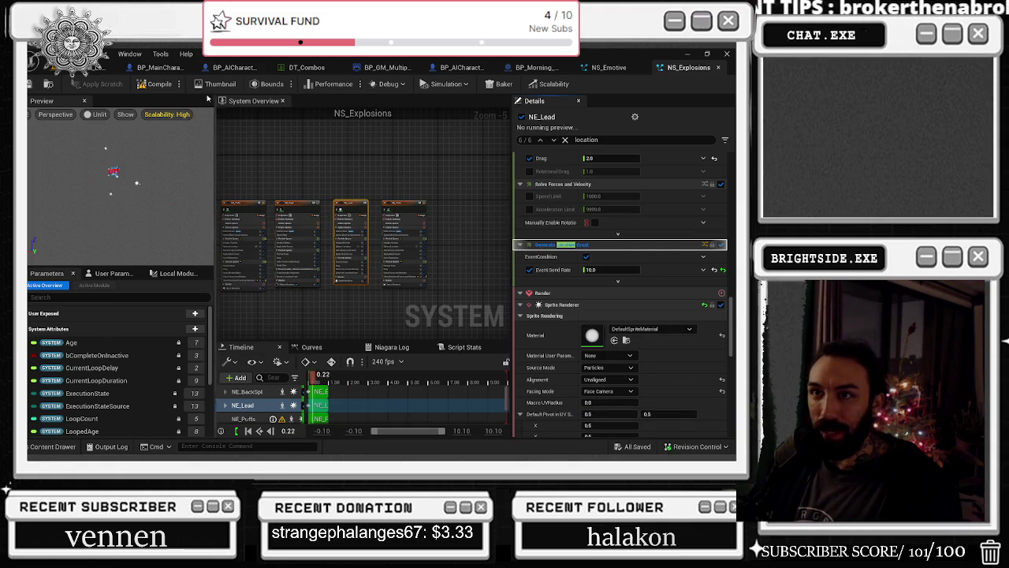
{"action": "left_click", "coordinate": [609, 269]}
{"action": "type", "text": "2"}
{"action": "key", "text": "Return"}
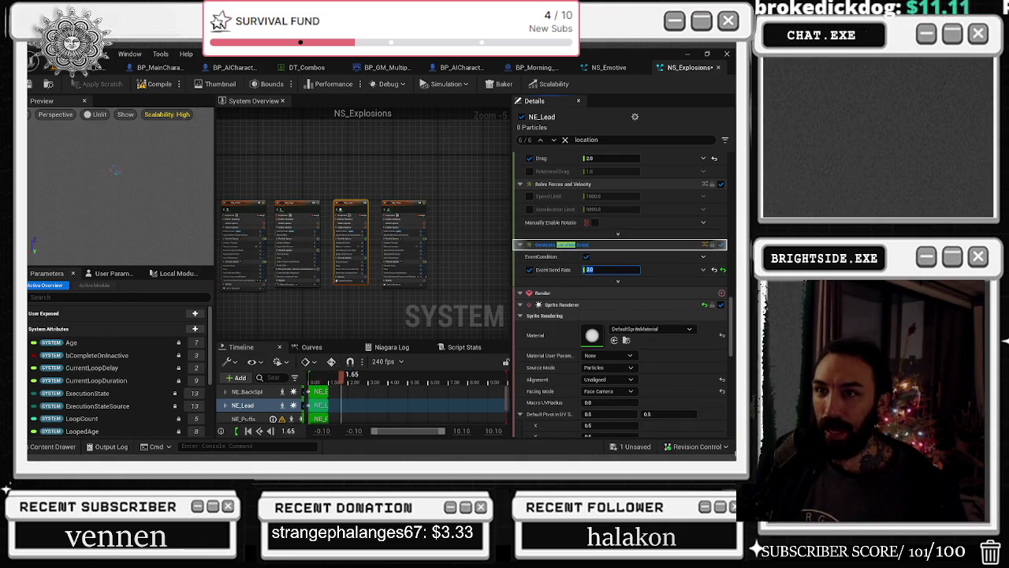
Save NS_Explosions from the unsaved-assets list, close its tab, and open the Content Drawer
{"action": "left_click", "coordinate": [641, 448]}
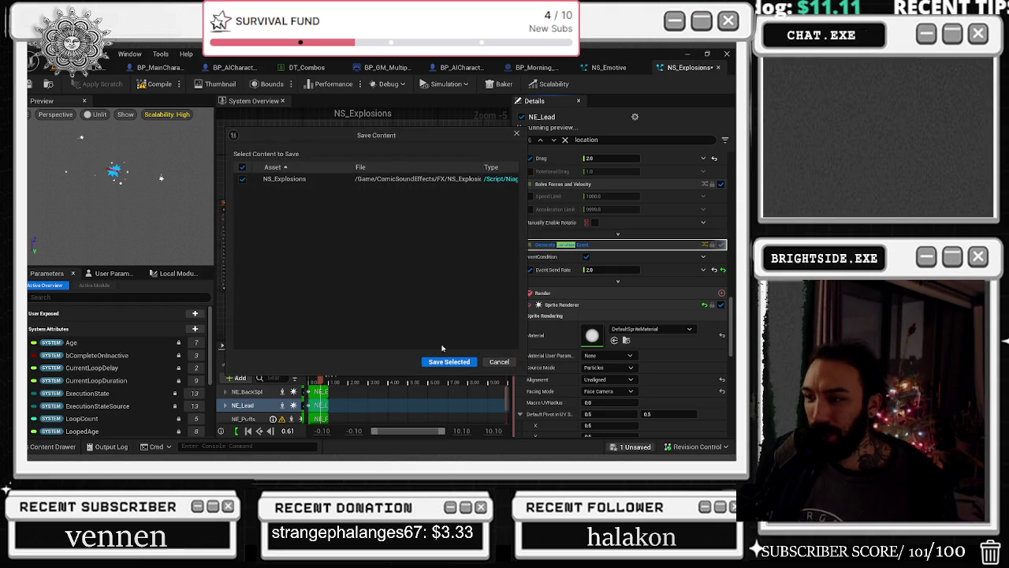
{"action": "left_click", "coordinate": [449, 364]}
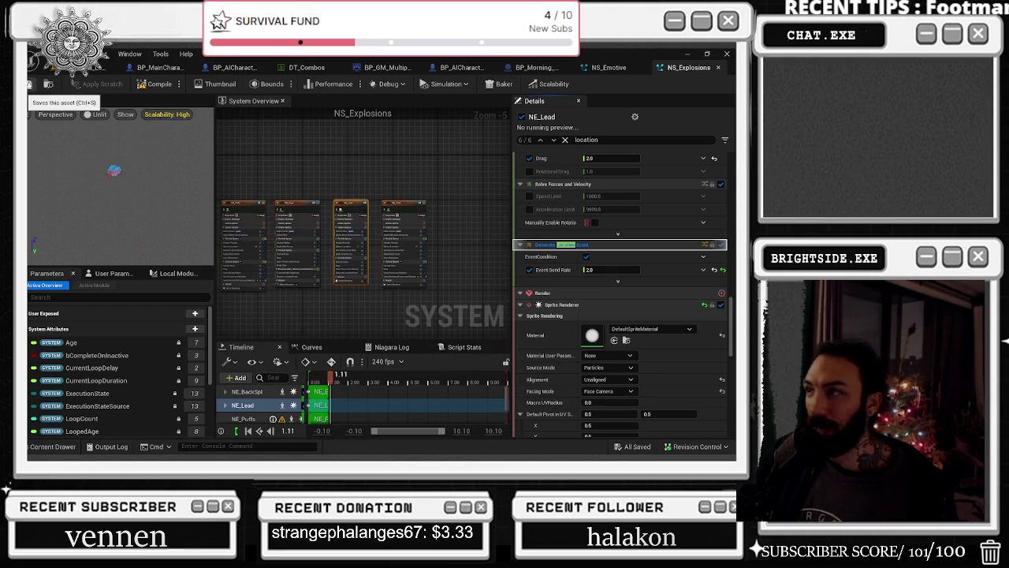
{"action": "left_click", "coordinate": [48, 84]}
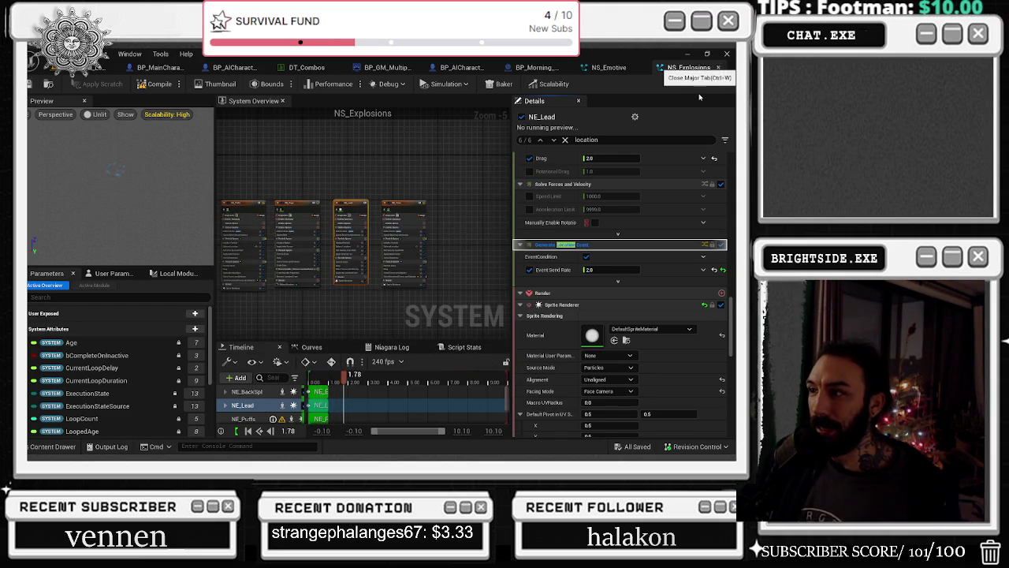
{"action": "left_click", "coordinate": [719, 68]}
{"action": "left_click", "coordinate": [61, 450]}
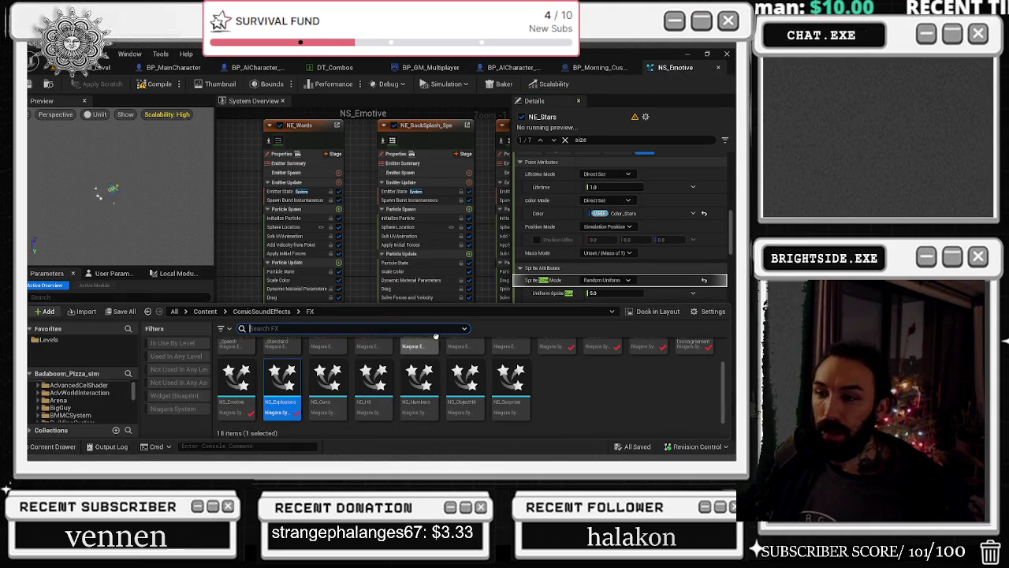
Open NS_Guns, filter properties by 'shadow', and turn off Cast Shadows on NE_BackSplash
{"action": "double_click", "coordinate": [318, 402]}
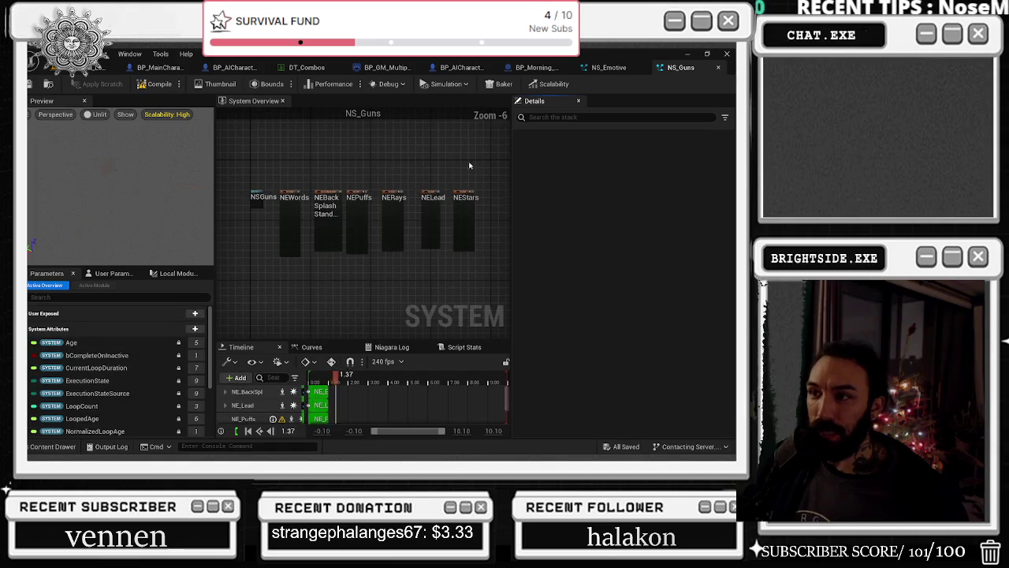
{"action": "mouse_move", "coordinate": [278, 157]}
{"action": "left_mouse_down"}
{"action": "mouse_move", "coordinate": [426, 236]}
{"action": "mouse_move", "coordinate": [483, 237]}
{"action": "left_mouse_up"}
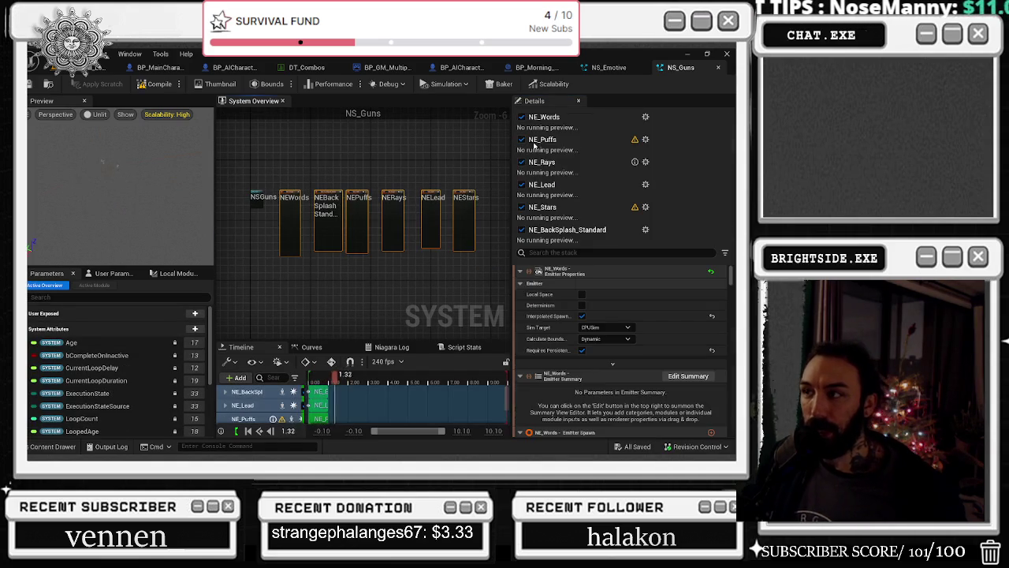
{"action": "left_click", "coordinate": [615, 252]}
{"action": "type", "text": "cast"}
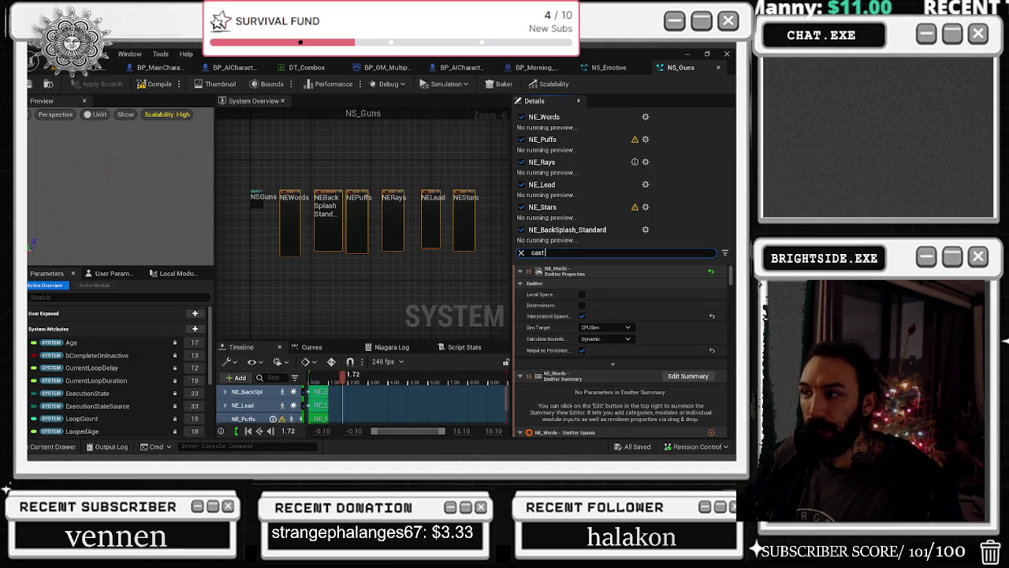
{"action": "type", "text": "shadow"}
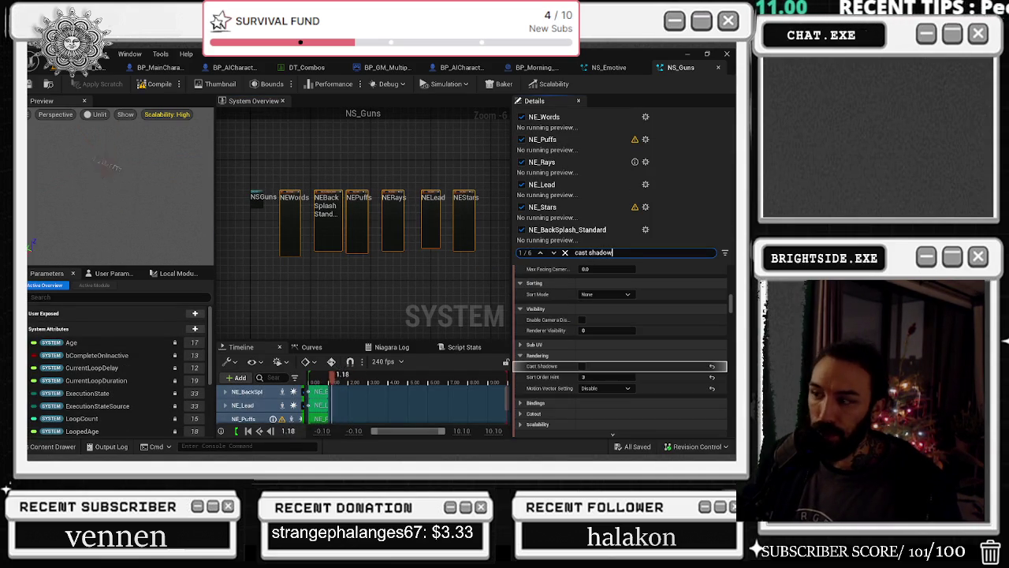
{"action": "left_click", "coordinate": [567, 229]}
{"action": "left_click", "coordinate": [584, 362]}
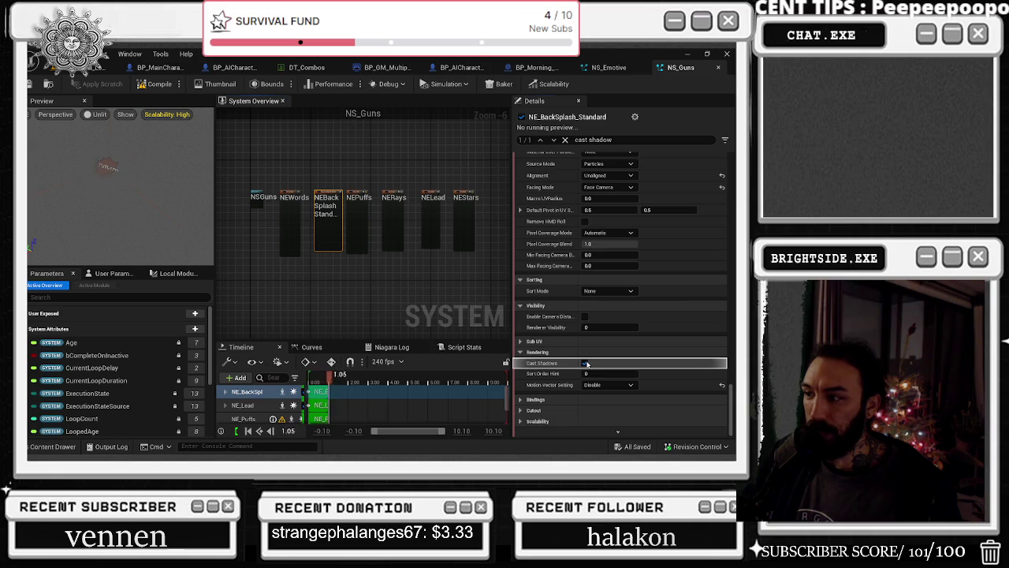
Go through the emitters and turn off Cast Shadows on NE_Stars
{"action": "left_click", "coordinate": [357, 203]}
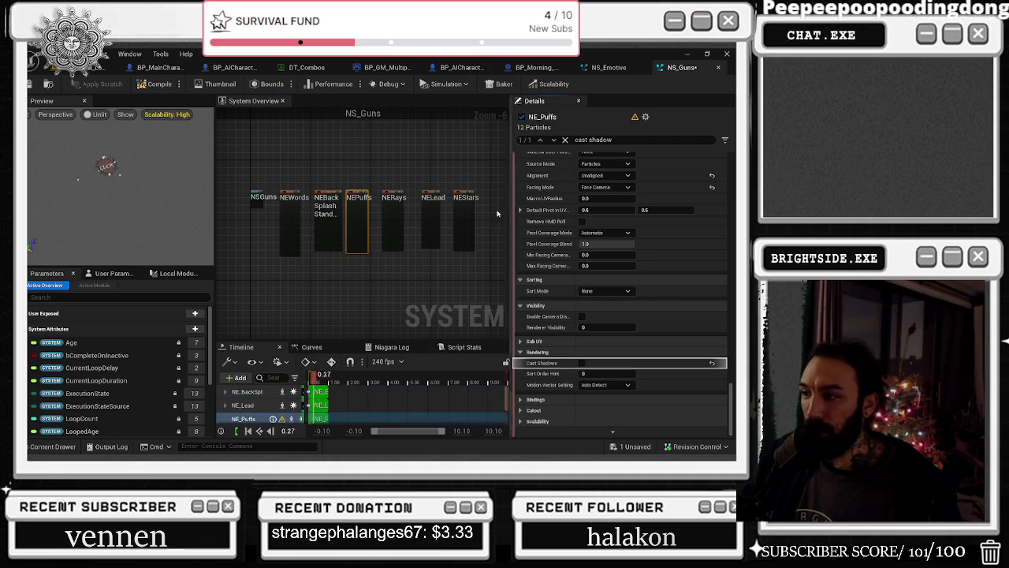
{"action": "left_click", "coordinate": [426, 249]}
{"action": "left_click", "coordinate": [403, 190]}
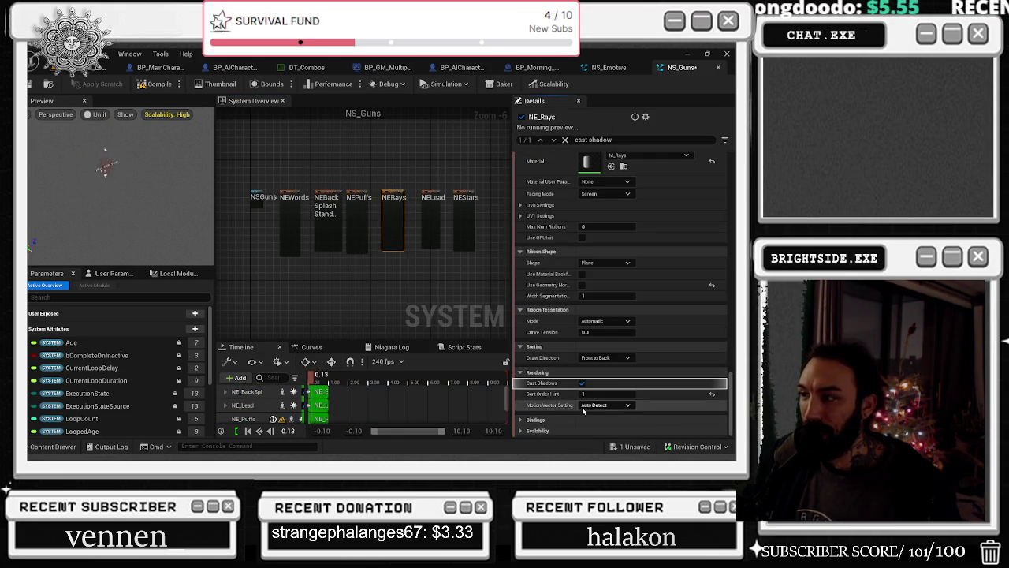
{"action": "left_click", "coordinate": [432, 197]}
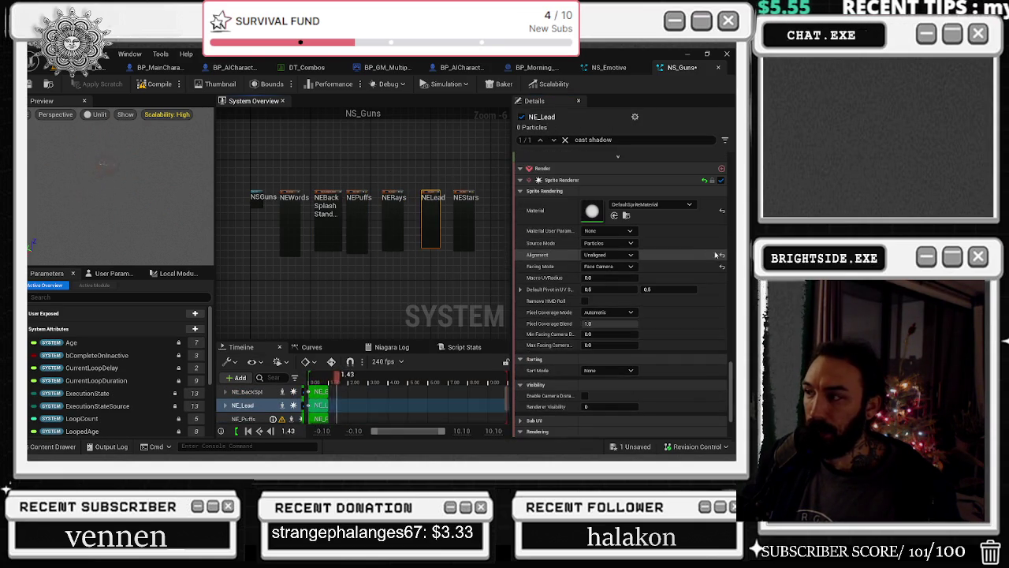
{"action": "left_click", "coordinate": [465, 199]}
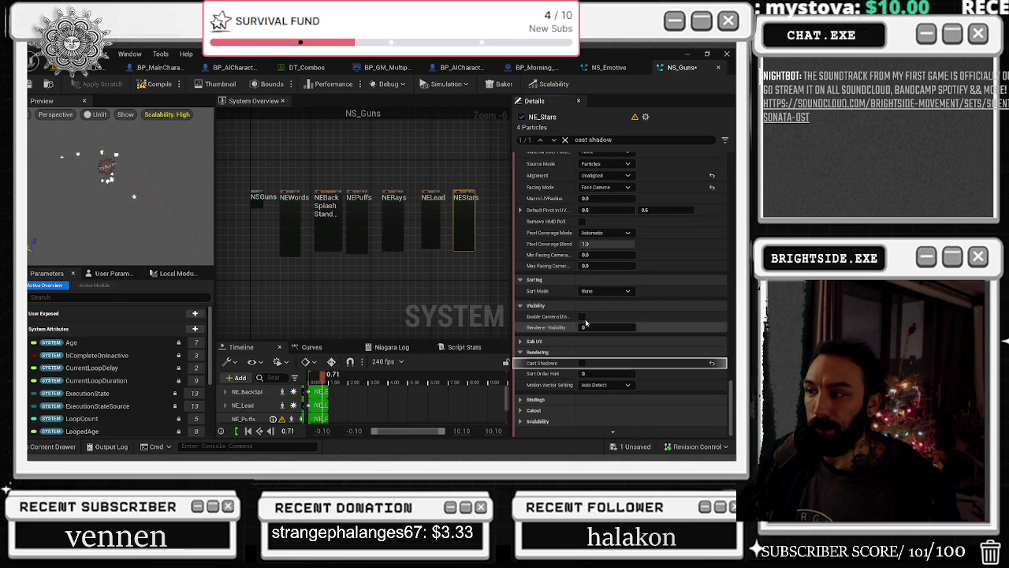
{"action": "left_click", "coordinate": [582, 363]}
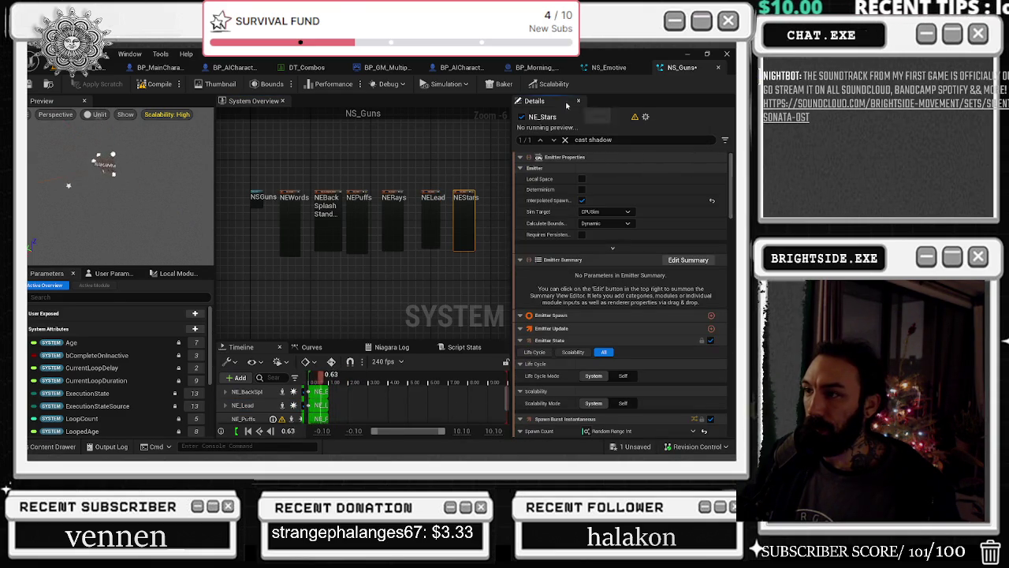
Select the other five emitters together and search their properties for 'cast shadow'
{"action": "mouse_move", "coordinate": [288, 174]}
{"action": "left_mouse_down"}
{"action": "mouse_move", "coordinate": [372, 231]}
{"action": "mouse_move", "coordinate": [420, 224]}
{"action": "left_mouse_up"}
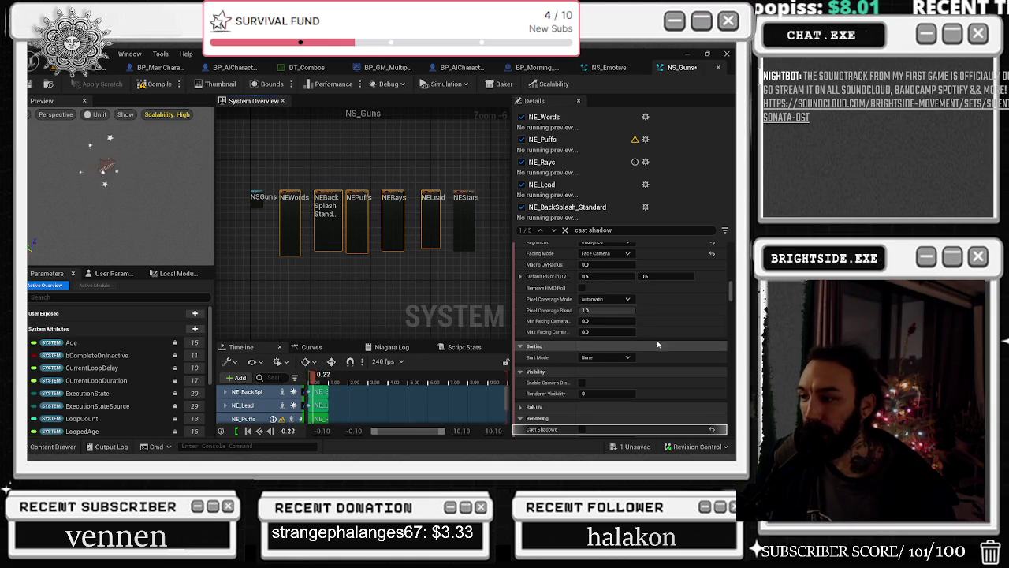
{"action": "scroll", "coordinate": [666, 340], "scroll_direction": "down", "scroll_amount": 4}
{"action": "scroll", "coordinate": [670, 340], "scroll_direction": "down", "scroll_amount": 1}
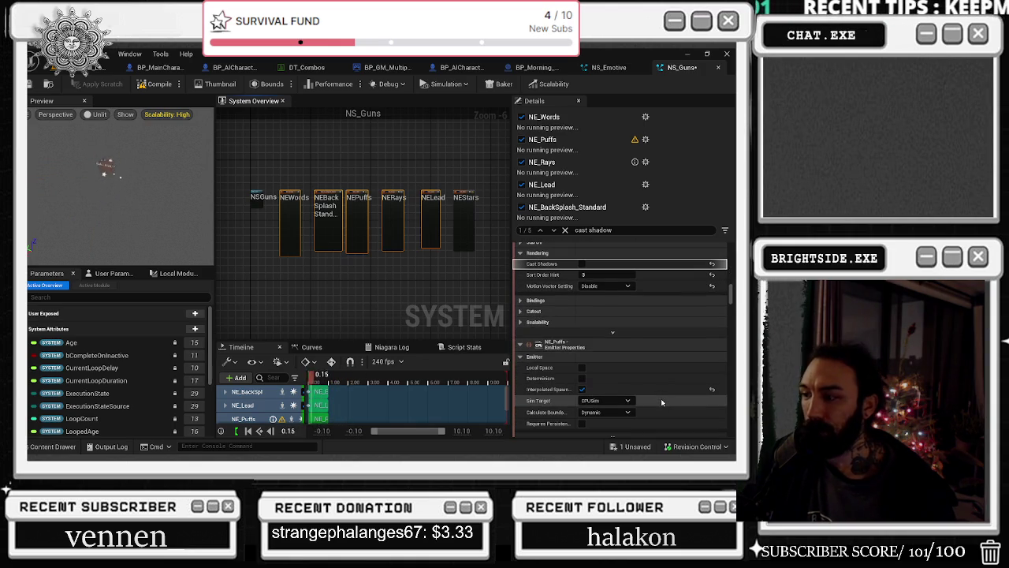
{"action": "scroll", "coordinate": [717, 314], "scroll_direction": "down", "scroll_amount": 10}
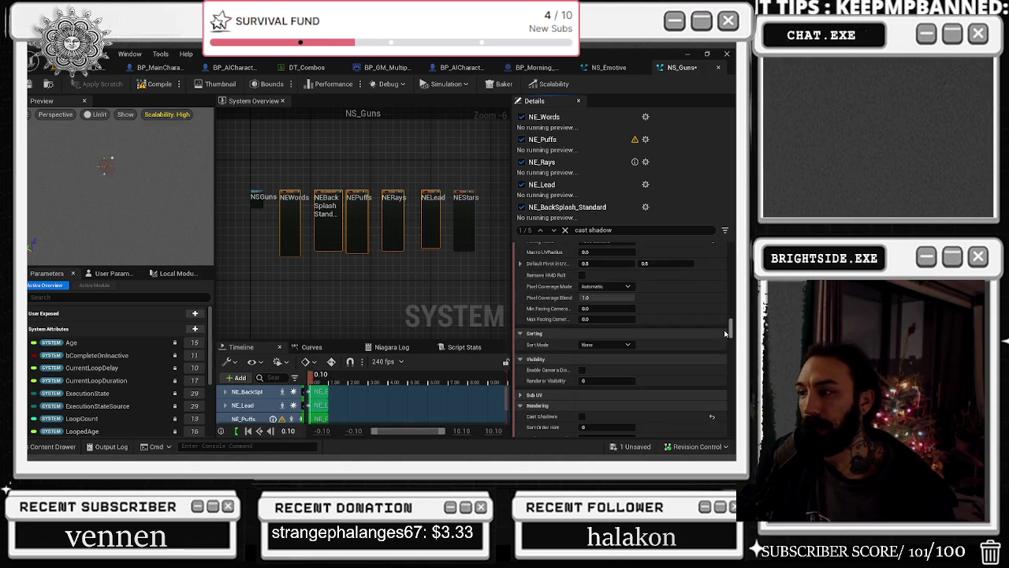
{"action": "scroll", "coordinate": [720, 355], "scroll_direction": "down", "scroll_amount": 5}
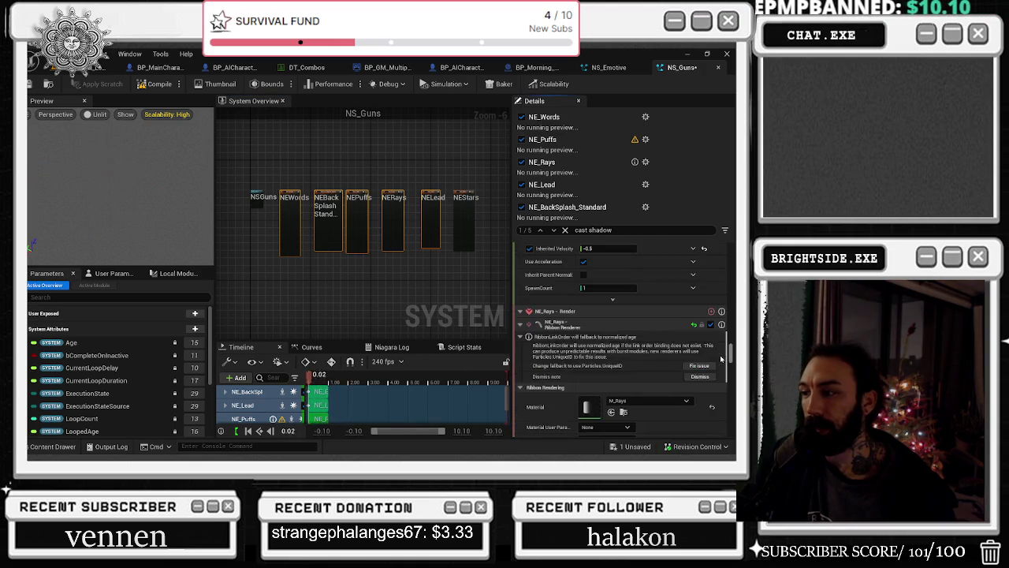
{"action": "scroll", "coordinate": [721, 361], "scroll_direction": "down", "scroll_amount": 8}
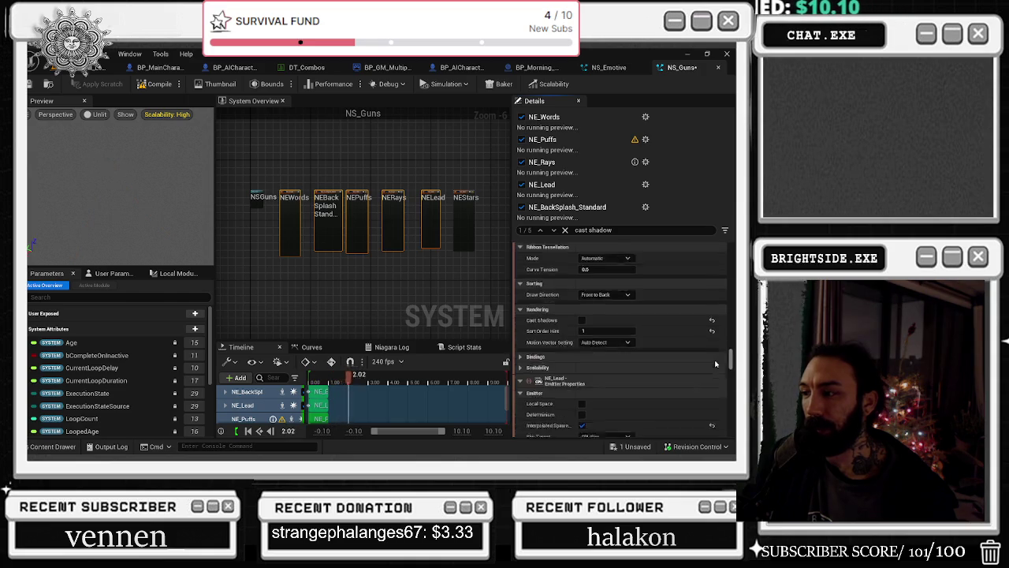
{"action": "scroll", "coordinate": [715, 364], "scroll_direction": "down", "scroll_amount": 4}
{"action": "scroll", "coordinate": [715, 368], "scroll_direction": "down", "scroll_amount": 10}
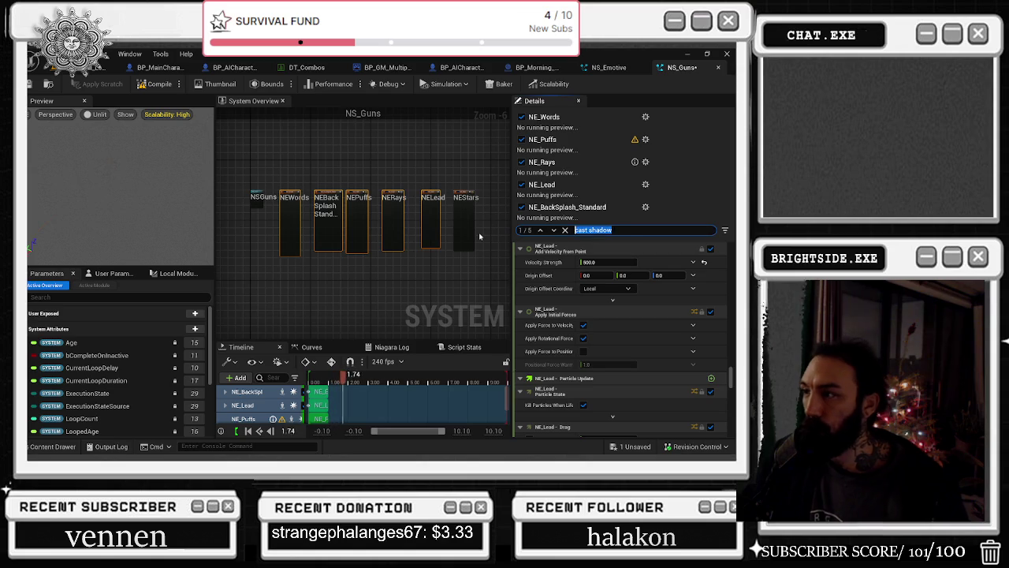
{"action": "type", "text": "cast shadow"}
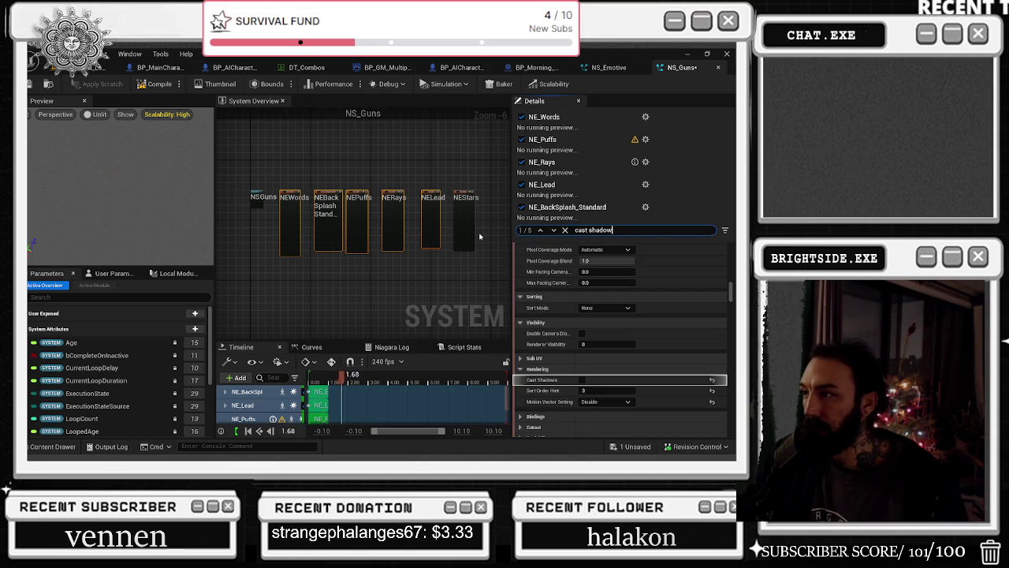
Check the shadow settings on NE_Puffs, NE_Lead and NE_Stars individually
{"action": "left_click", "coordinate": [332, 221]}
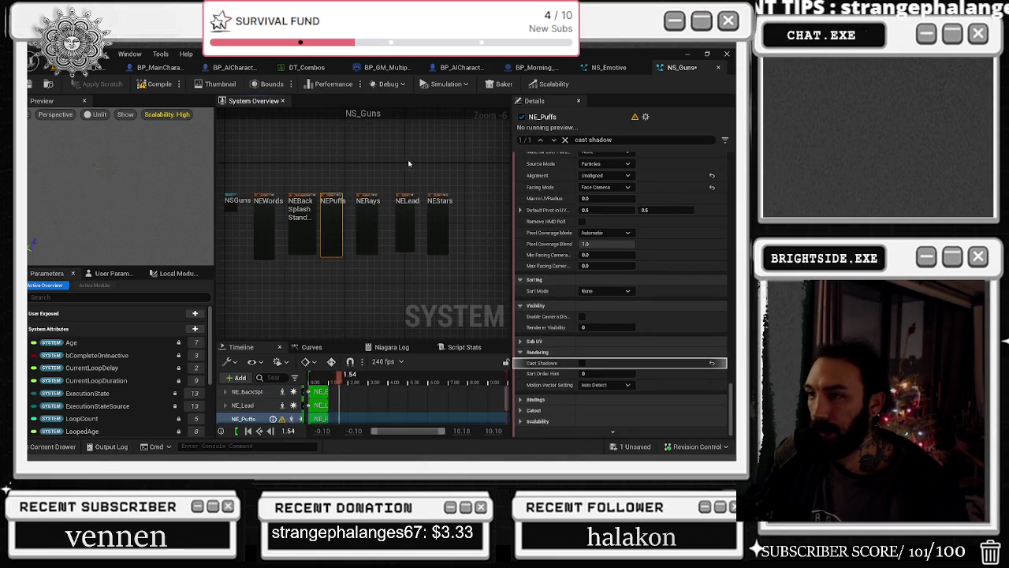
{"action": "left_click_drag", "start_coordinate": [411, 164], "coordinate": [397, 225]}
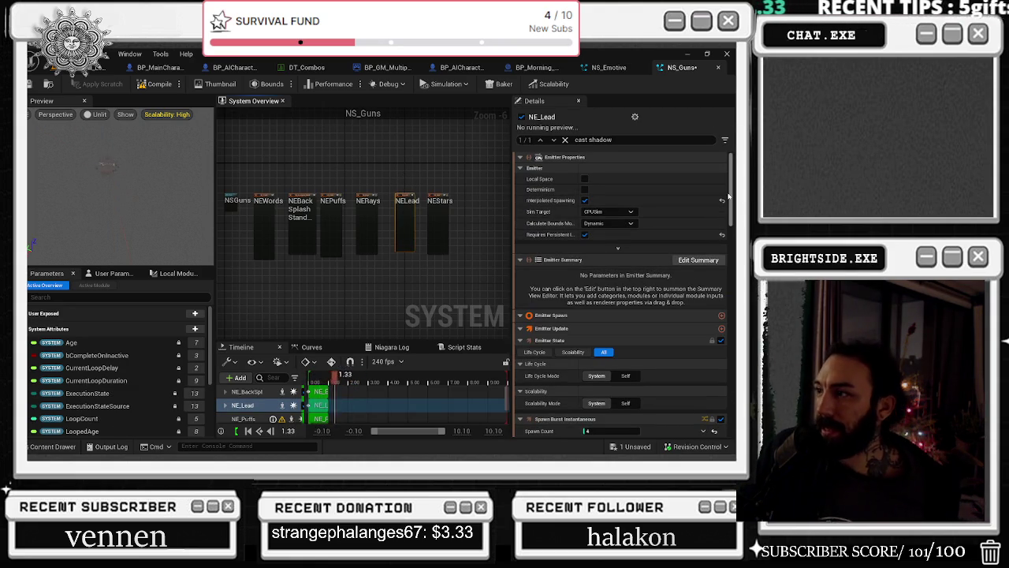
{"action": "left_click_drag", "start_coordinate": [730, 195], "coordinate": [733, 268]}
{"action": "left_click", "coordinate": [439, 225]}
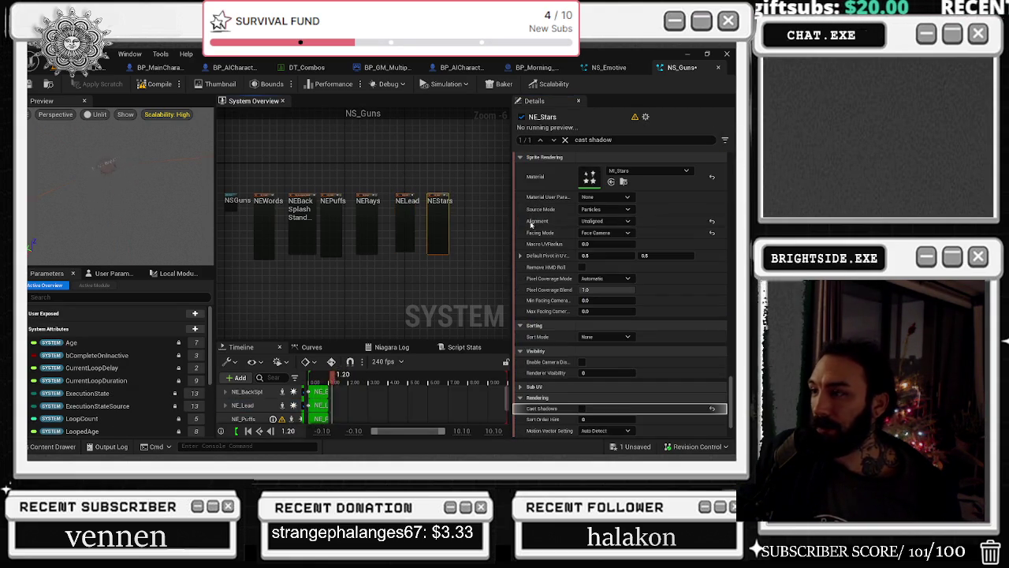
{"action": "left_click", "coordinate": [623, 139]}
{"action": "key", "text": "ctrl+a"}
Search properties for 'location' and compare the matches on NE_Lead and NE_Rays
{"action": "type", "text": "location"}
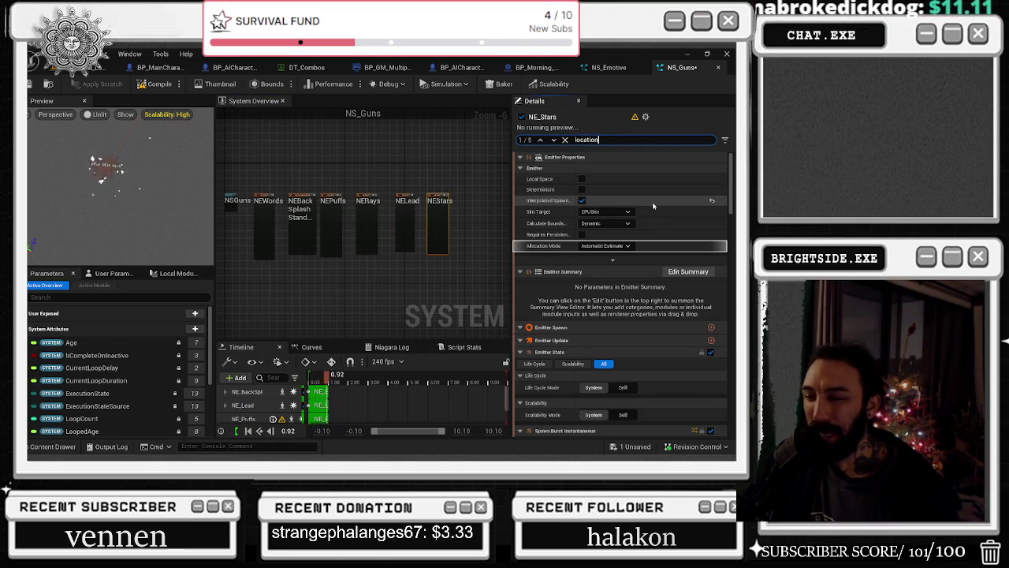
{"action": "left_click_drag", "start_coordinate": [731, 207], "coordinate": [731, 340]}
{"action": "left_click", "coordinate": [406, 224]}
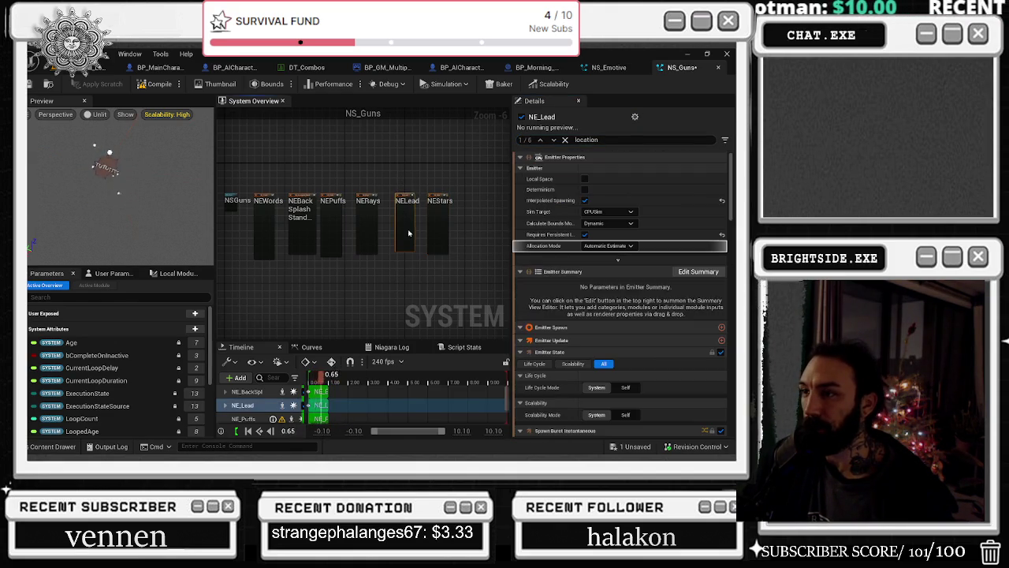
{"action": "left_click", "coordinate": [366, 225]}
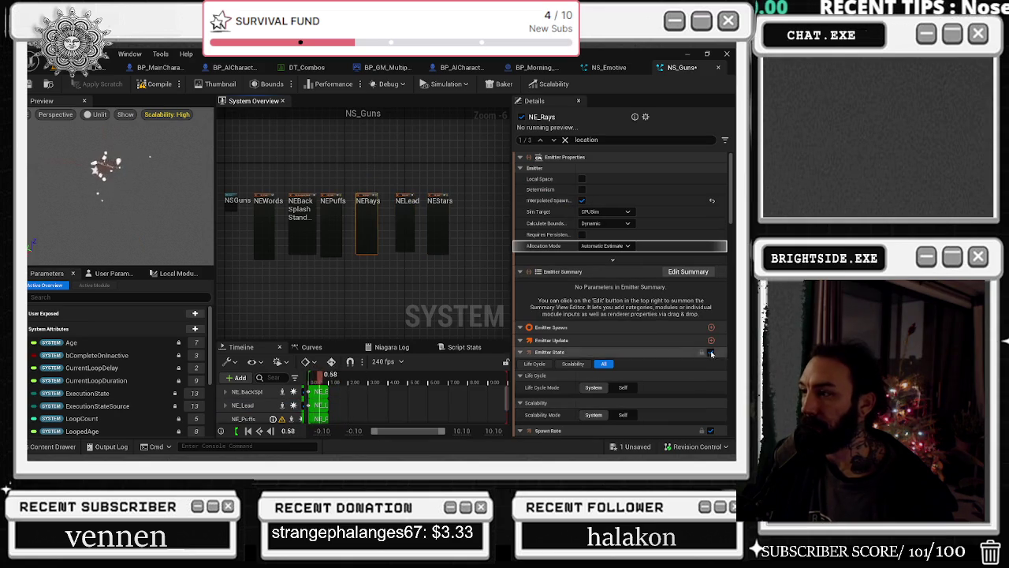
{"action": "left_click", "coordinate": [555, 139]}
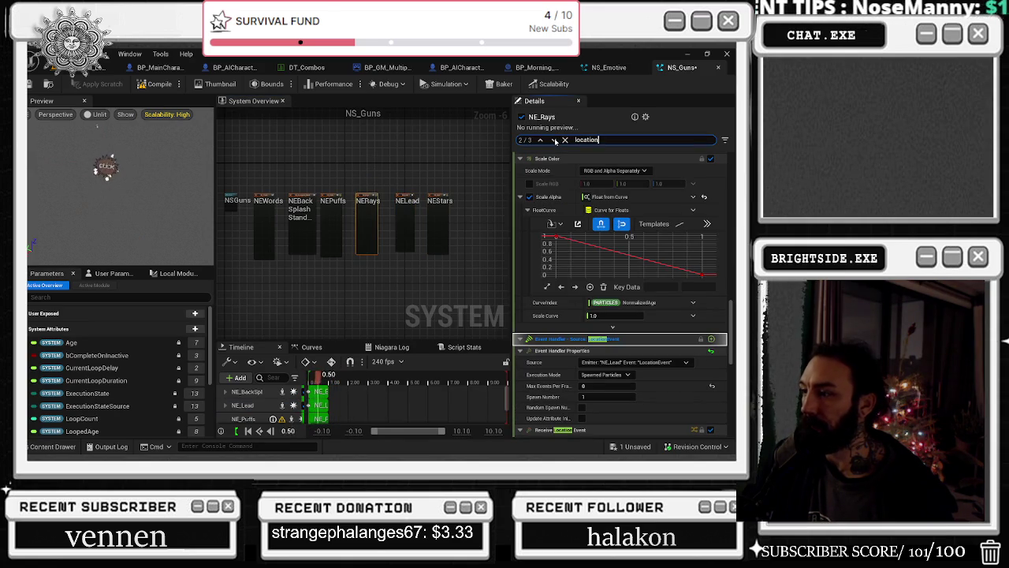
{"action": "left_click", "coordinate": [555, 139]}
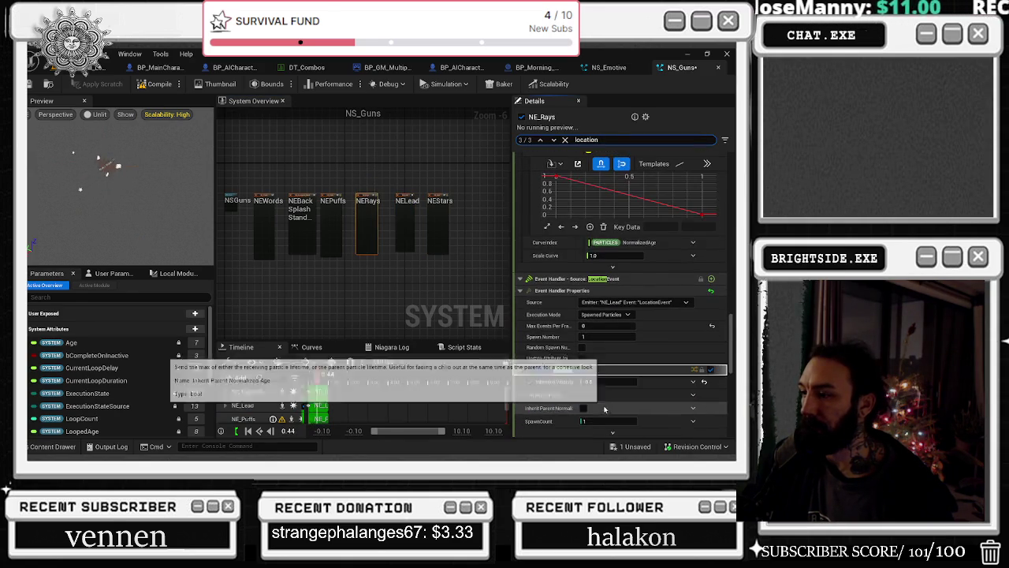
{"action": "left_click", "coordinate": [406, 225]}
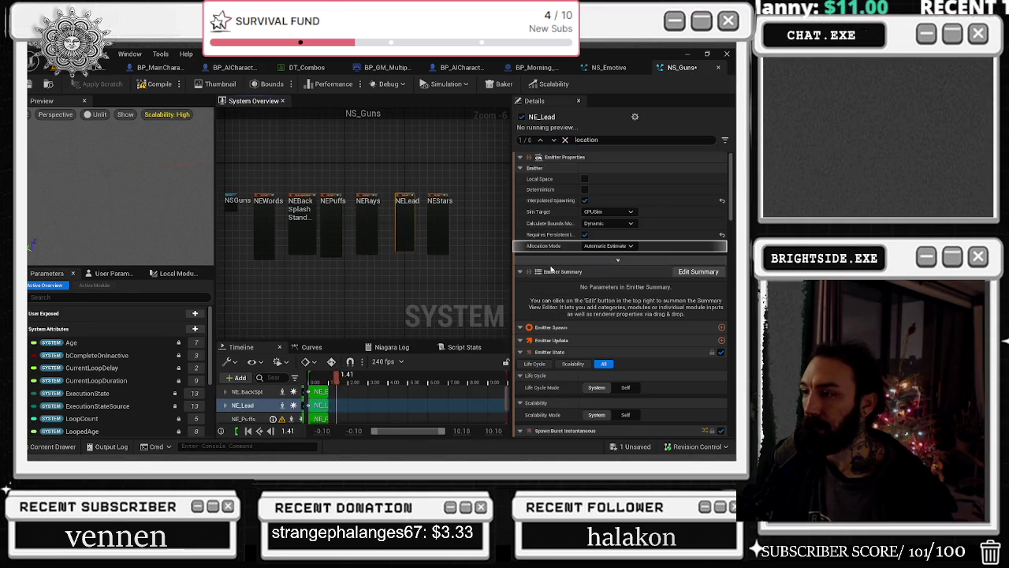
Find NE_Lead's Generate Location Event and set its Event Send Rate to 2.0
{"action": "left_click", "coordinate": [555, 140]}
{"action": "left_click", "coordinate": [554, 139]}
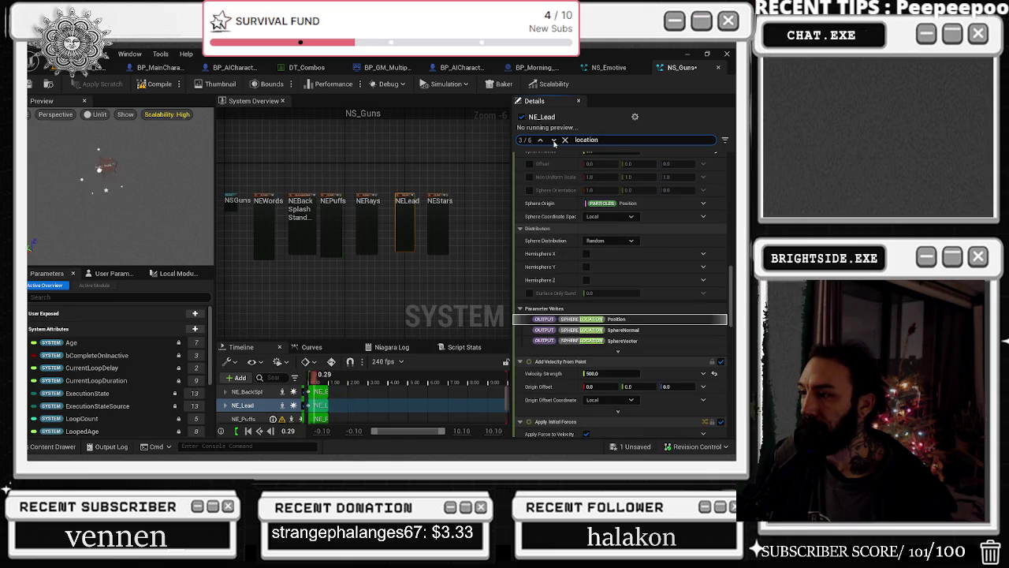
{"action": "left_click", "coordinate": [554, 139]}
{"action": "left_click", "coordinate": [554, 140]}
{"action": "left_click", "coordinate": [554, 139]}
{"action": "left_click", "coordinate": [554, 139]}
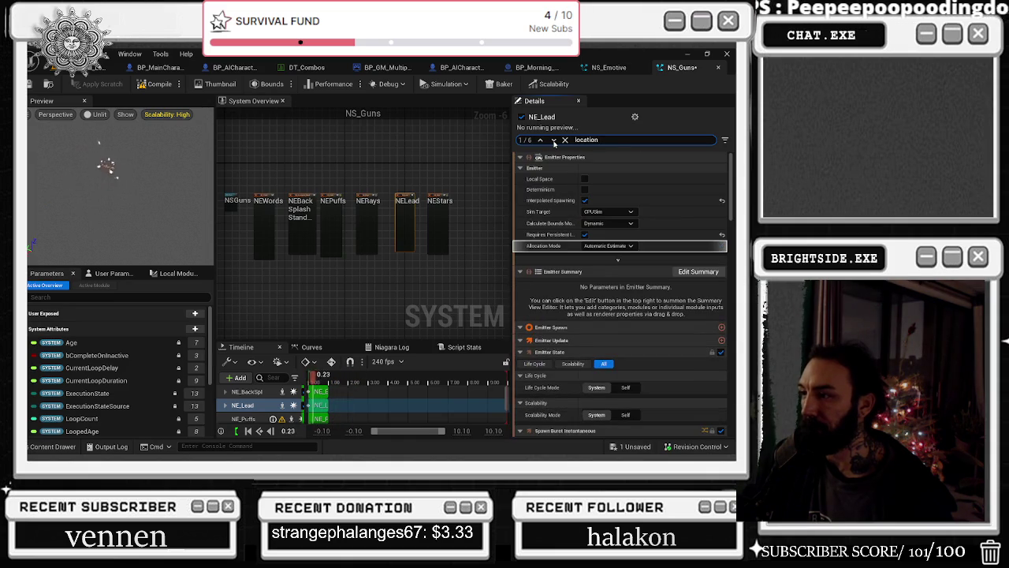
{"action": "left_click", "coordinate": [540, 139]}
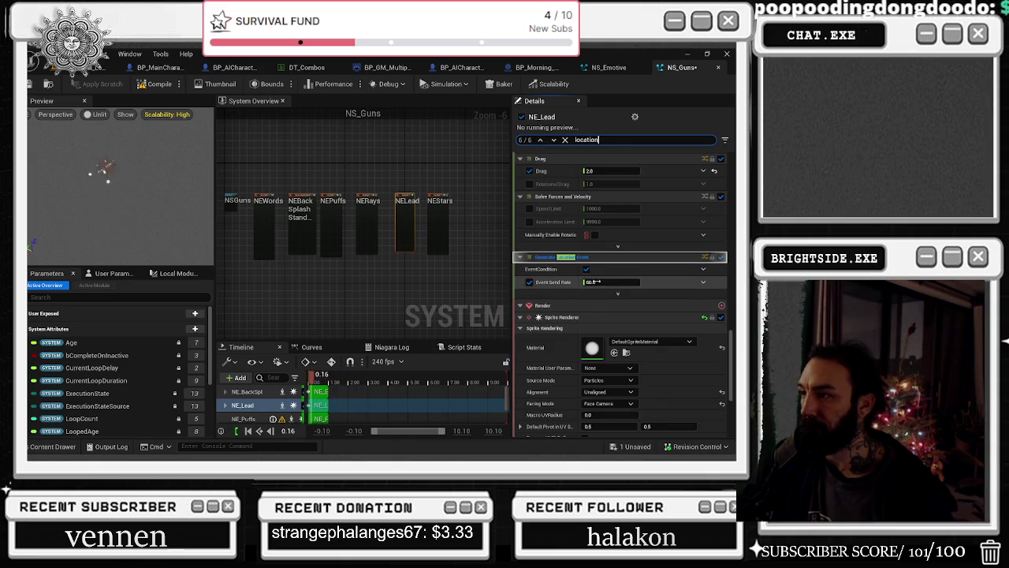
{"action": "left_click", "coordinate": [592, 281]}
{"action": "type", "text": "2"}
{"action": "key", "text": "Return"}
Select the Rays, Lead and Stars emitters and inspect NE_Lead's scalability settings
{"action": "left_click_drag", "start_coordinate": [351, 185], "coordinate": [441, 248]}
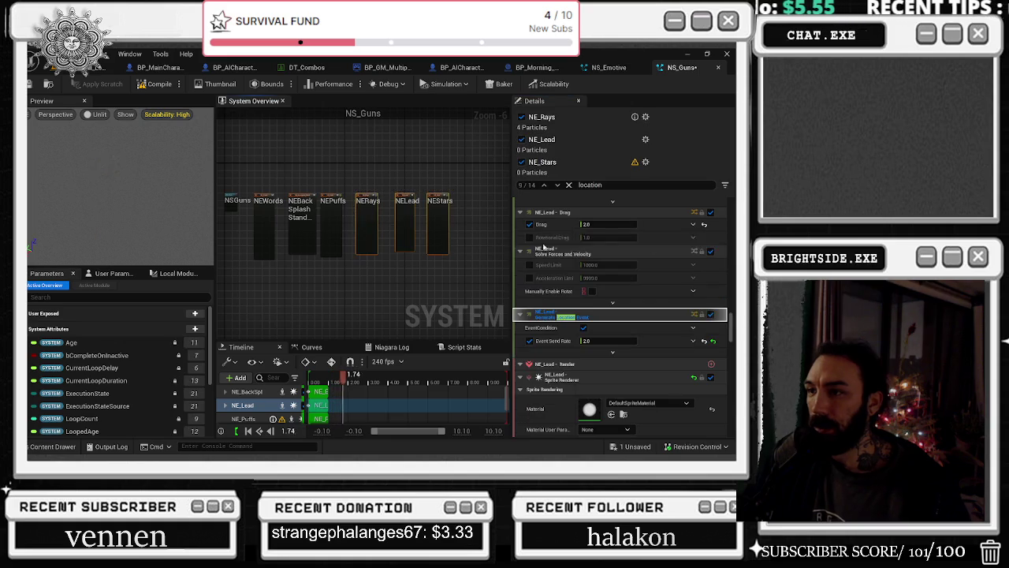
{"action": "scroll", "coordinate": [596, 425], "scroll_direction": "down", "scroll_amount": 10}
{"action": "left_click", "coordinate": [536, 422]}
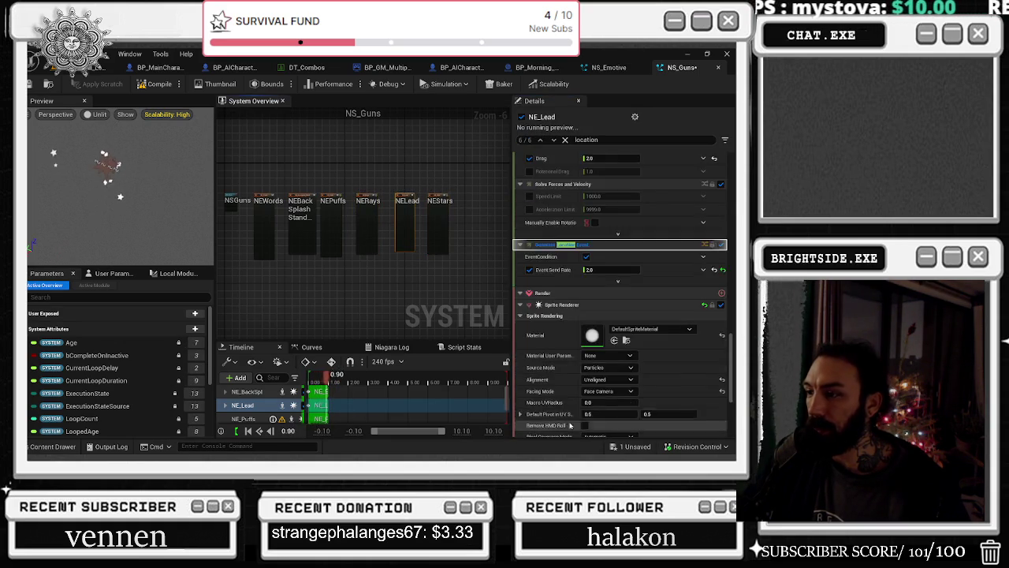
{"action": "scroll", "coordinate": [571, 426], "scroll_direction": "down", "scroll_amount": 3}
{"action": "scroll", "coordinate": [733, 370], "scroll_direction": "down", "scroll_amount": 2}
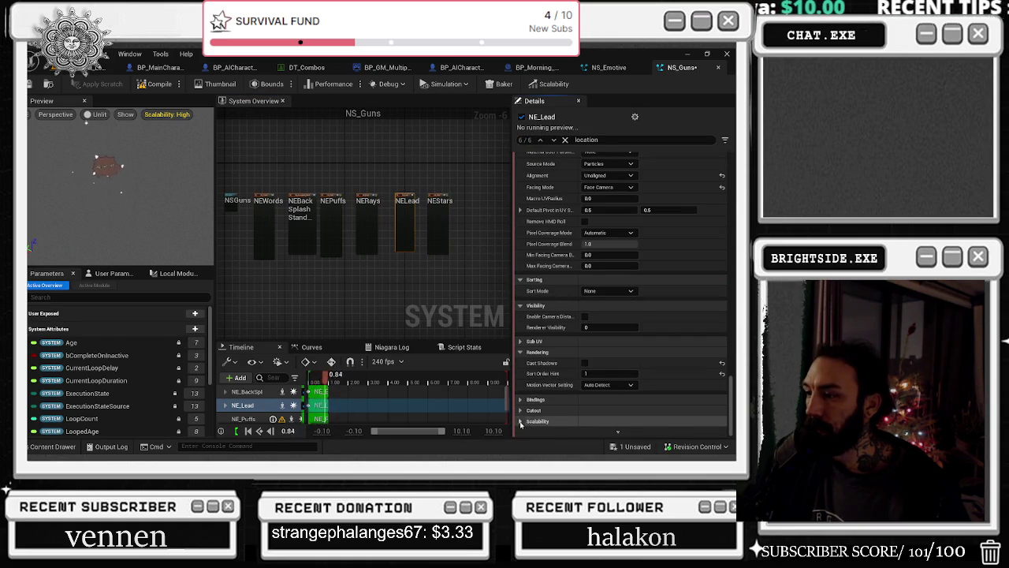
{"action": "scroll", "coordinate": [559, 360], "scroll_direction": "up", "scroll_amount": 5}
{"action": "scroll", "coordinate": [559, 359], "scroll_direction": "up", "scroll_amount": 5}
Inspect NE_Stars' and NE_Rays' scalability settings, then deselect all emitters
{"action": "left_click", "coordinate": [438, 224]}
{"action": "scroll", "coordinate": [717, 326], "scroll_direction": "down", "scroll_amount": 10}
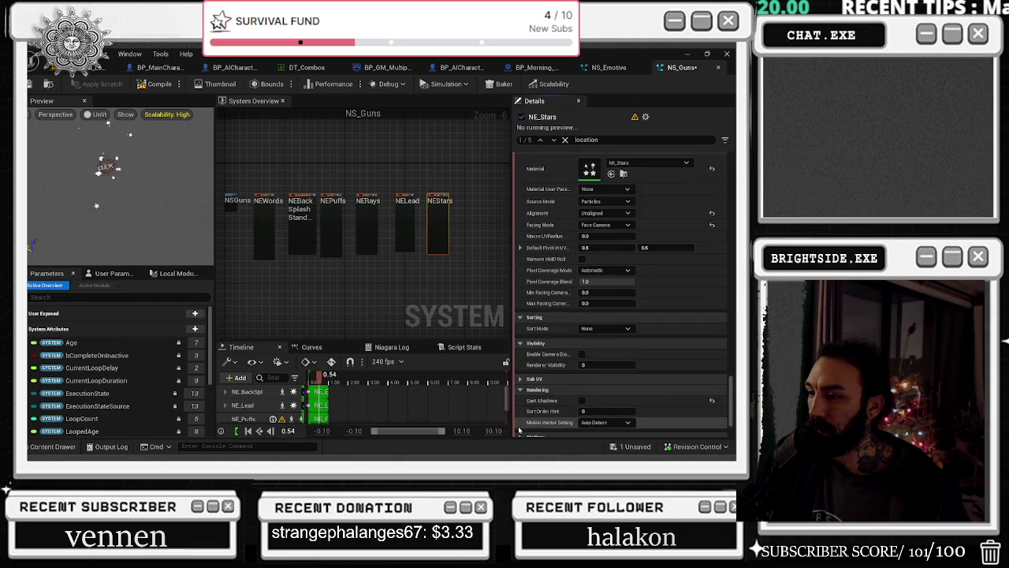
{"action": "scroll", "coordinate": [518, 430], "scroll_direction": "down", "scroll_amount": 3}
{"action": "left_click", "coordinate": [367, 224]}
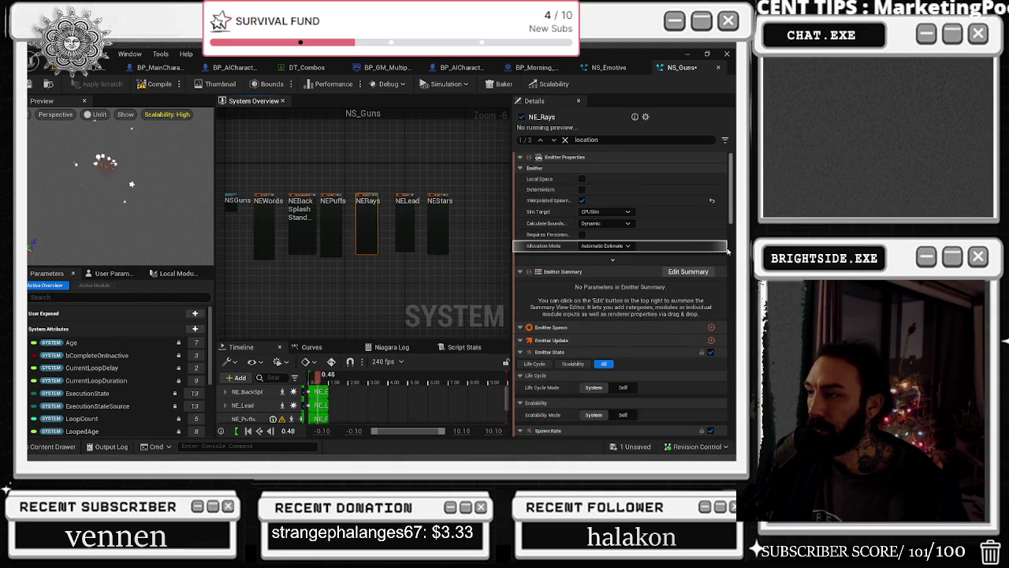
{"action": "scroll", "coordinate": [599, 413], "scroll_direction": "down", "scroll_amount": 10}
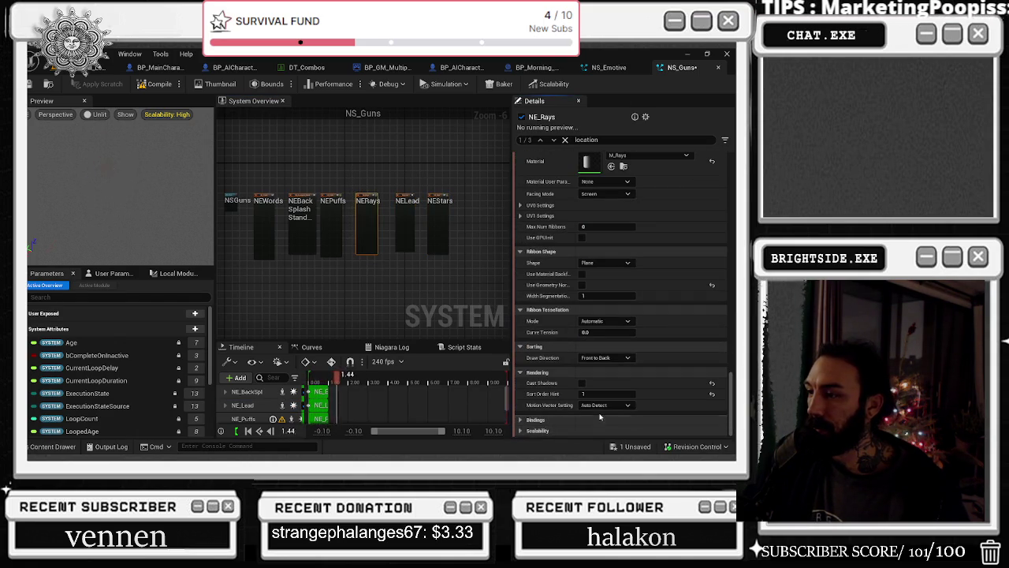
{"action": "left_click", "coordinate": [521, 433]}
{"action": "scroll", "coordinate": [552, 379], "scroll_direction": "up", "scroll_amount": 10}
{"action": "scroll", "coordinate": [298, 202], "scroll_direction": "up", "scroll_amount": 1}
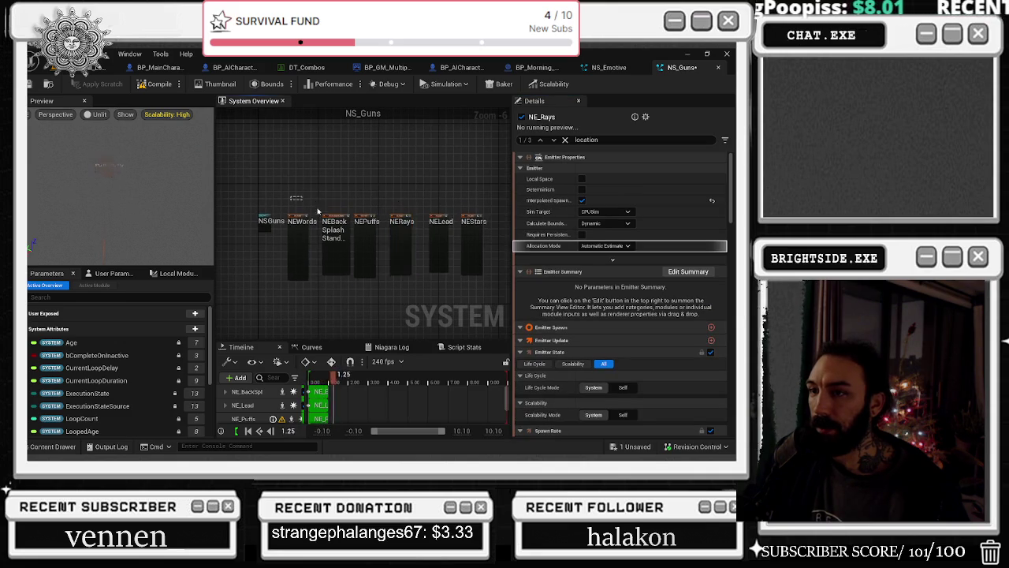
{"action": "left_click", "coordinate": [456, 237]}
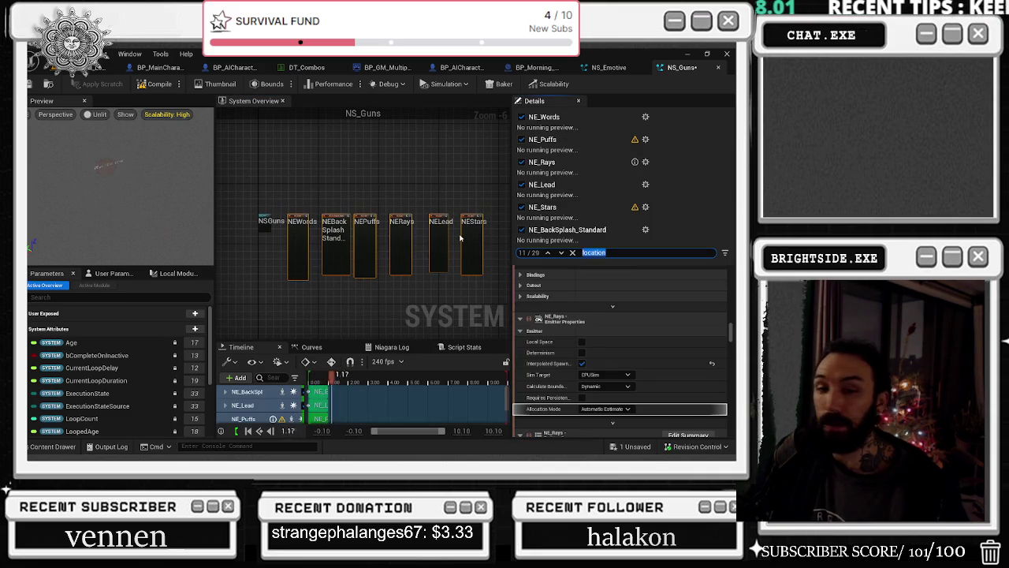
Reduce NS_Guns' Max Pool Size from 32 to 3 and save the system
{"action": "type", "text": "shadow"}
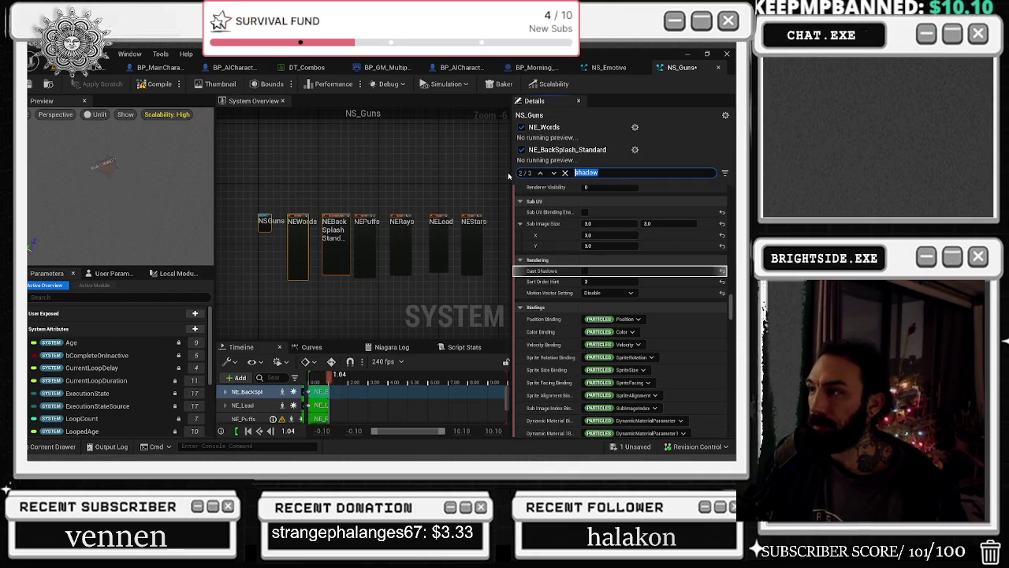
{"action": "type", "text": "ize"}
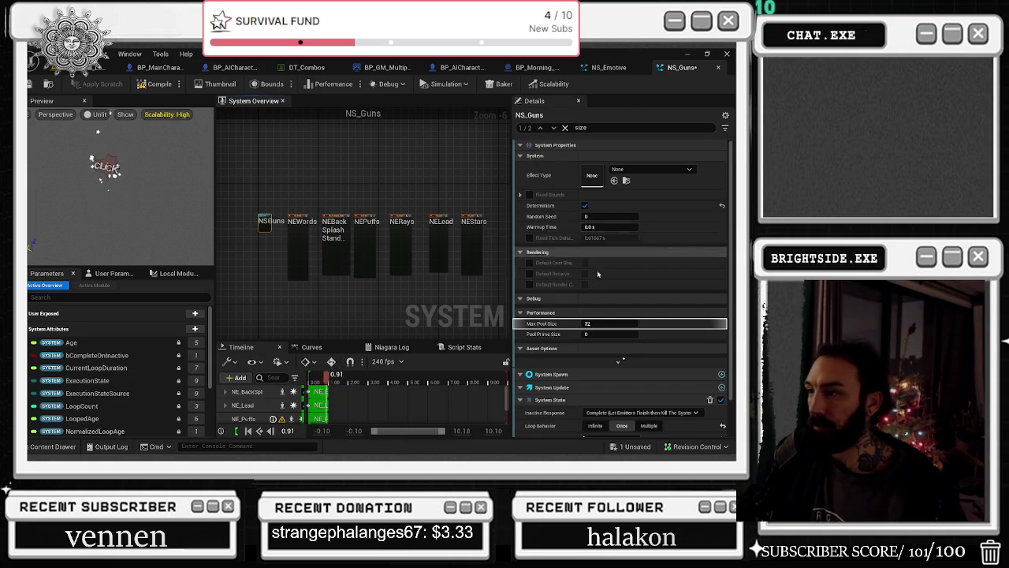
{"action": "mouse_move", "coordinate": [531, 325]}
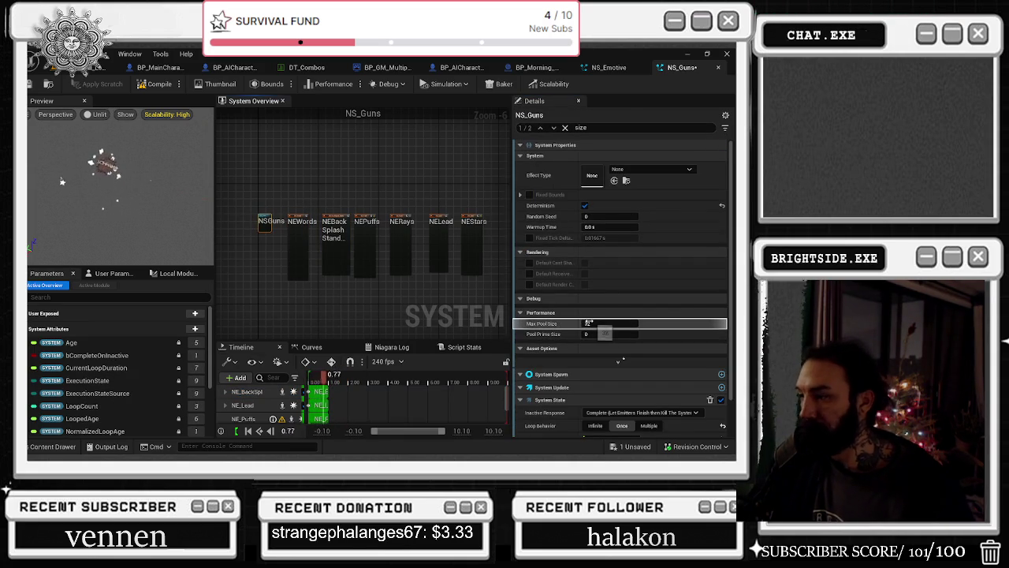
{"action": "left_click", "coordinate": [588, 324]}
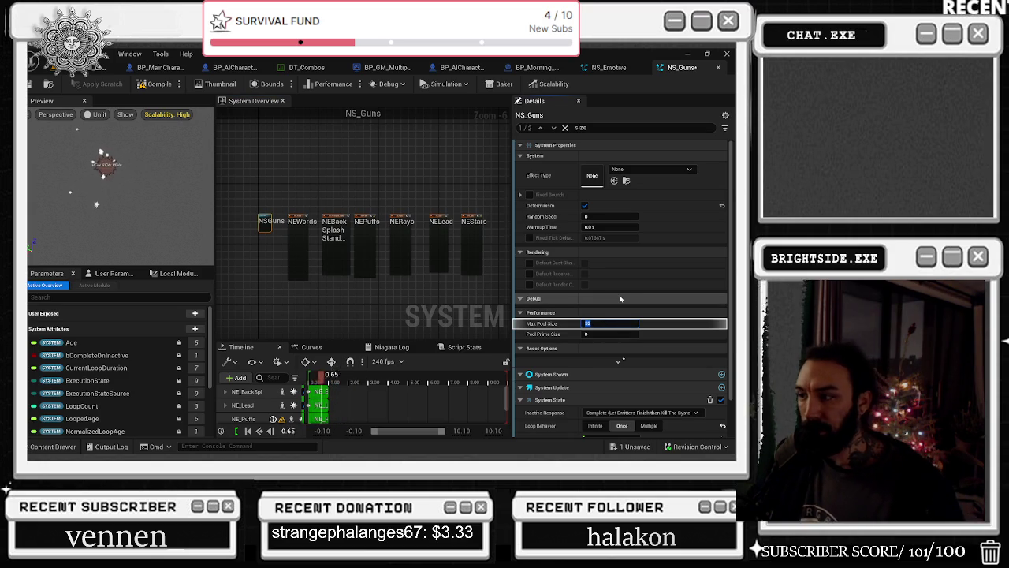
{"action": "type", "text": "8"}
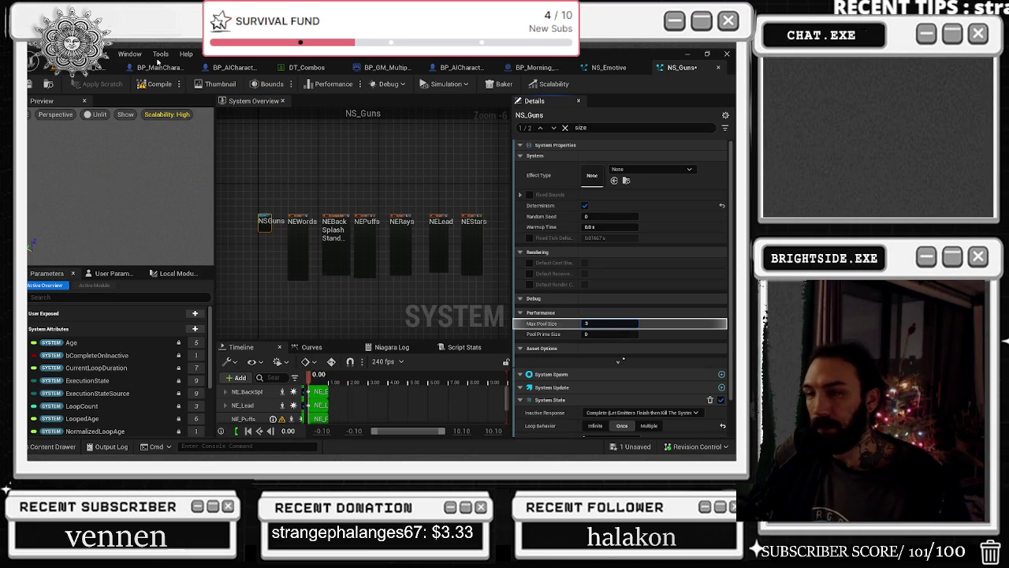
{"action": "key", "text": "Return"}
{"action": "left_click", "coordinate": [53, 85]}
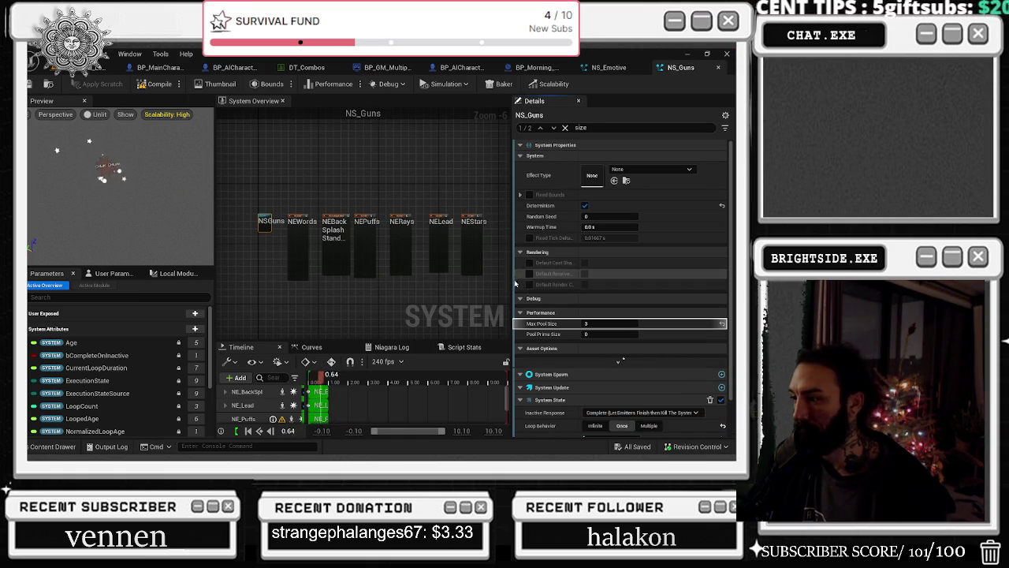
{"action": "scroll", "coordinate": [676, 354], "scroll_direction": "down", "scroll_amount": 1}
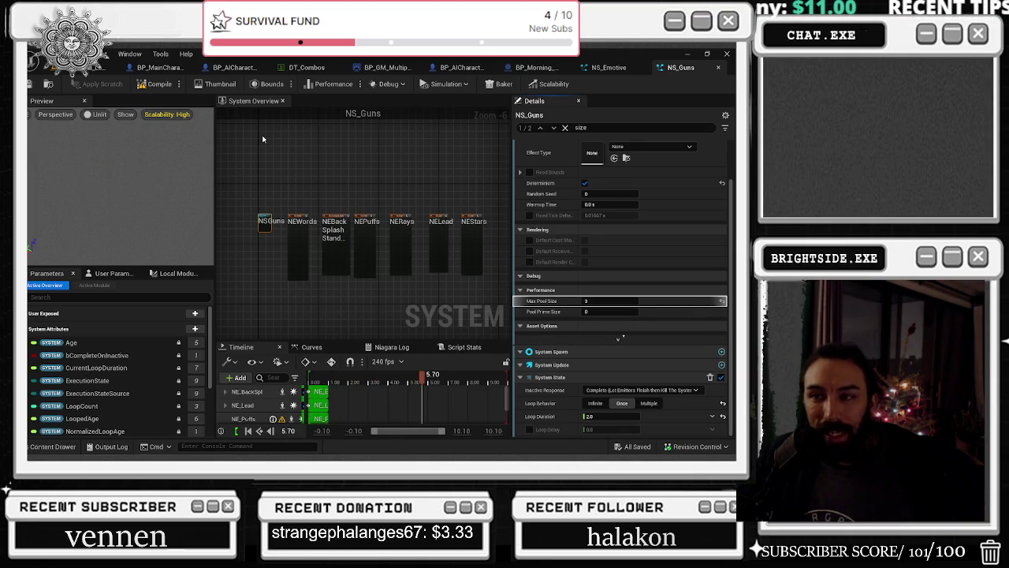
{"action": "right_click", "coordinate": [285, 192]}
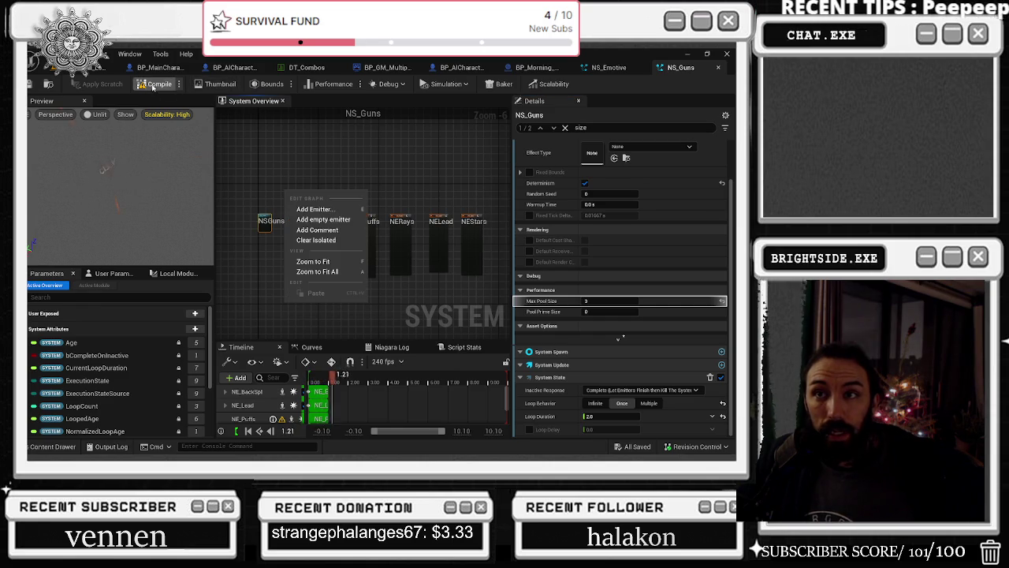
{"action": "left_click", "coordinate": [153, 85]}
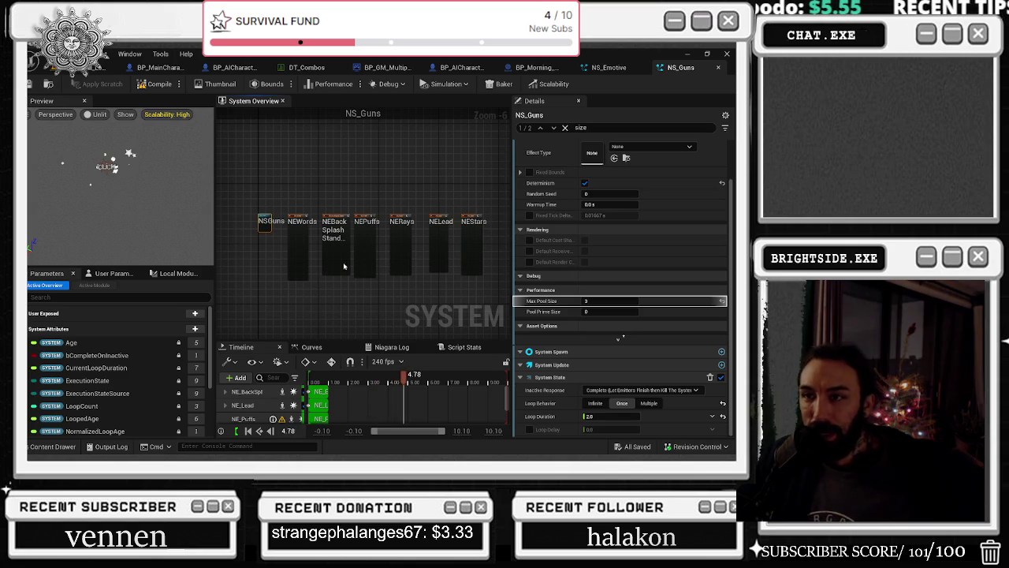
{"action": "scroll", "coordinate": [292, 229], "scroll_direction": "up", "scroll_amount": 2}
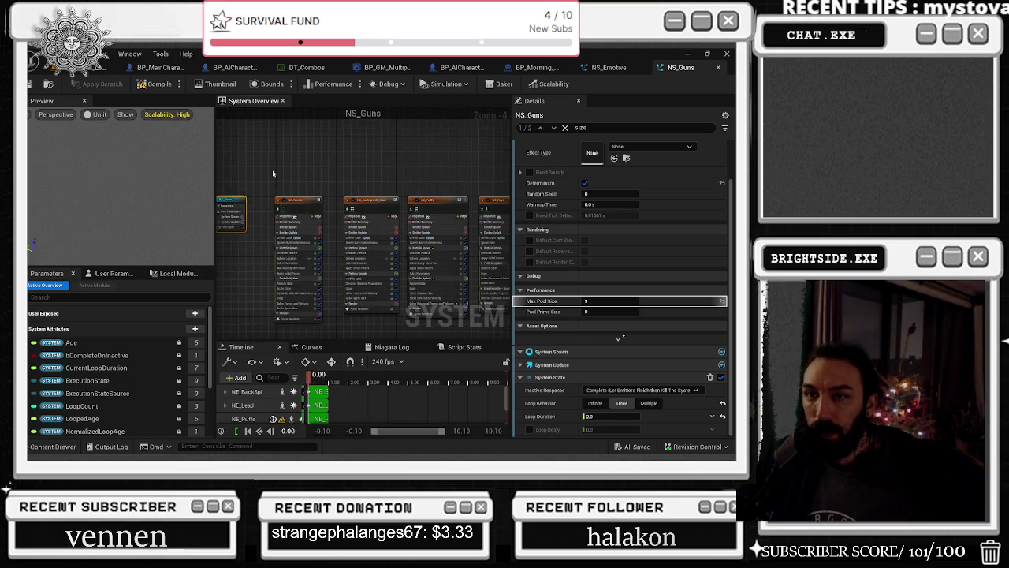
Reframe the System Overview and select NE_Words to view its 80.0–133.0 Random Uniform sprite size
{"action": "left_click_drag", "start_coordinate": [273, 173], "coordinate": [318, 155]}
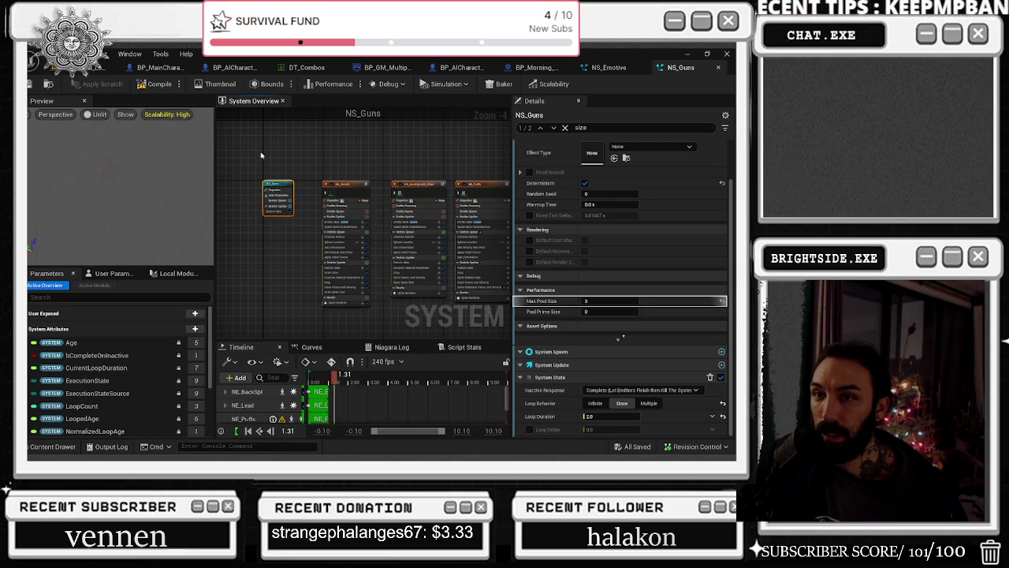
{"action": "left_click_drag", "start_coordinate": [298, 165], "coordinate": [390, 197]}
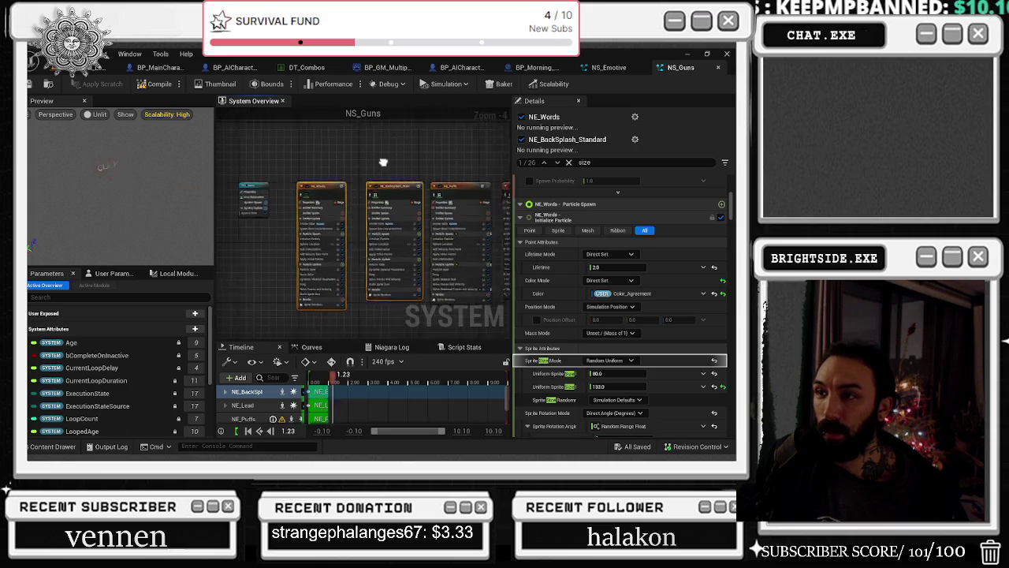
{"action": "scroll", "coordinate": [314, 187], "scroll_direction": "down", "scroll_amount": 3}
{"action": "left_click_drag", "start_coordinate": [285, 187], "coordinate": [473, 230]}
{"action": "scroll", "coordinate": [343, 197], "scroll_direction": "up", "scroll_amount": 1}
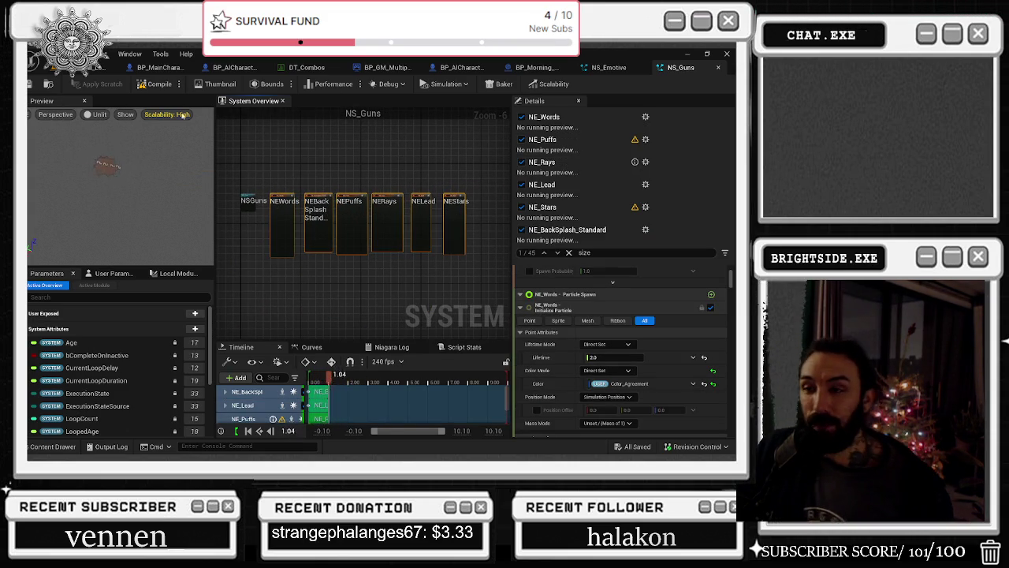
{"action": "scroll", "coordinate": [266, 172], "scroll_direction": "up", "scroll_amount": 1}
{"action": "scroll", "coordinate": [267, 171], "scroll_direction": "up", "scroll_amount": 1}
{"action": "left_click", "coordinate": [277, 203]}
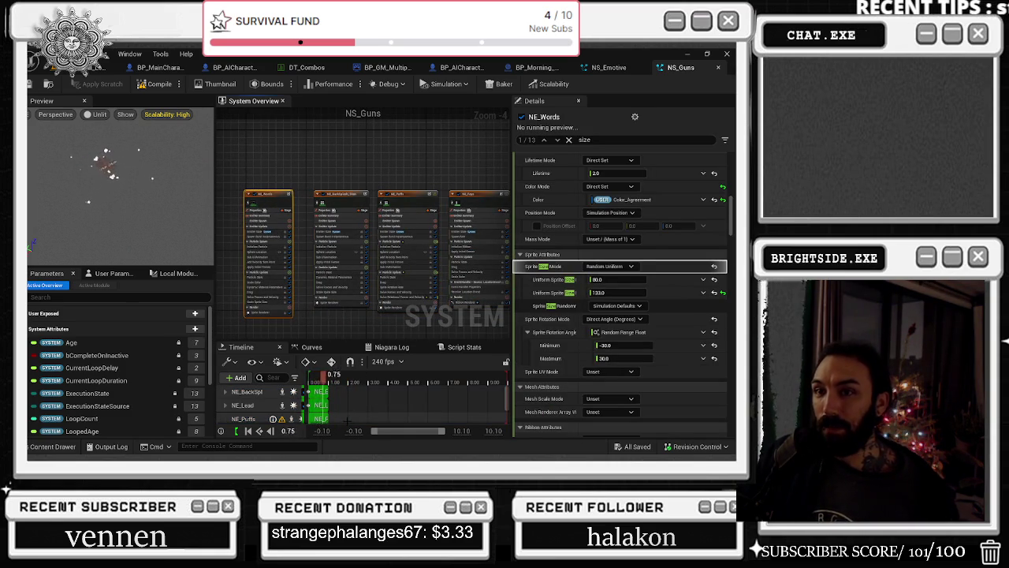
{"action": "left_click_drag", "start_coordinate": [267, 183], "coordinate": [370, 187]}
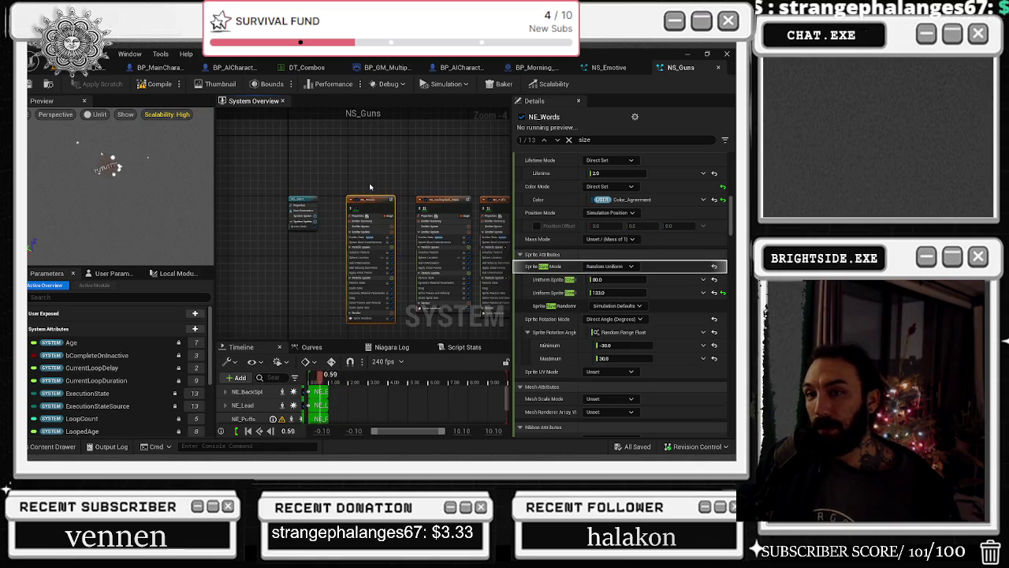
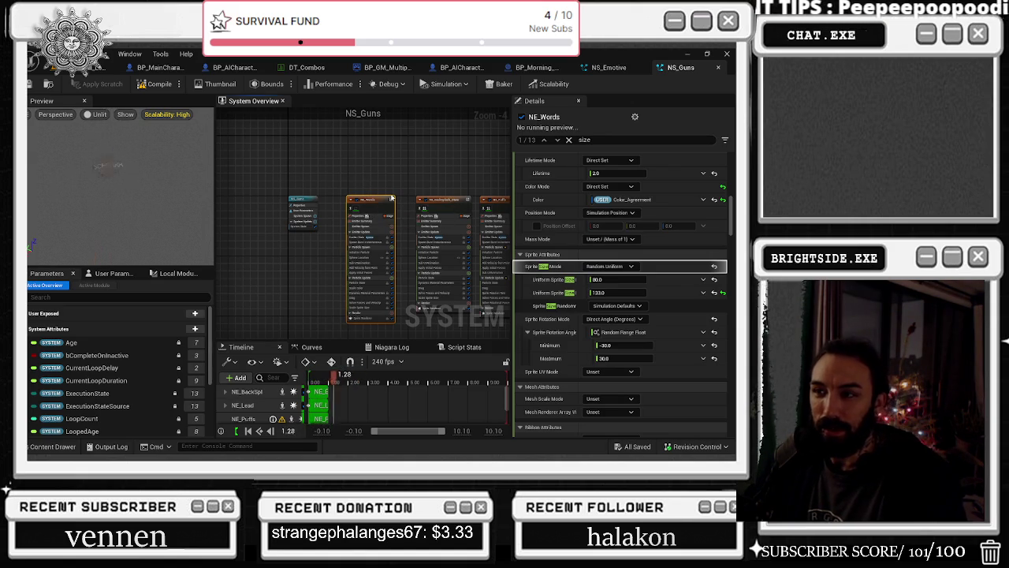
Shrink the Words and BackSplash emitters' Uniform Sprite Size to a 40–60 range
{"action": "left_click_drag", "start_coordinate": [363, 183], "coordinate": [293, 169]}
{"action": "scroll", "coordinate": [264, 196], "scroll_direction": "up", "scroll_amount": 2}
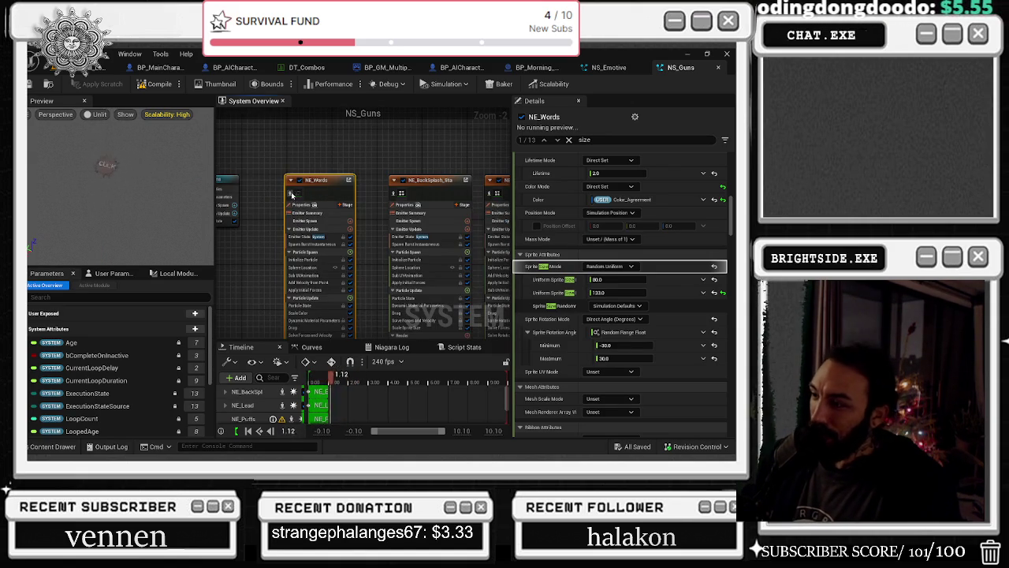
{"action": "left_click", "coordinate": [607, 279]}
{"action": "type", "text": "60"}
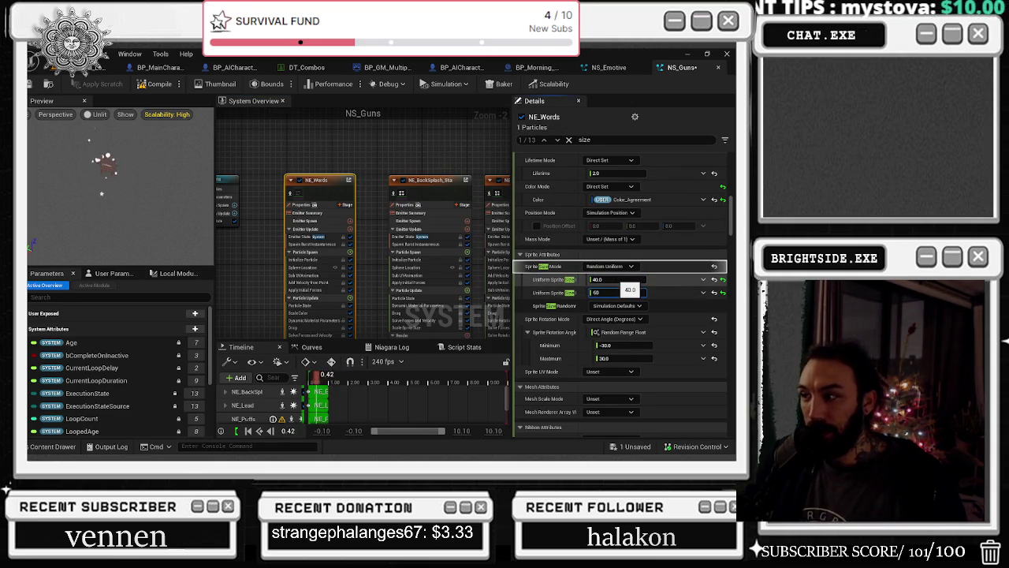
{"action": "left_click", "coordinate": [435, 178]}
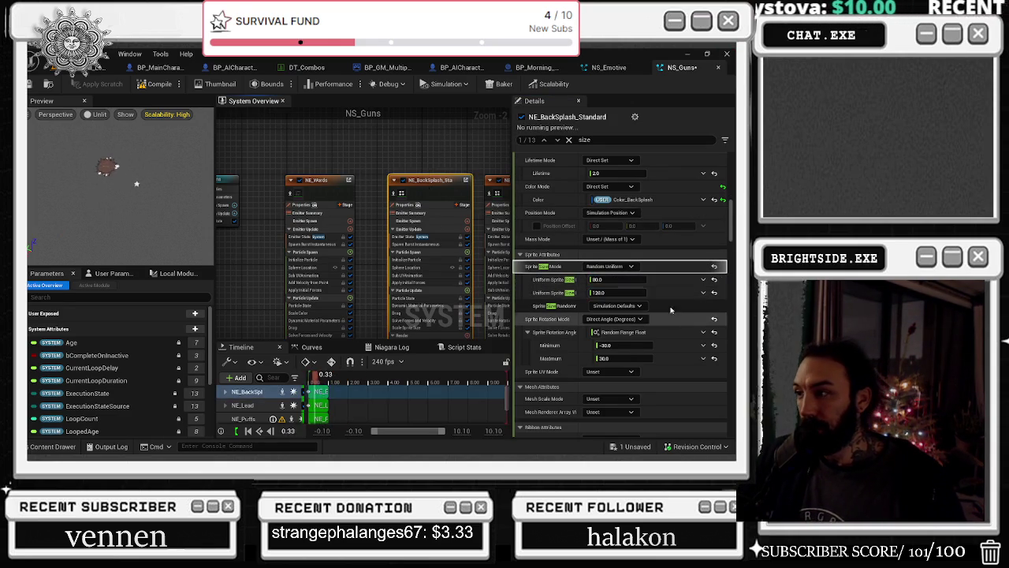
{"action": "left_click", "coordinate": [619, 277]}
{"action": "left_click", "coordinate": [618, 279]}
{"action": "type", "text": "60"}
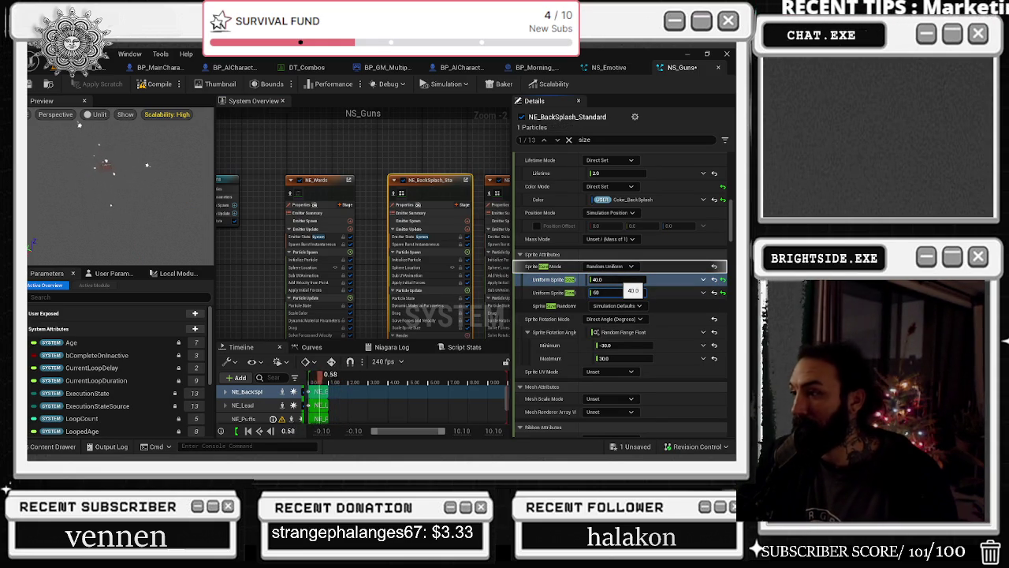
{"action": "key", "text": "Return"}
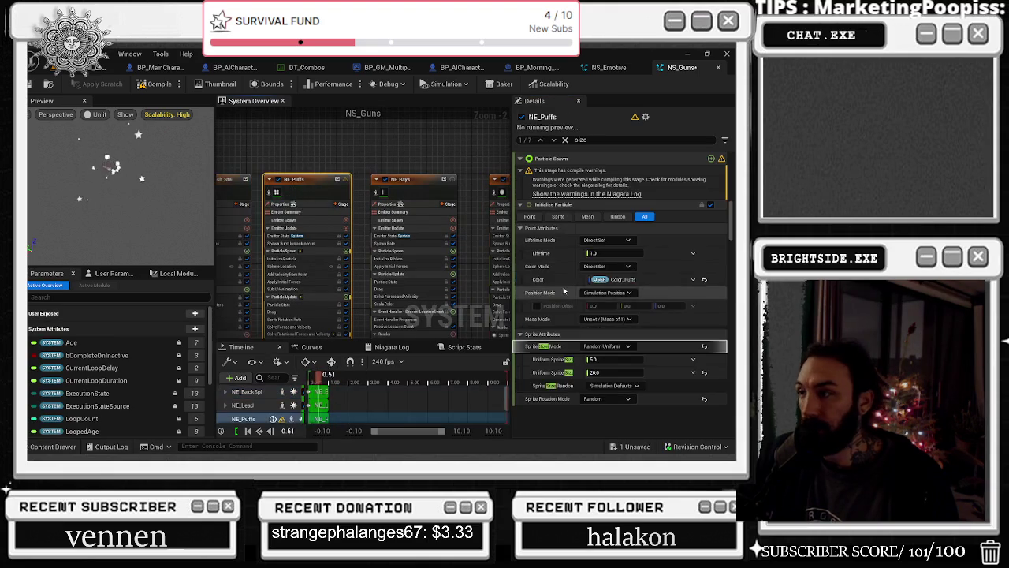
Lower the Puffs sprite size and set the Stars sprite size range to 2–10
{"action": "left_click", "coordinate": [612, 371]}
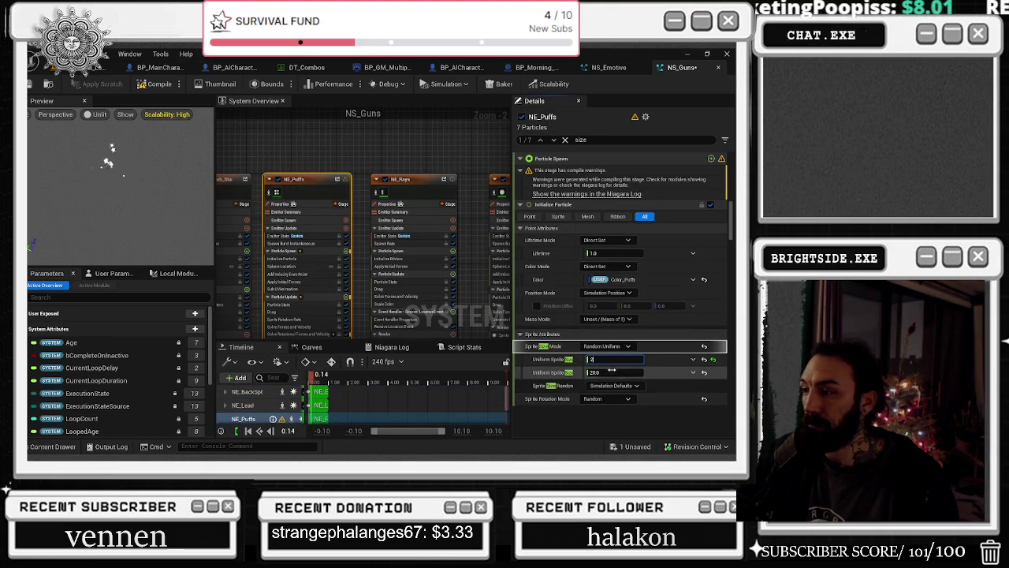
{"action": "left_click", "coordinate": [407, 181]}
{"action": "left_click_drag", "start_coordinate": [440, 147], "coordinate": [336, 144]}
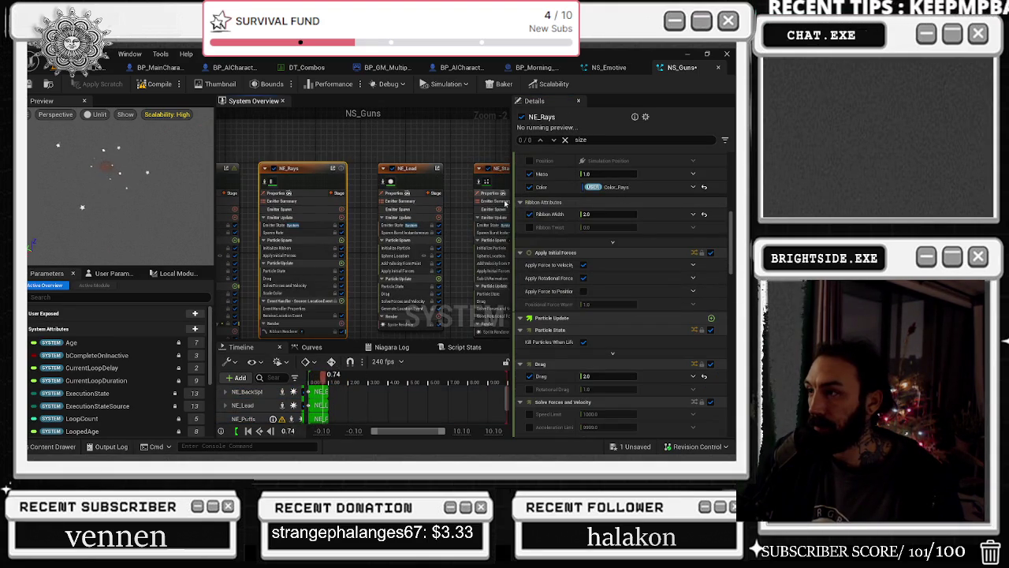
{"action": "left_click_drag", "start_coordinate": [470, 154], "coordinate": [362, 145]}
{"action": "left_click", "coordinate": [309, 164]}
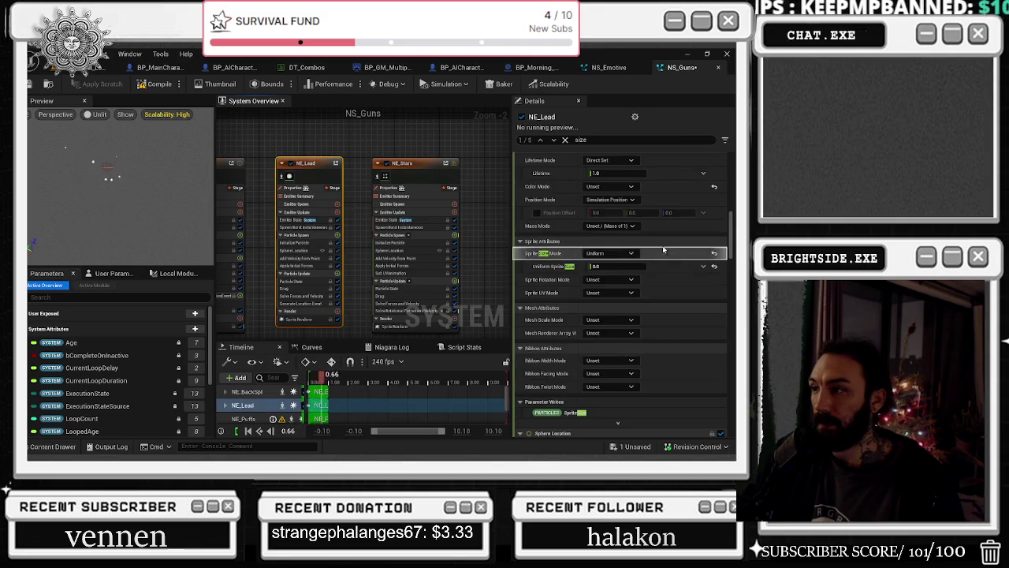
{"action": "scroll", "coordinate": [573, 373], "scroll_direction": "down", "scroll_amount": 2}
{"action": "scroll", "coordinate": [573, 373], "scroll_direction": "down", "scroll_amount": 1}
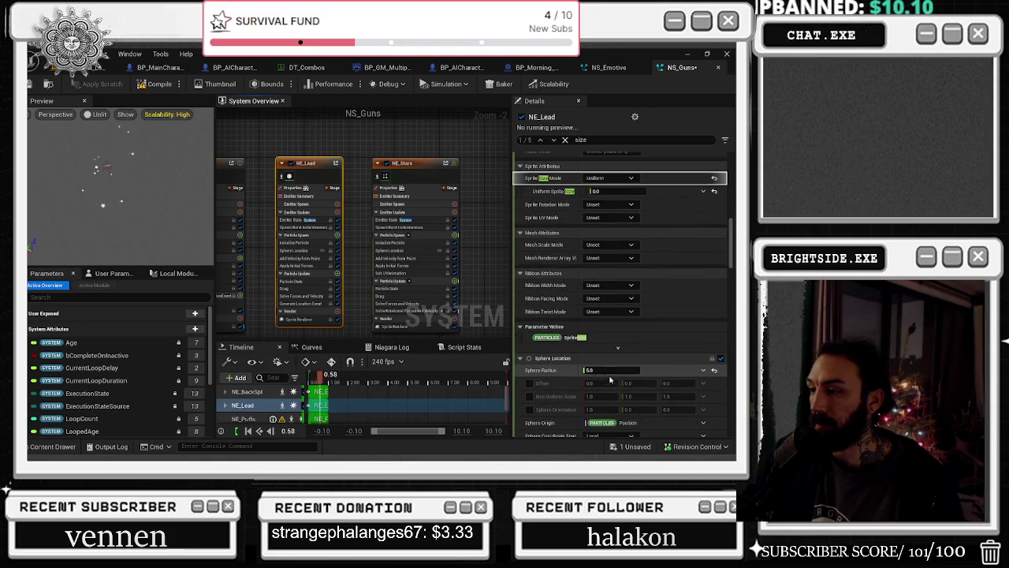
{"action": "left_click", "coordinate": [402, 164]}
{"action": "left_click", "coordinate": [607, 294]}
{"action": "type", "text": "2"}
{"action": "left_click", "coordinate": [602, 308]}
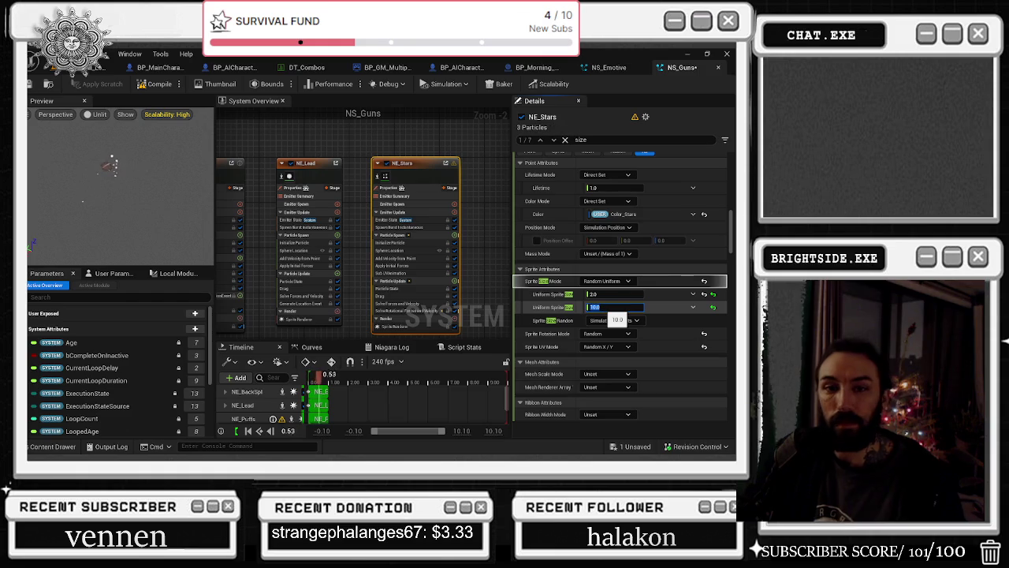
{"action": "key", "text": "Return"}
Compile the NS_Guns system from its system-level properties
{"action": "scroll", "coordinate": [361, 229], "scroll_direction": "down", "scroll_amount": 3}
{"action": "scroll", "coordinate": [361, 229], "scroll_direction": "up", "scroll_amount": 1}
{"action": "left_click", "coordinate": [320, 193]}
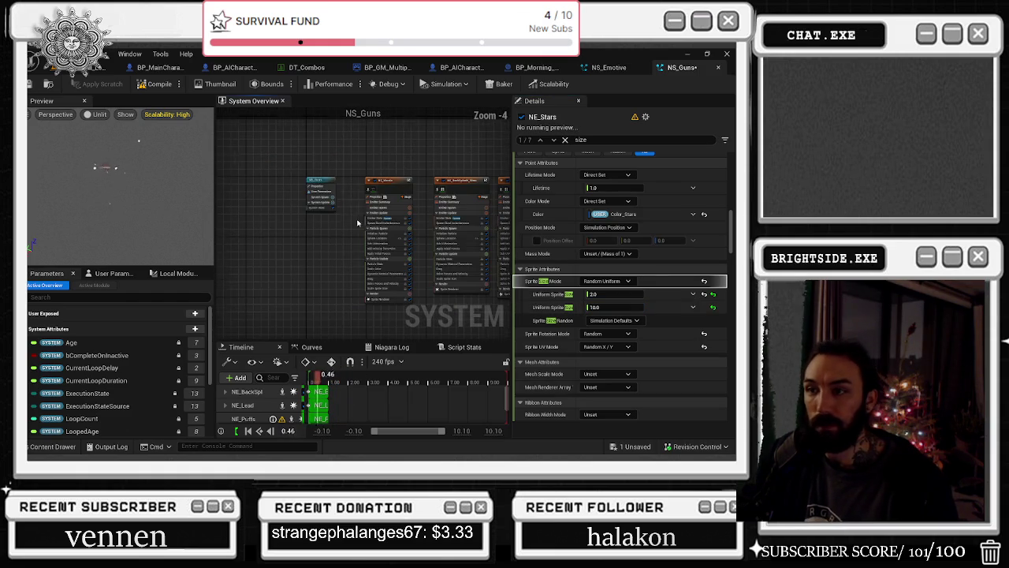
{"action": "left_click", "coordinate": [155, 84]}
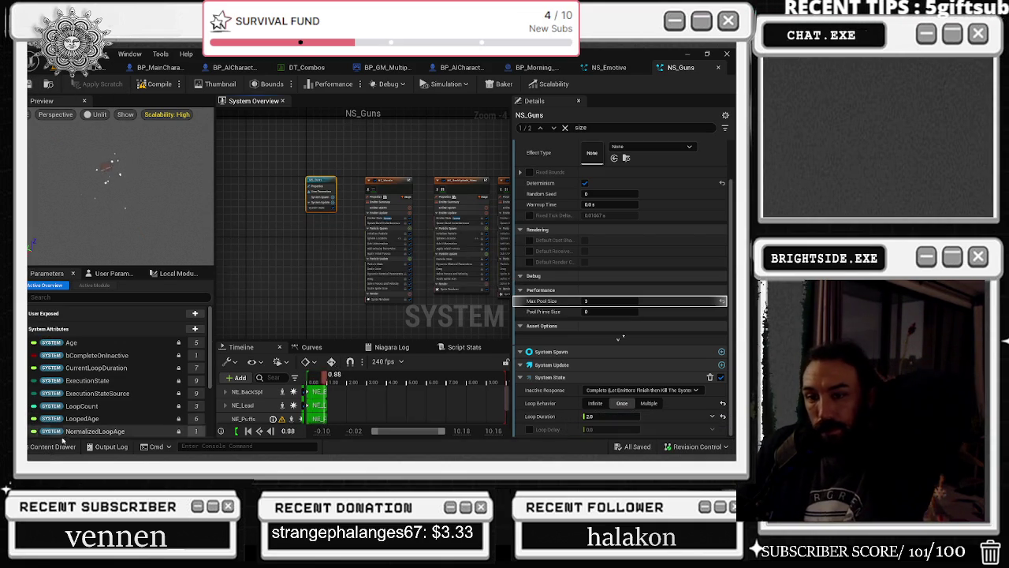
Open the NS_Hit Niagara system from the FX assets
{"action": "left_click", "coordinate": [55, 446]}
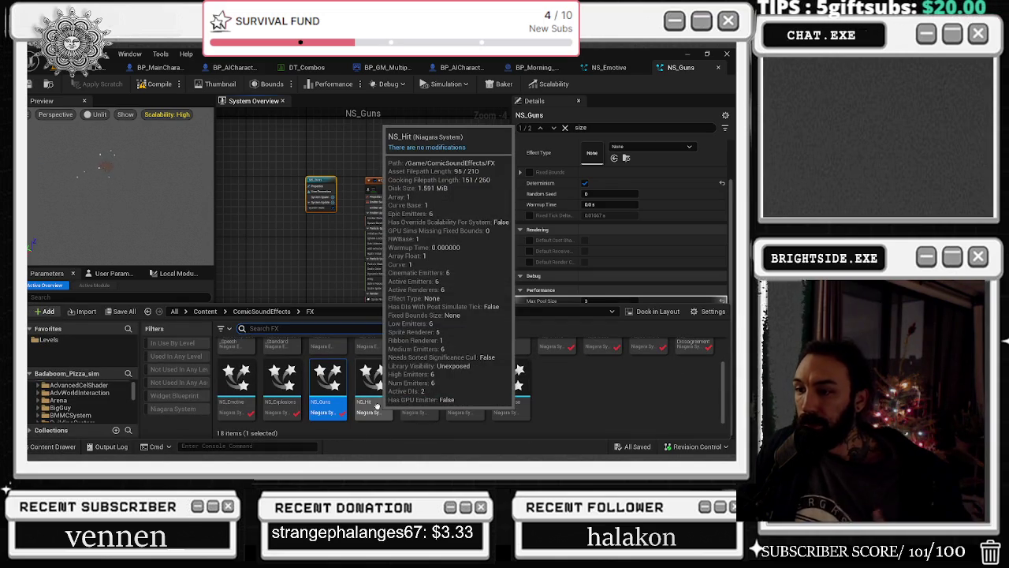
{"action": "left_click", "coordinate": [374, 388]}
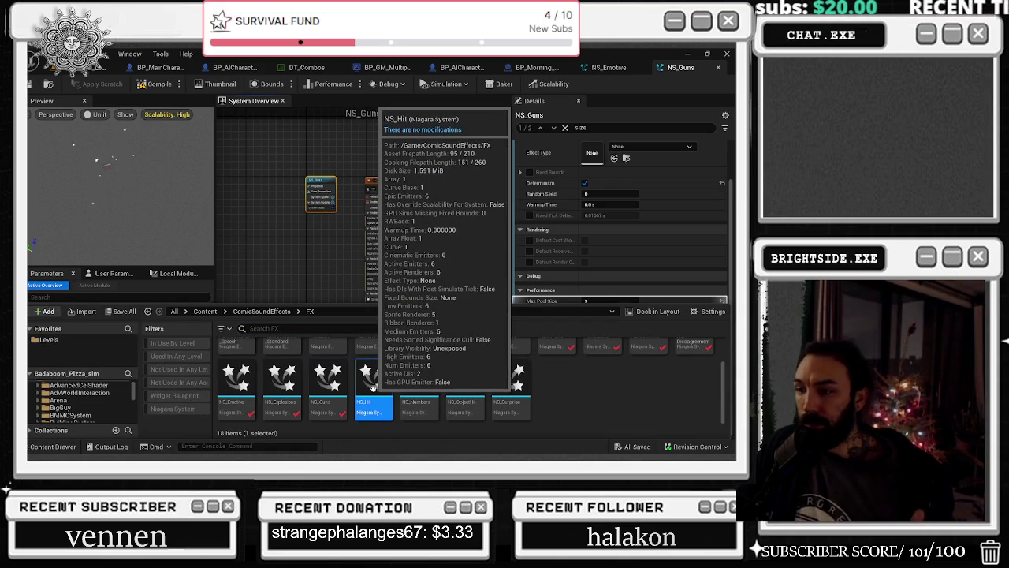
{"action": "double_click", "coordinate": [373, 388]}
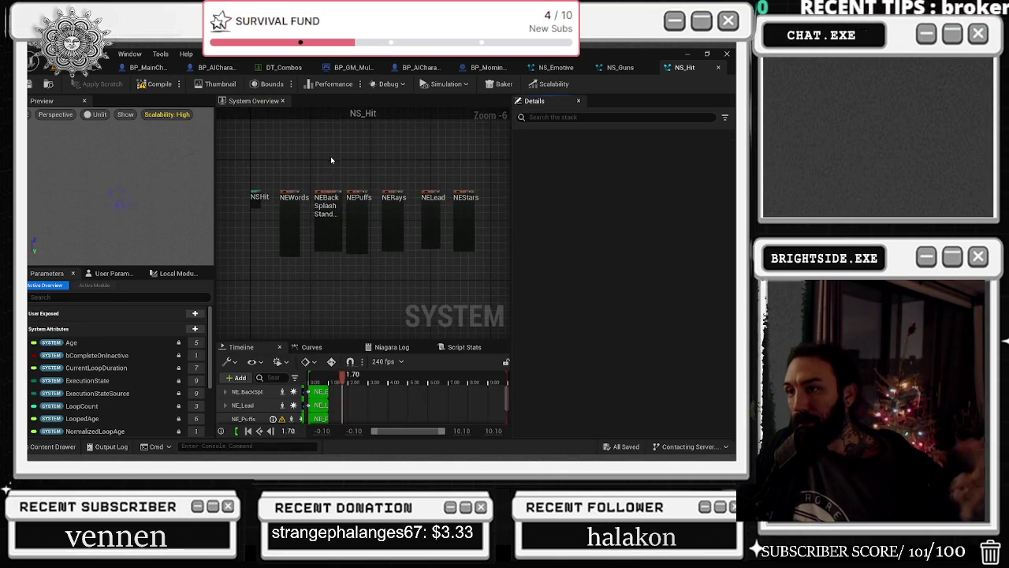
Review the Rays, Lead and Stars emitters' settings, then select all three together
{"action": "left_click_drag", "start_coordinate": [484, 175], "coordinate": [387, 236]}
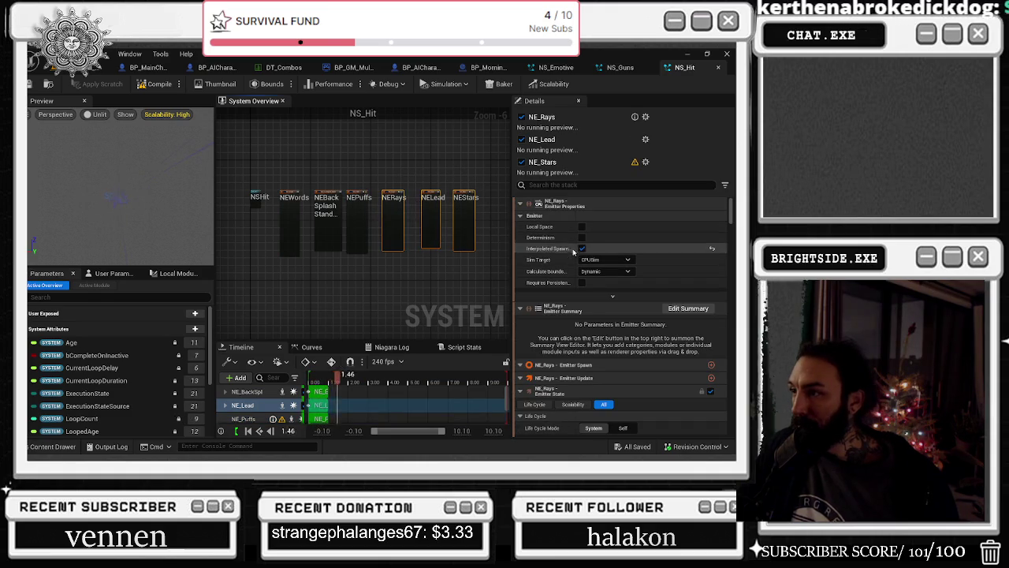
{"action": "scroll", "coordinate": [647, 261], "scroll_direction": "down", "scroll_amount": 4}
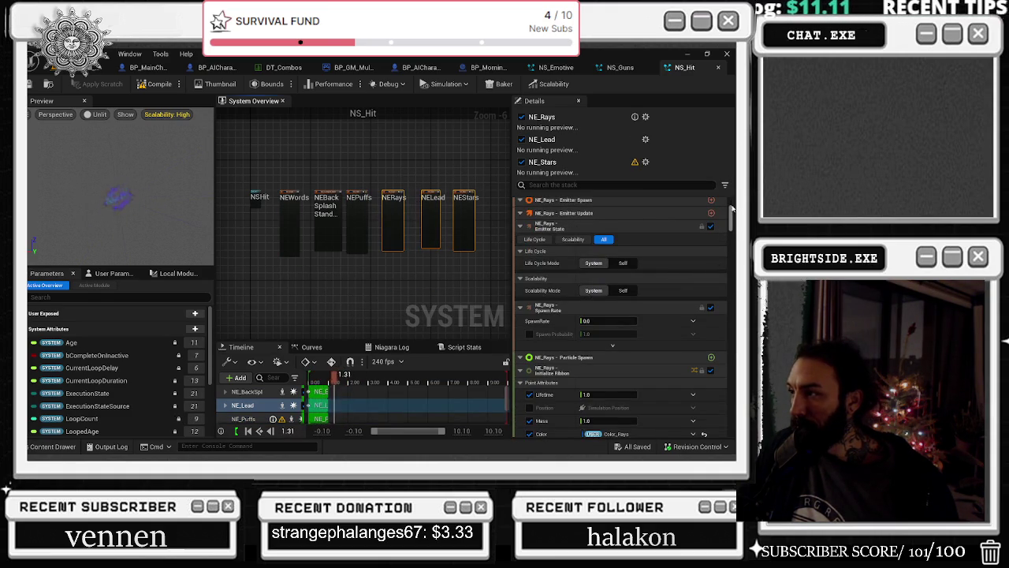
{"action": "scroll", "coordinate": [732, 203], "scroll_direction": "down", "scroll_amount": 10}
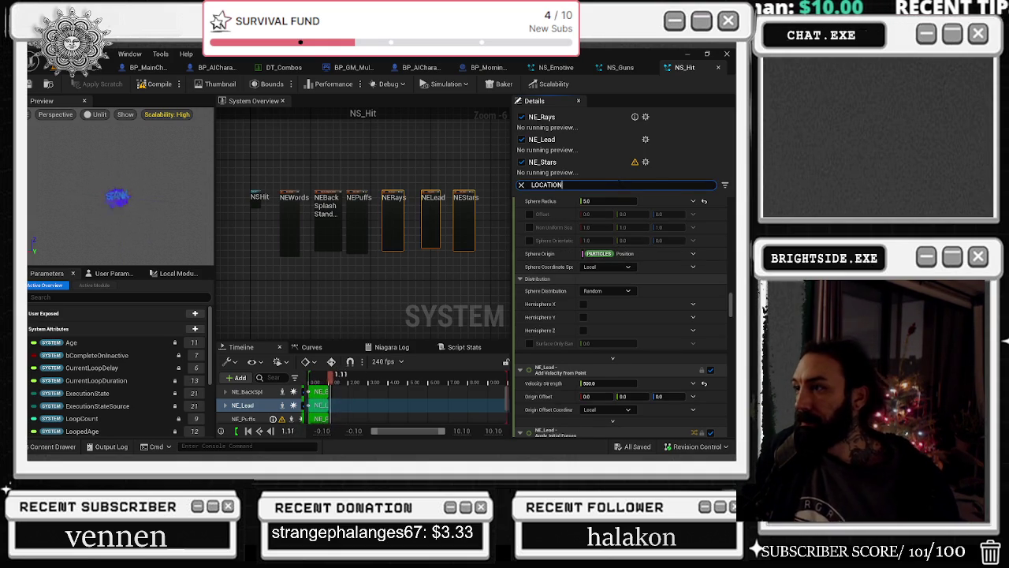
{"action": "scroll", "coordinate": [662, 252], "scroll_direction": "down", "scroll_amount": 5}
{"action": "scroll", "coordinate": [683, 265], "scroll_direction": "down", "scroll_amount": 8}
{"action": "scroll", "coordinate": [679, 256], "scroll_direction": "down", "scroll_amount": 3}
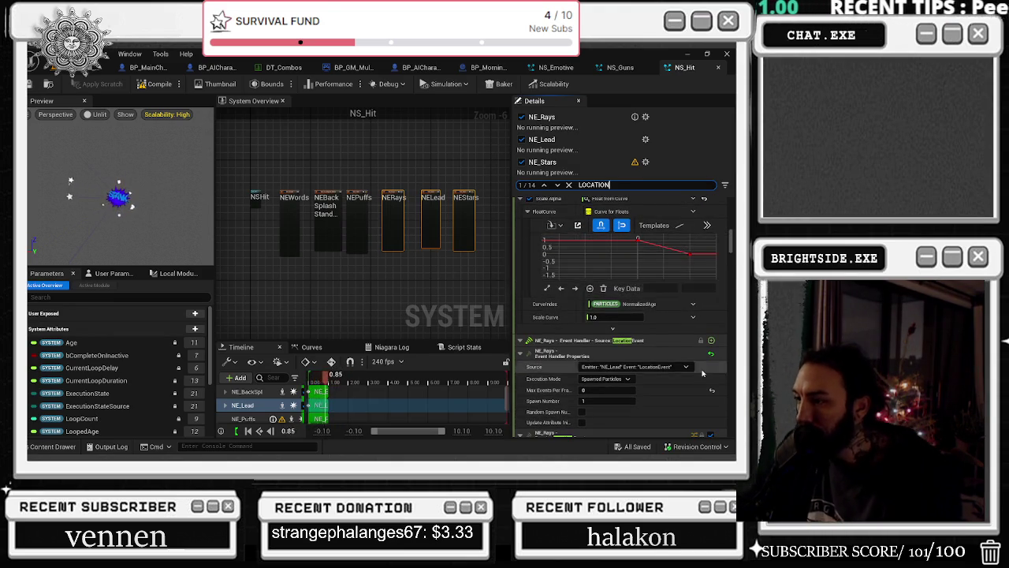
{"action": "scroll", "coordinate": [704, 367], "scroll_direction": "down", "scroll_amount": 3}
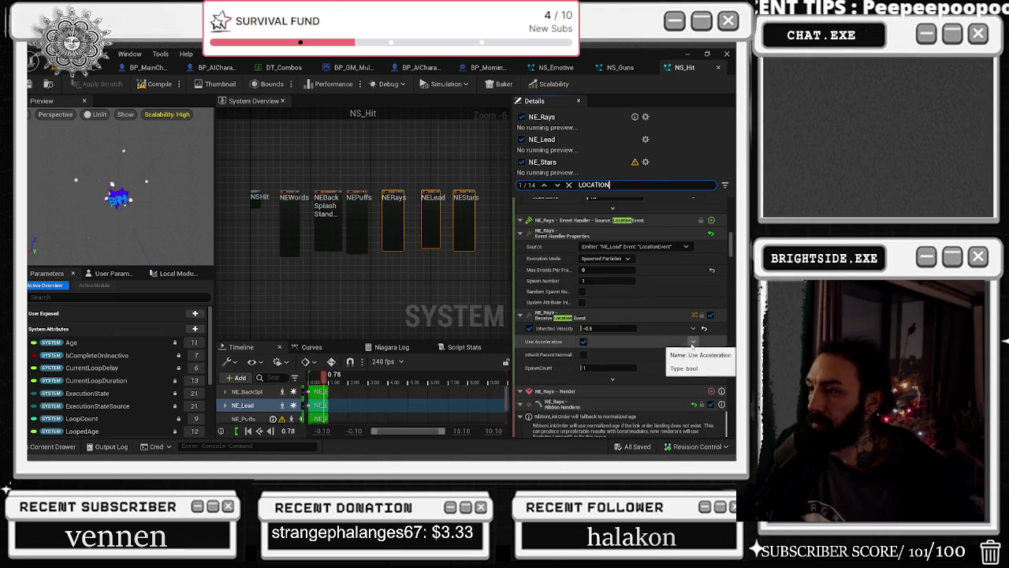
{"action": "scroll", "coordinate": [686, 353], "scroll_direction": "down", "scroll_amount": 2}
{"action": "scroll", "coordinate": [684, 358], "scroll_direction": "down", "scroll_amount": 10}
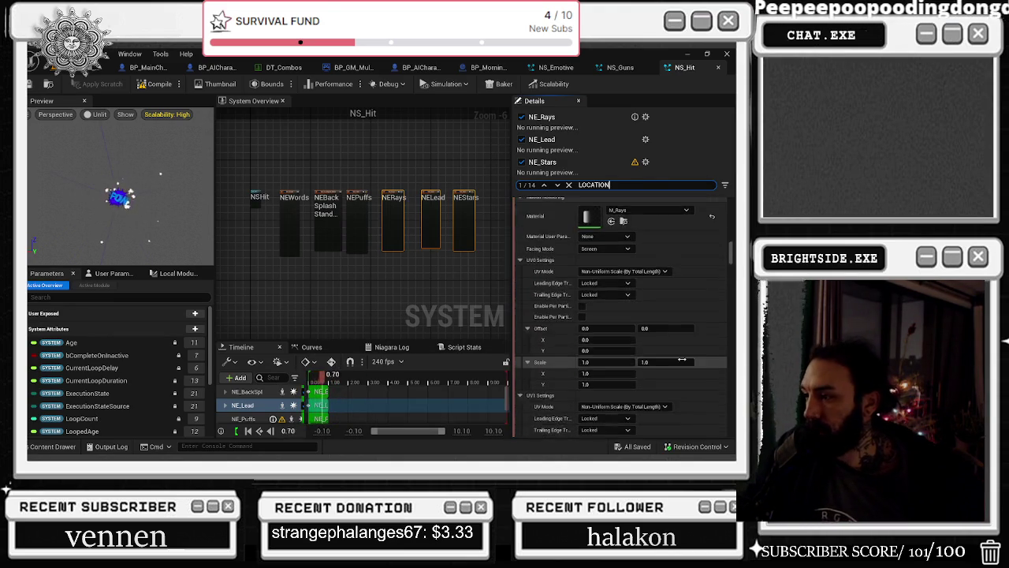
{"action": "scroll", "coordinate": [683, 366], "scroll_direction": "down", "scroll_amount": 15}
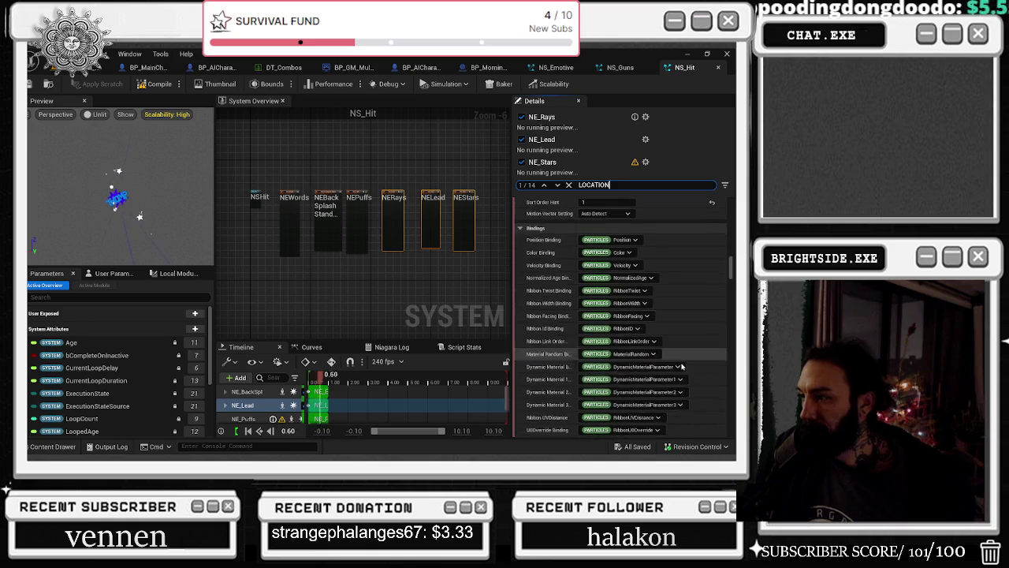
{"action": "scroll", "coordinate": [694, 351], "scroll_direction": "down", "scroll_amount": 10}
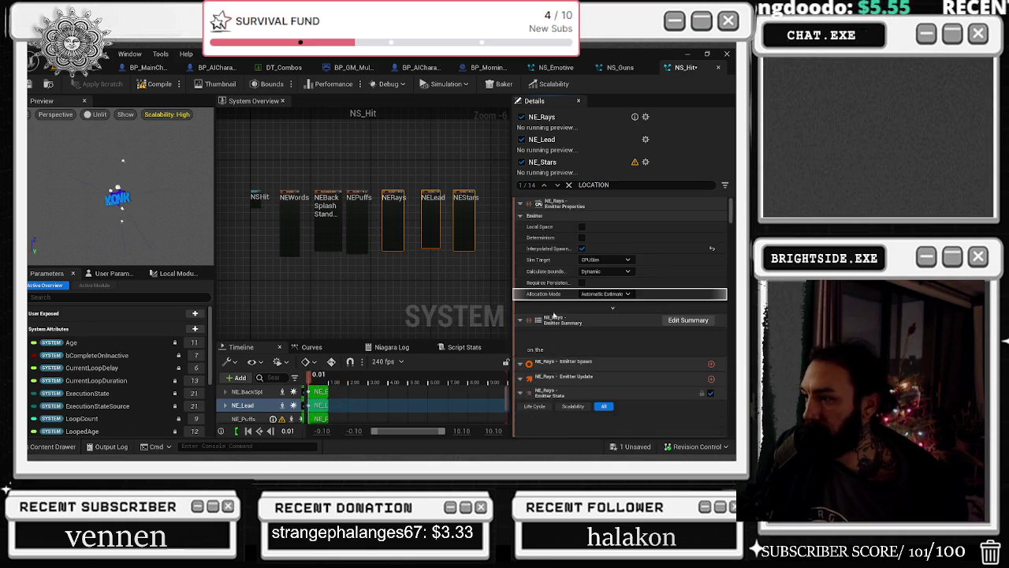
{"action": "left_click", "coordinate": [438, 207]}
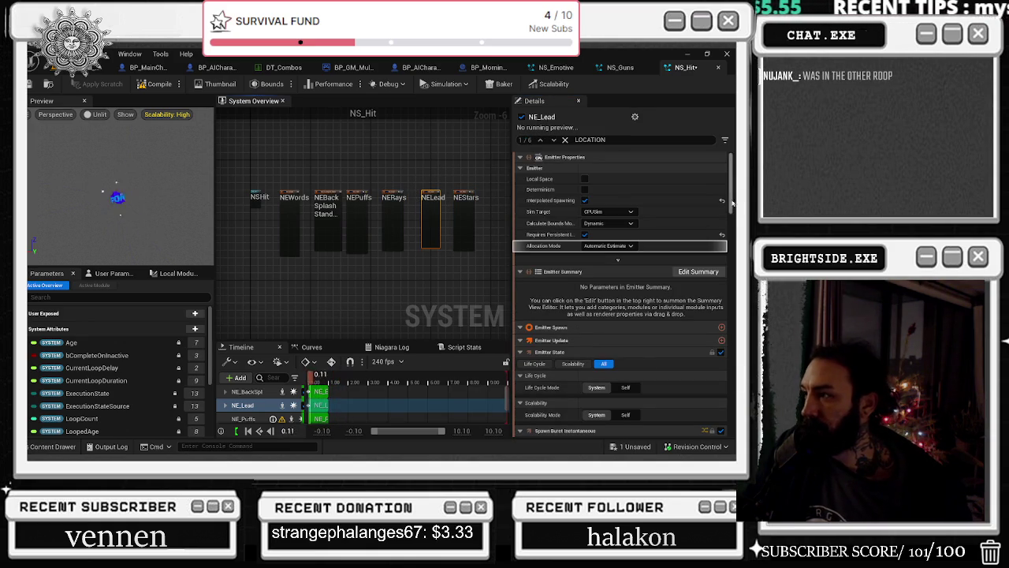
{"action": "scroll", "coordinate": [731, 204], "scroll_direction": "down", "scroll_amount": 15}
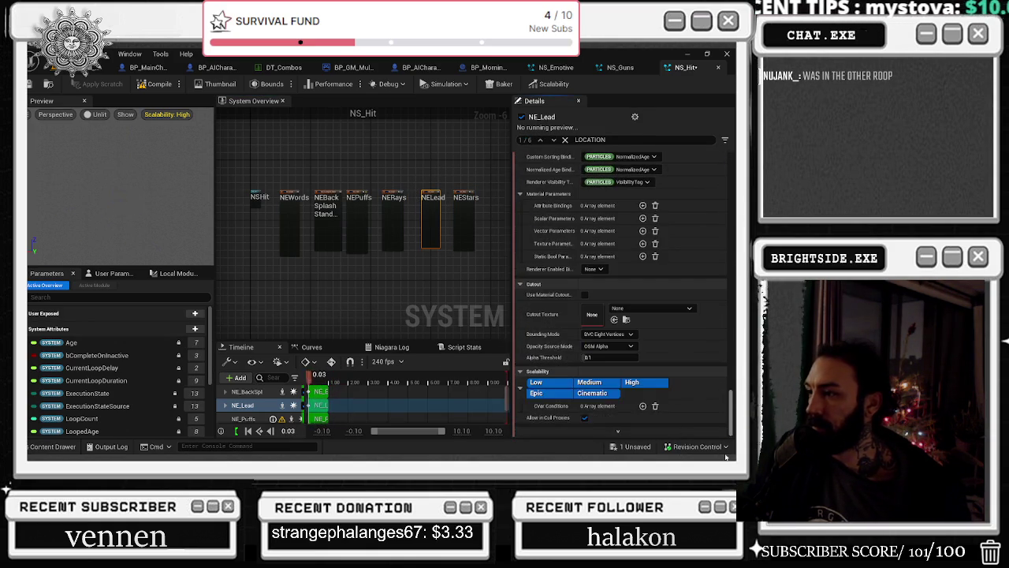
{"action": "left_click", "coordinate": [464, 225]}
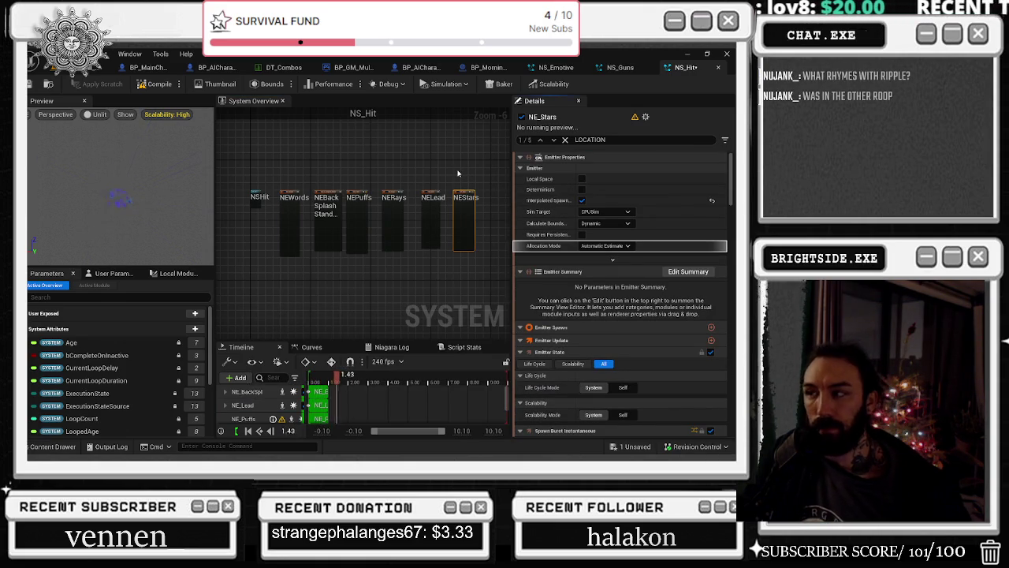
{"action": "mouse_move", "coordinate": [479, 184]}
{"action": "left_mouse_down"}
{"action": "mouse_move", "coordinate": [420, 249]}
{"action": "mouse_move", "coordinate": [381, 251]}
{"action": "left_mouse_up"}
Turn off interpolated spawning on the selected emitters and on NE_Rays
{"action": "left_click", "coordinate": [584, 308]}
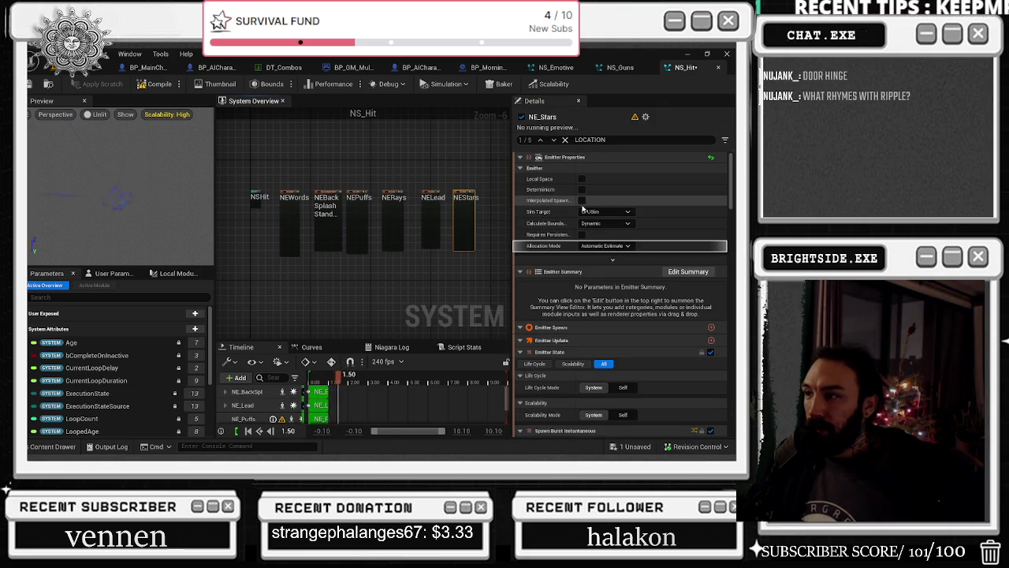
{"action": "left_click", "coordinate": [582, 200]}
{"action": "left_click", "coordinate": [400, 195]}
{"action": "left_click", "coordinate": [582, 201]}
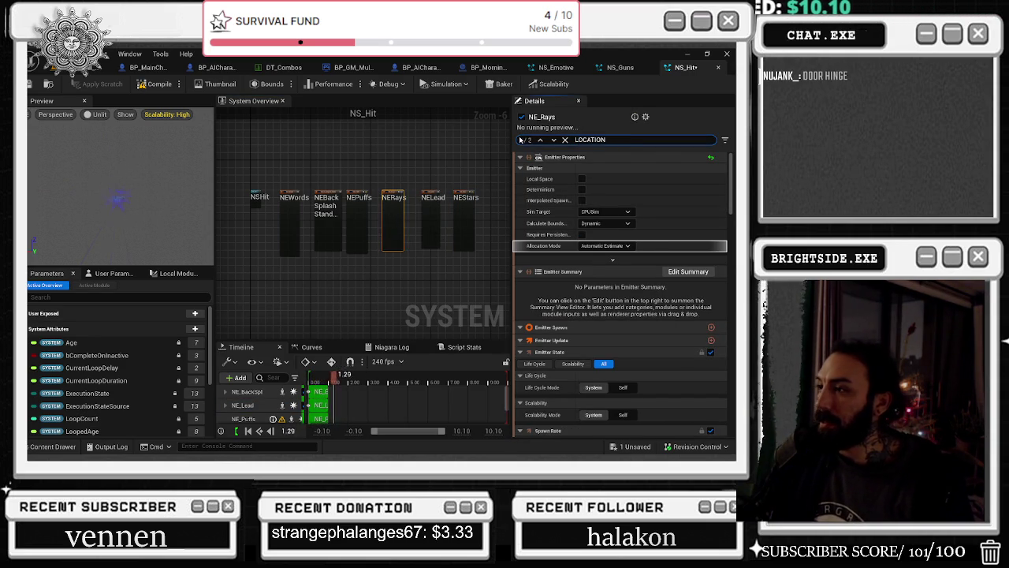
Set NE_Lead's location Event Send Rate to 10.0
{"action": "left_click", "coordinate": [424, 207]}
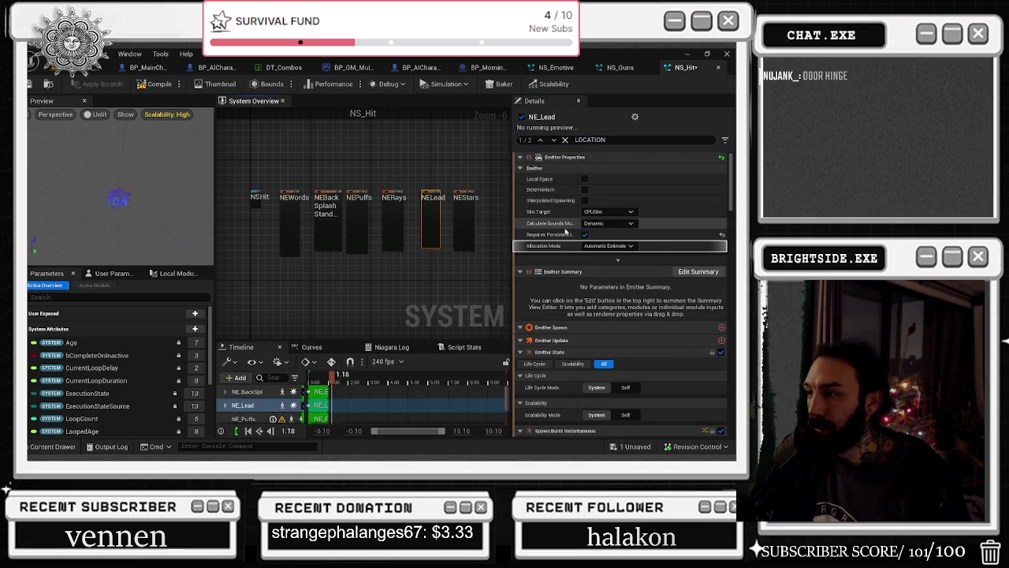
{"action": "left_click", "coordinate": [555, 140]}
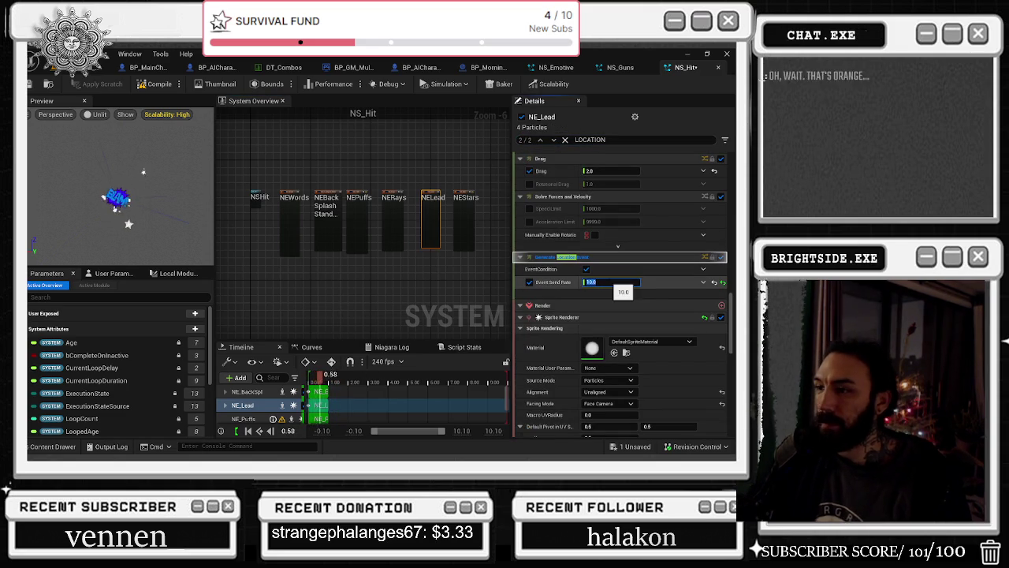
{"action": "key", "text": "Return"}
Filter the stack by 'CAST SHADOW' and uncheck Cast Shadows on NE_Stars and NE_Puffs
{"action": "left_click", "coordinate": [564, 184]}
{"action": "type", "text": "CAST SHADOW"}
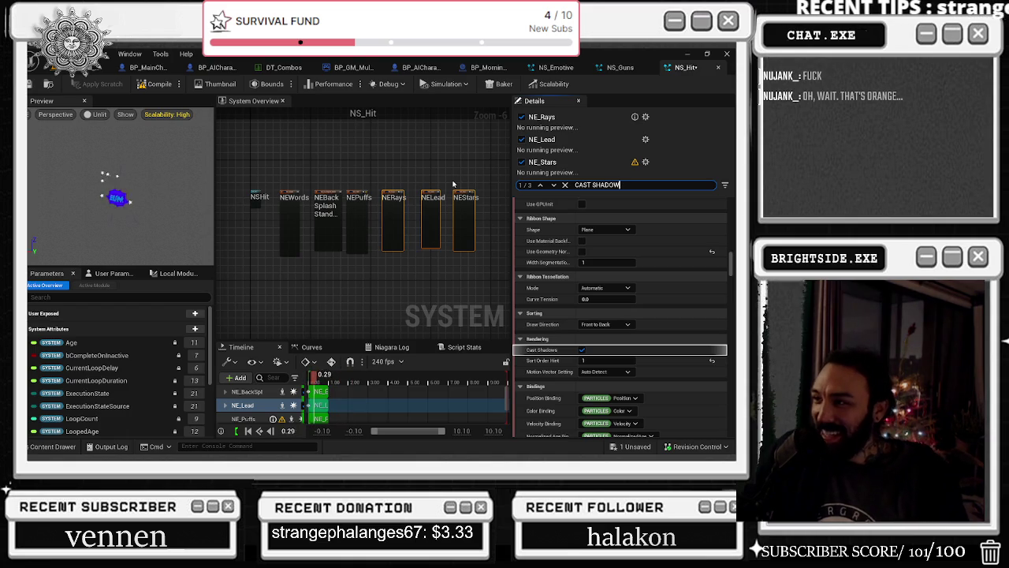
{"action": "left_click", "coordinate": [432, 204]}
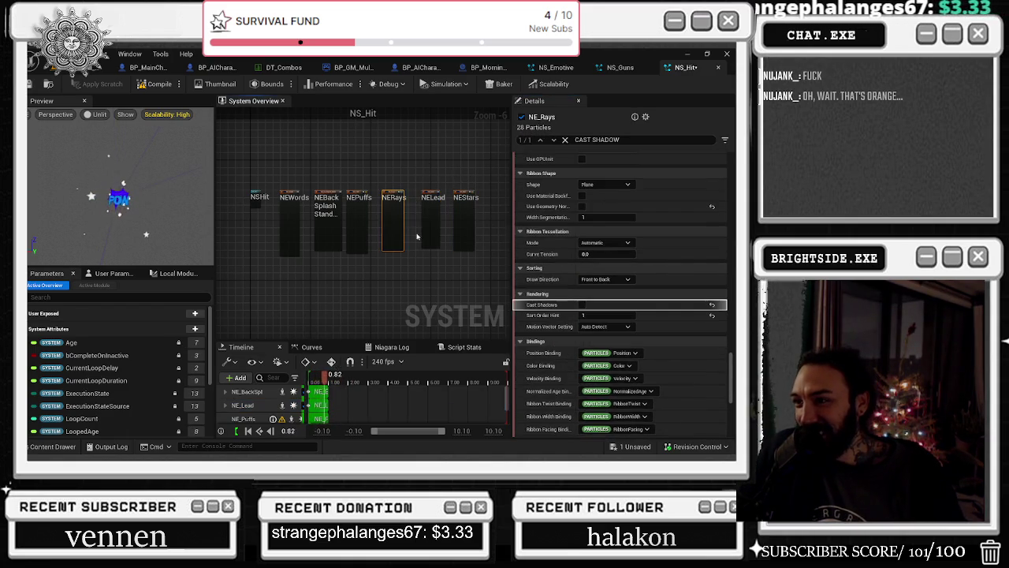
{"action": "left_click", "coordinate": [466, 194]}
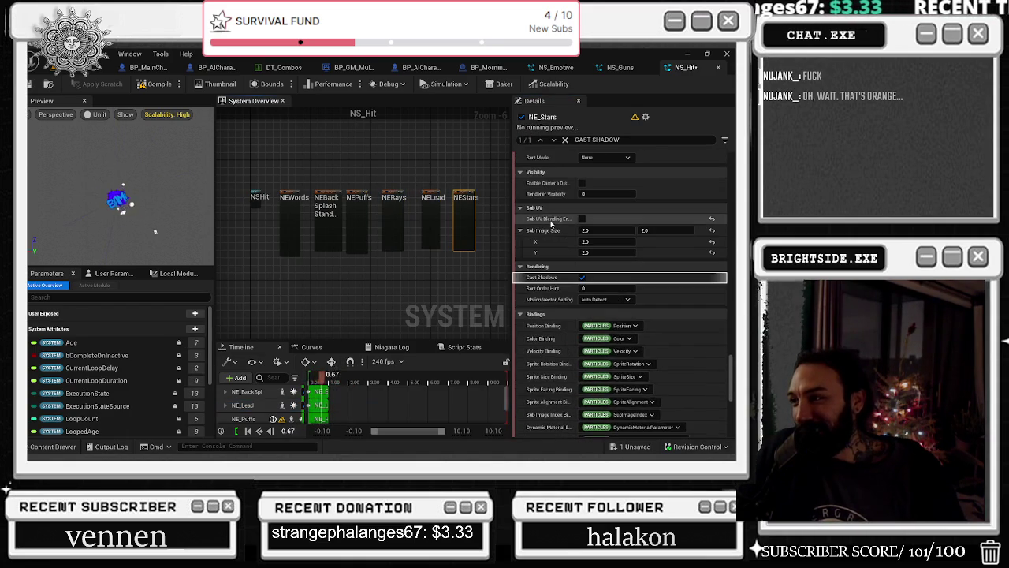
{"action": "left_click", "coordinate": [582, 279]}
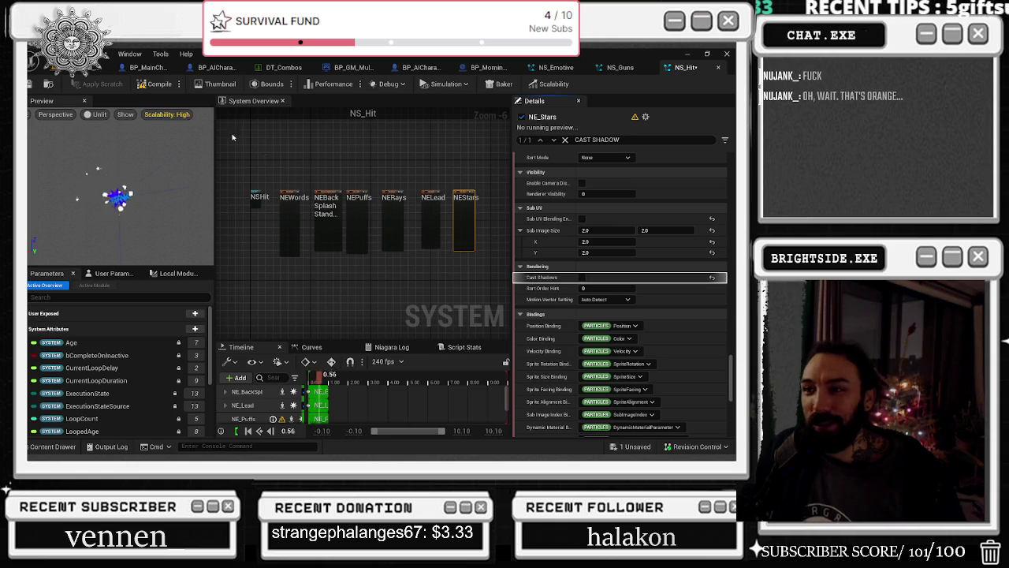
{"action": "left_click", "coordinate": [292, 197]}
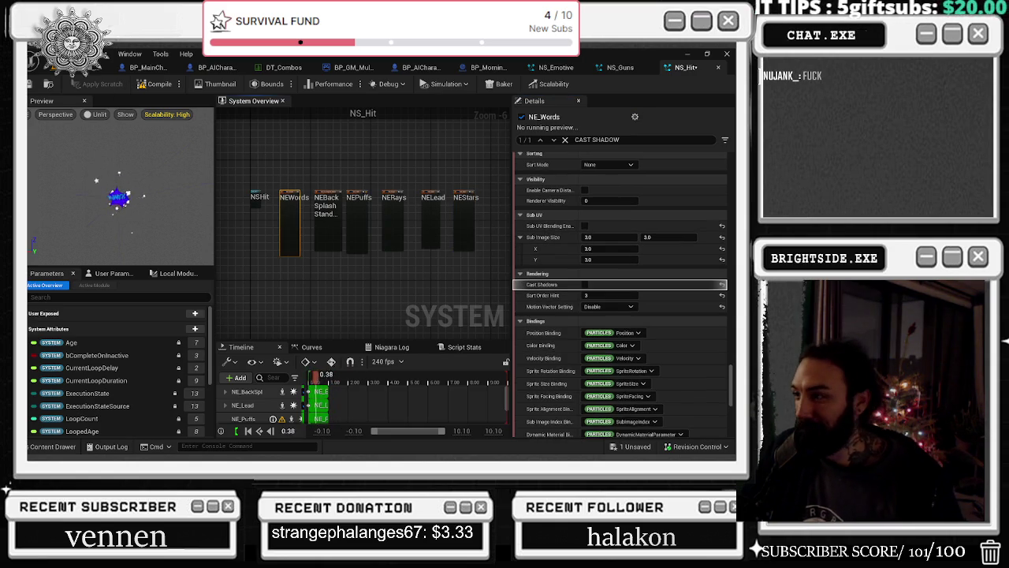
{"action": "left_click", "coordinate": [327, 201]}
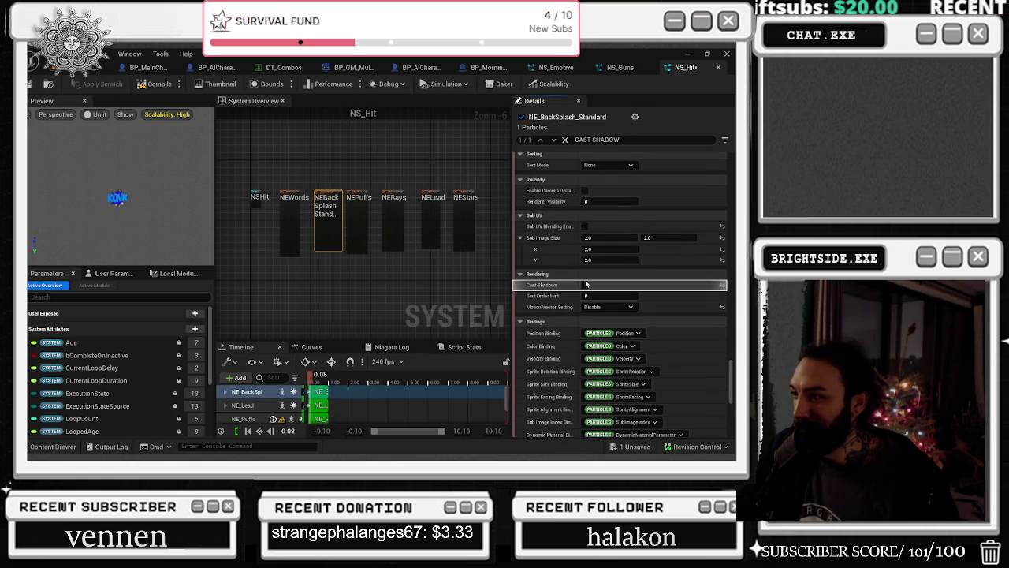
{"action": "left_click", "coordinate": [357, 244]}
{"action": "left_click", "coordinate": [582, 258]}
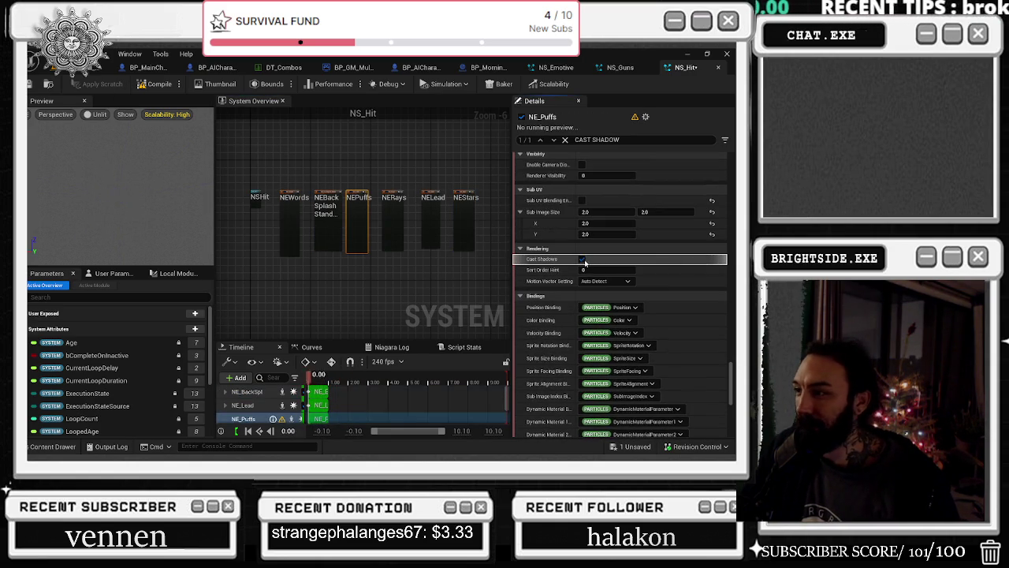
Save NS_Hit, select its system node and clear the CAST SHADOW search
{"action": "left_click", "coordinate": [627, 447]}
{"action": "left_click", "coordinate": [446, 361]}
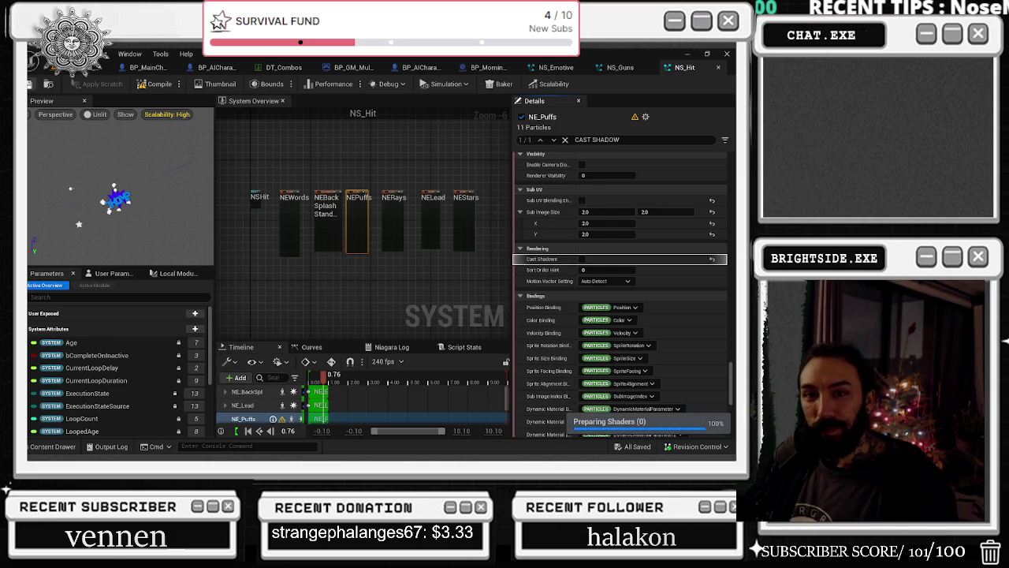
{"action": "left_click", "coordinate": [257, 197]}
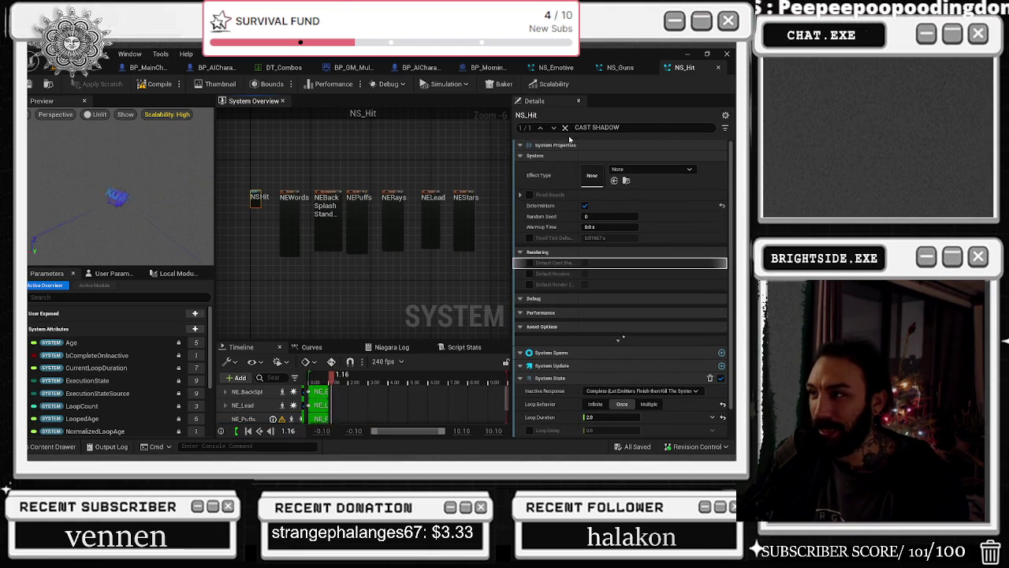
{"action": "left_click", "coordinate": [564, 127]}
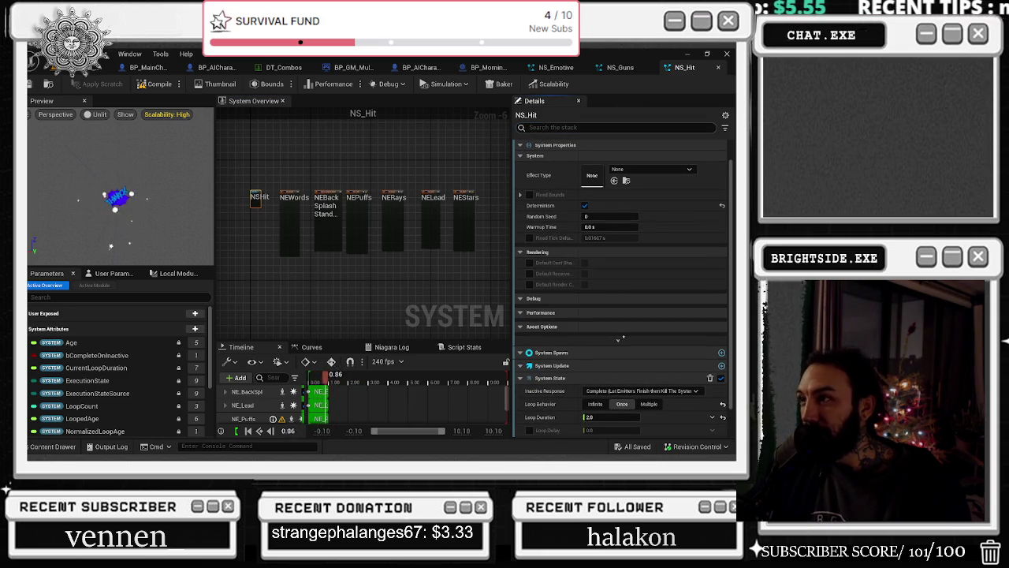
{"action": "left_click", "coordinate": [552, 129]}
{"action": "type", "text": "POOL"}
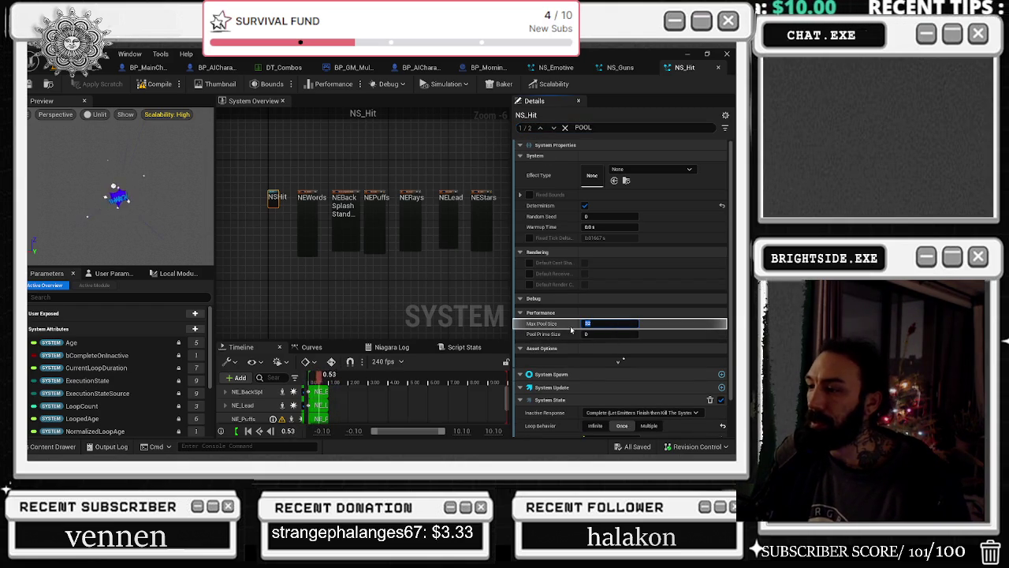
{"action": "type", "text": "4"}
Set NS_Hit's Max Pool Size to 4, then recompile and save it
{"action": "key", "text": "Return"}
{"action": "key", "text": "ctrl+s"}
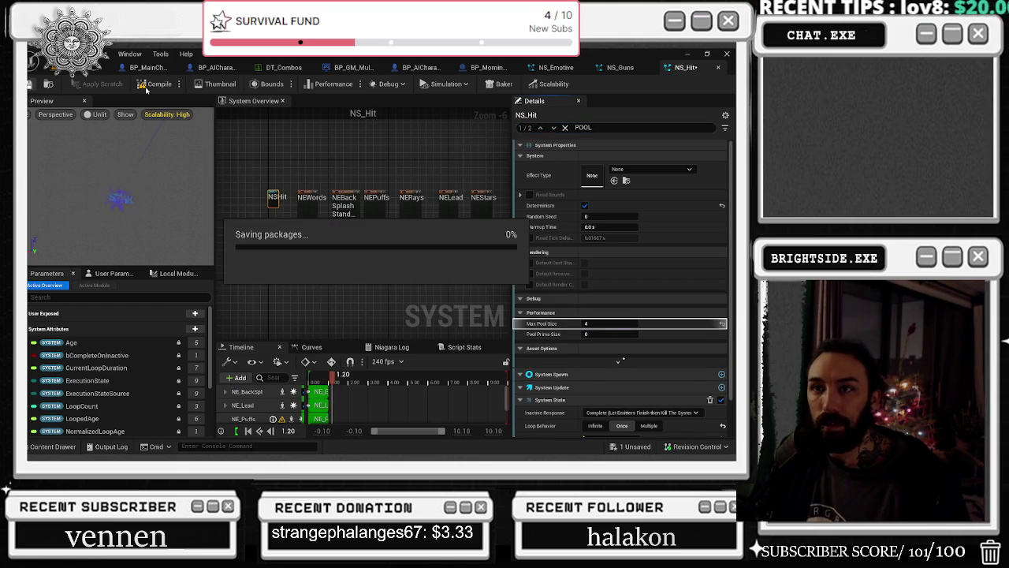
{"action": "left_click", "coordinate": [139, 85]}
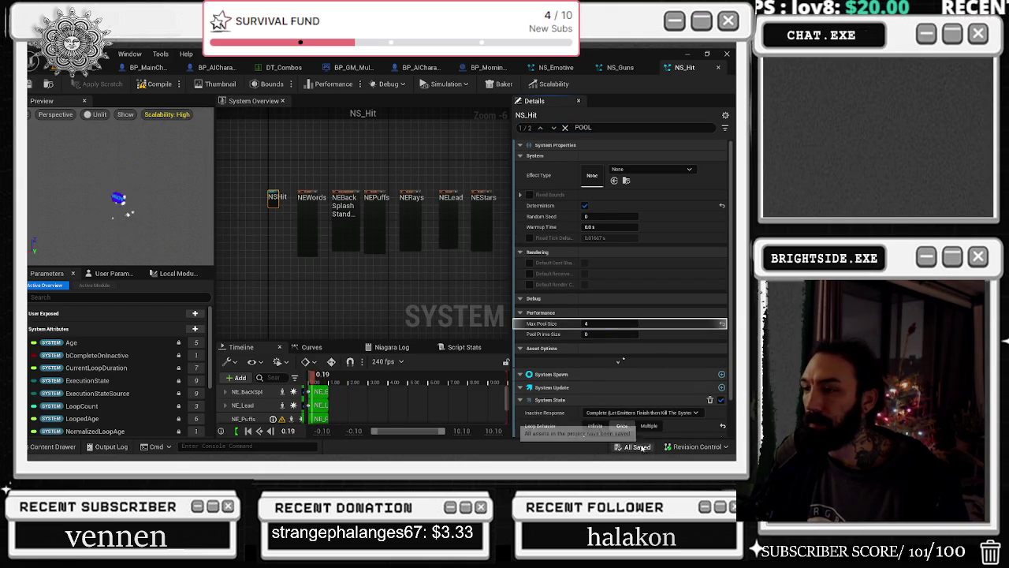
{"action": "mouse_move", "coordinate": [306, 182]}
{"action": "left_mouse_down"}
{"action": "mouse_move", "coordinate": [508, 224]}
{"action": "mouse_move", "coordinate": [594, 160]}
{"action": "left_mouse_up"}
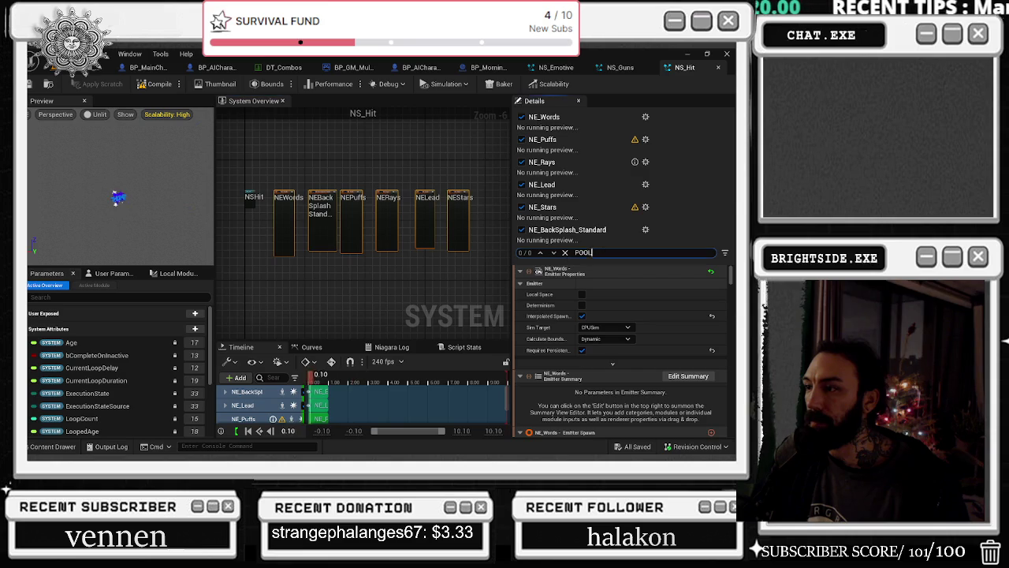
{"action": "type", "text": "SHADOW"}
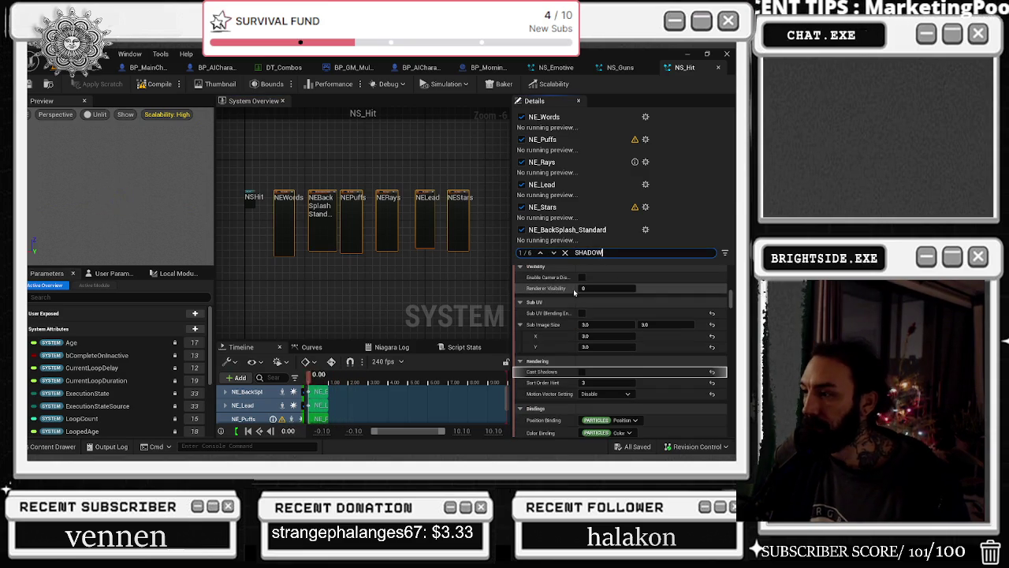
{"action": "key", "text": "Escape"}
{"action": "key", "text": "ctrl+s"}
Close NS_Hit and NS_Guns, set NS_Emotive's Max Pool Size to 3, then save and close it
{"action": "left_click", "coordinate": [719, 70]}
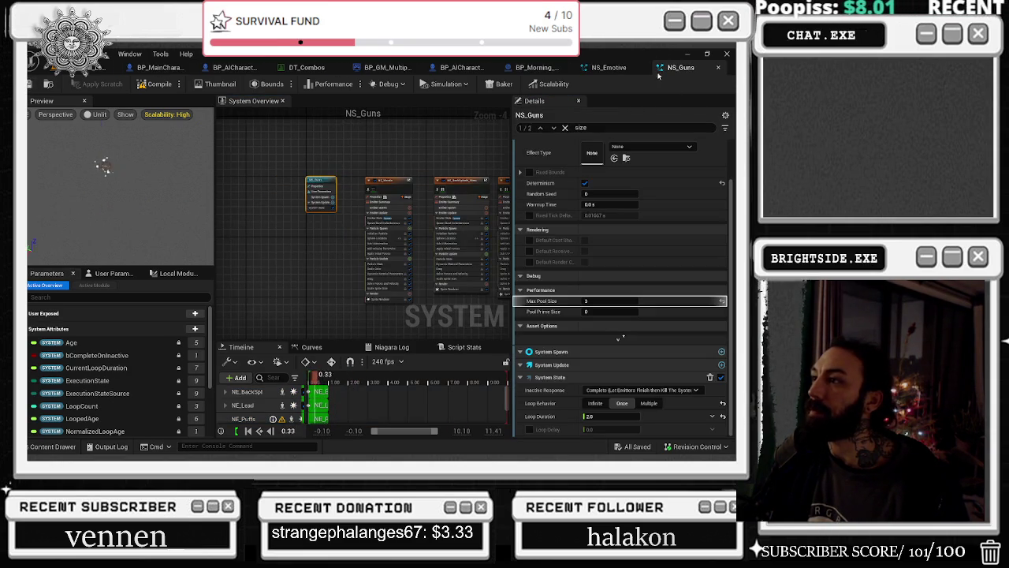
{"action": "left_click", "coordinate": [718, 68]}
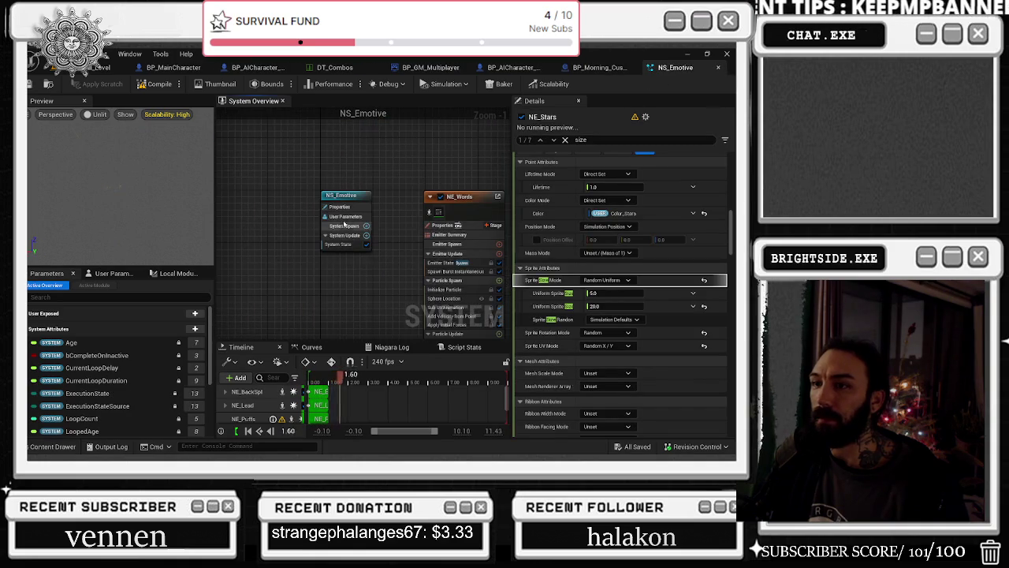
{"action": "left_click", "coordinate": [344, 222]}
{"action": "left_click", "coordinate": [611, 300]}
{"action": "type", "text": "3"}
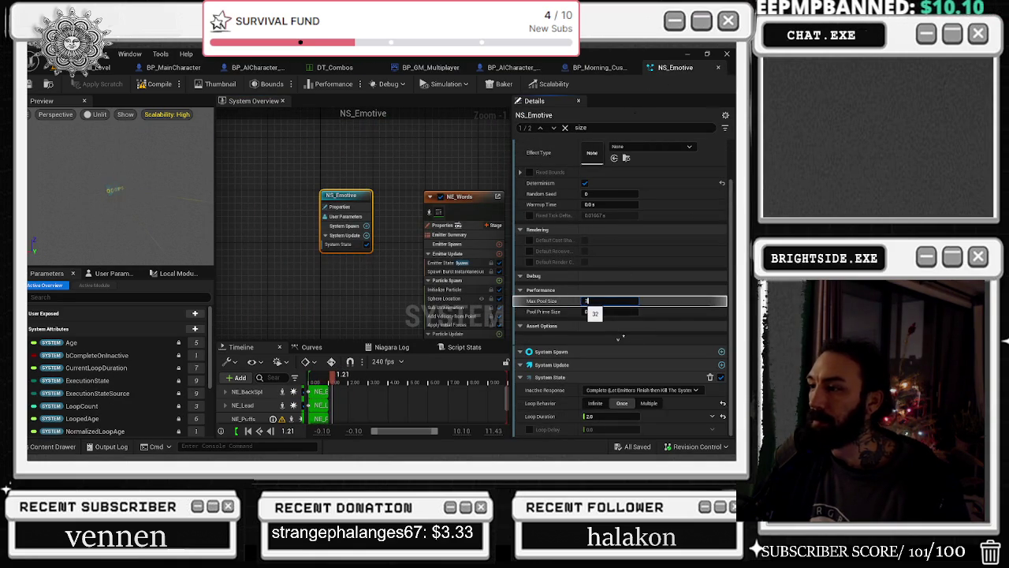
{"action": "key", "text": "Return"}
{"action": "left_click", "coordinate": [29, 80]}
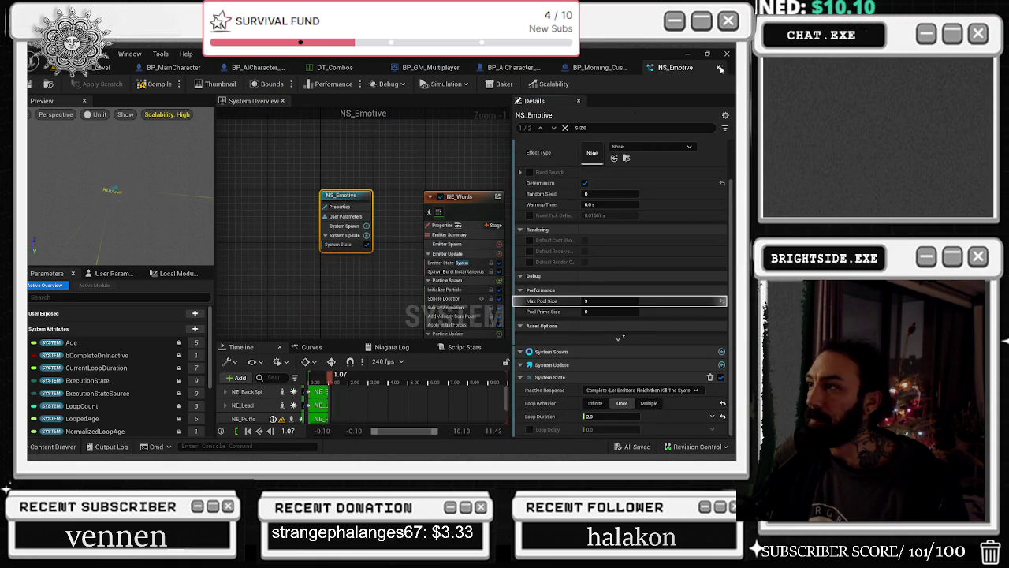
{"action": "key", "text": "ctrl+w"}
{"action": "left_click", "coordinate": [53, 447]}
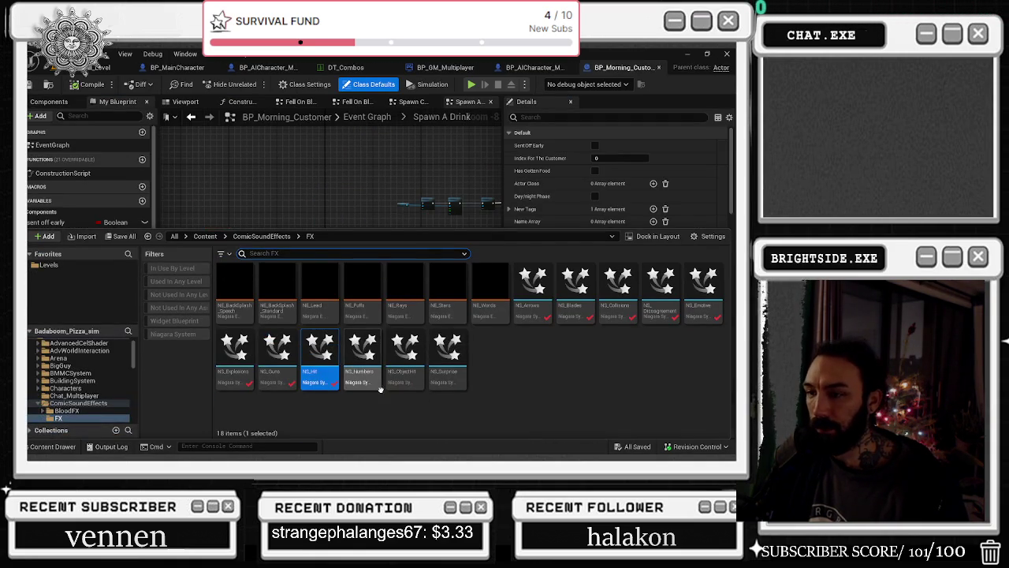
Open NS_Numbers and switch the selected emitters' Sim Target to GPU
{"action": "double_click", "coordinate": [362, 376]}
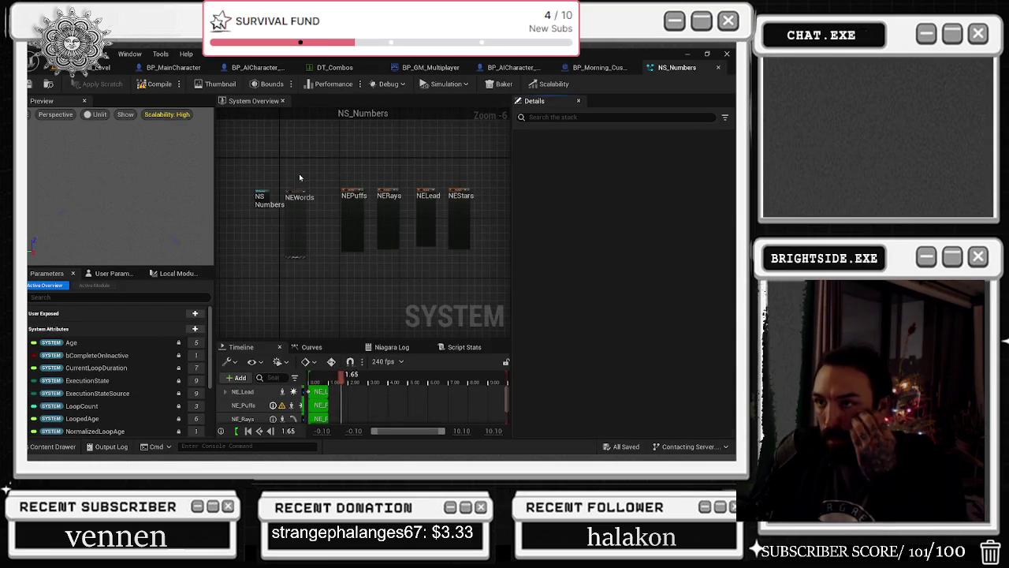
{"action": "mouse_move", "coordinate": [282, 170]}
{"action": "left_mouse_down"}
{"action": "mouse_move", "coordinate": [426, 246]}
{"action": "mouse_move", "coordinate": [409, 182]}
{"action": "mouse_move", "coordinate": [308, 237]}
{"action": "left_mouse_up"}
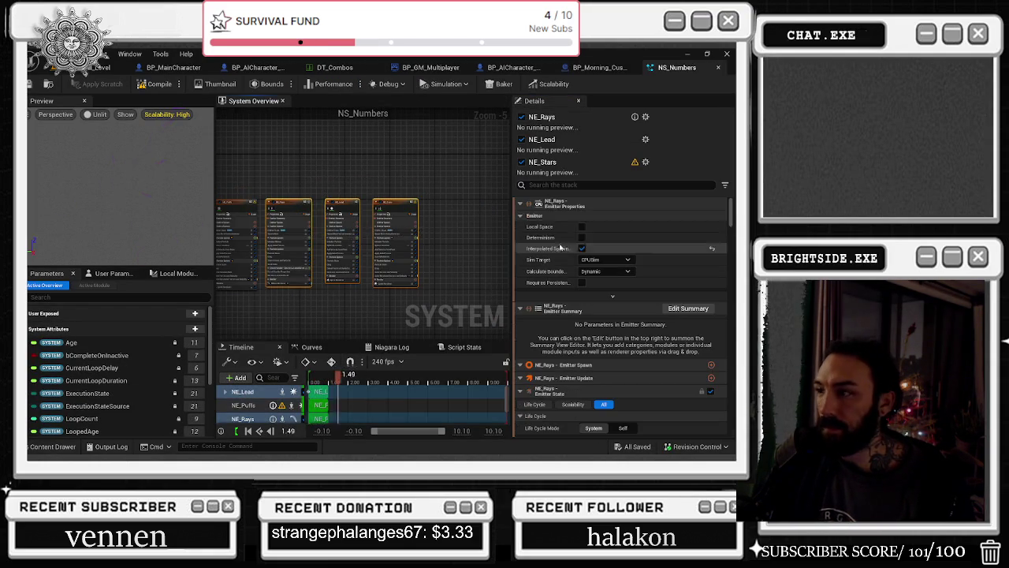
{"action": "scroll", "coordinate": [264, 145], "scroll_direction": "up", "scroll_amount": 2}
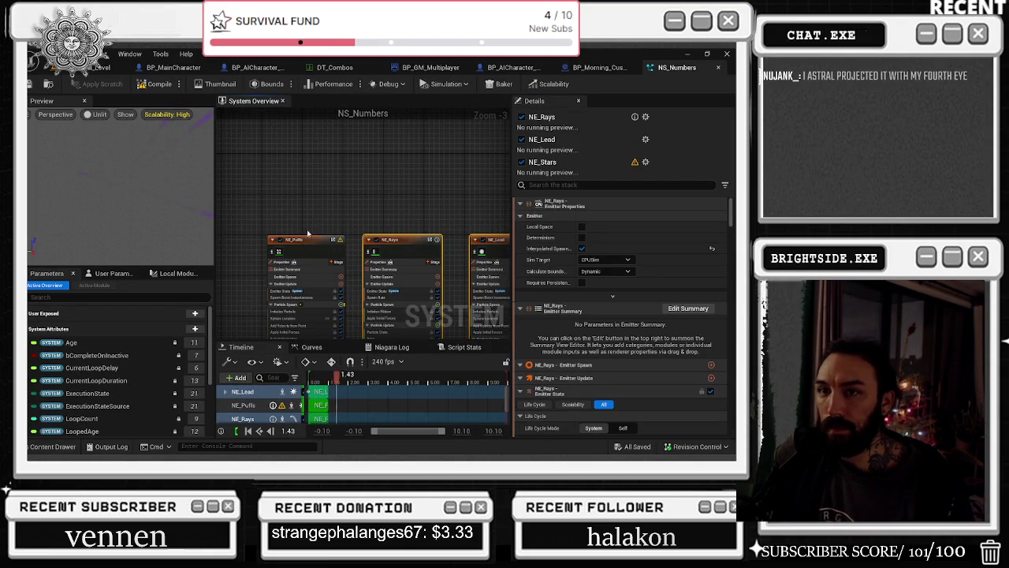
{"action": "scroll", "coordinate": [331, 260], "scroll_direction": "down", "scroll_amount": 1}
{"action": "left_click", "coordinate": [244, 208], "text": "ctrl"}
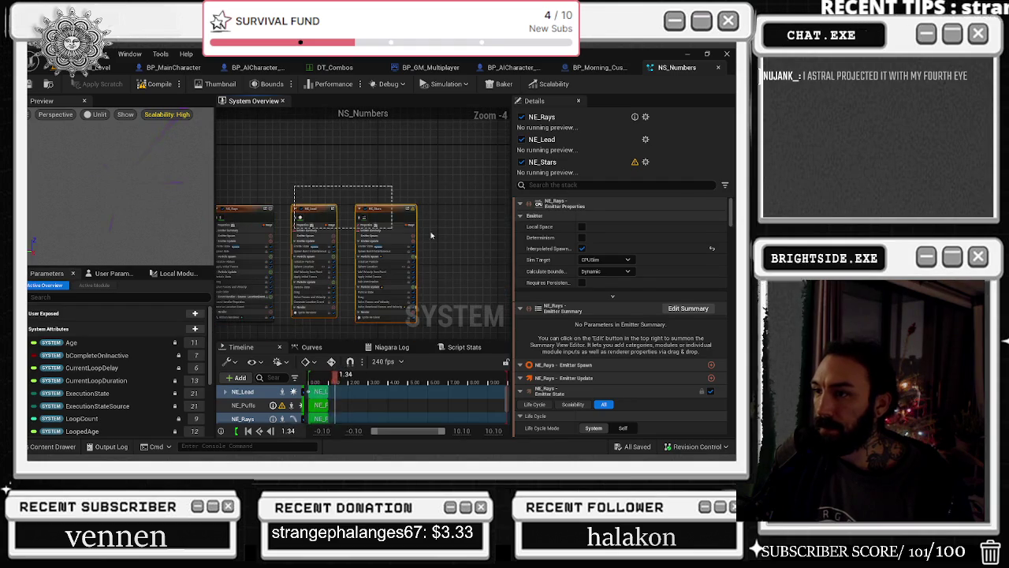
{"action": "left_click", "coordinate": [606, 236]}
{"action": "left_click", "coordinate": [598, 248]}
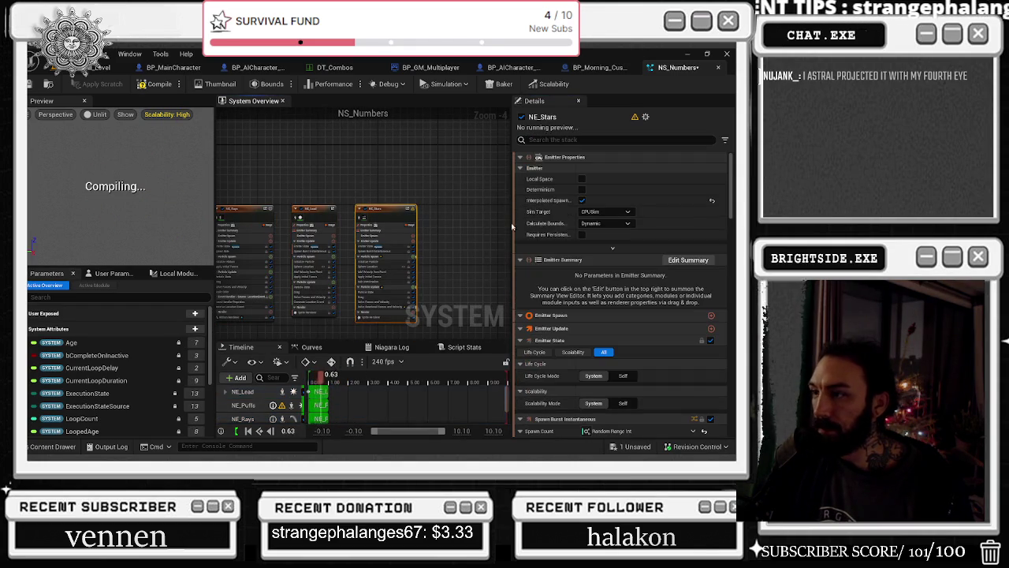
{"action": "scroll", "coordinate": [668, 426], "scroll_direction": "down", "scroll_amount": 10}
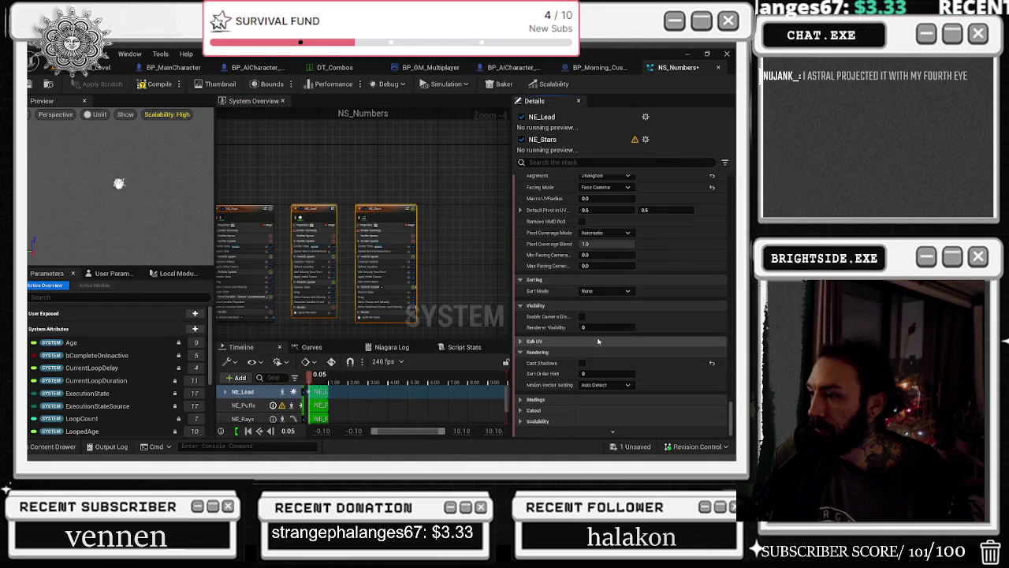
{"action": "scroll", "coordinate": [662, 347], "scroll_direction": "up", "scroll_amount": 5}
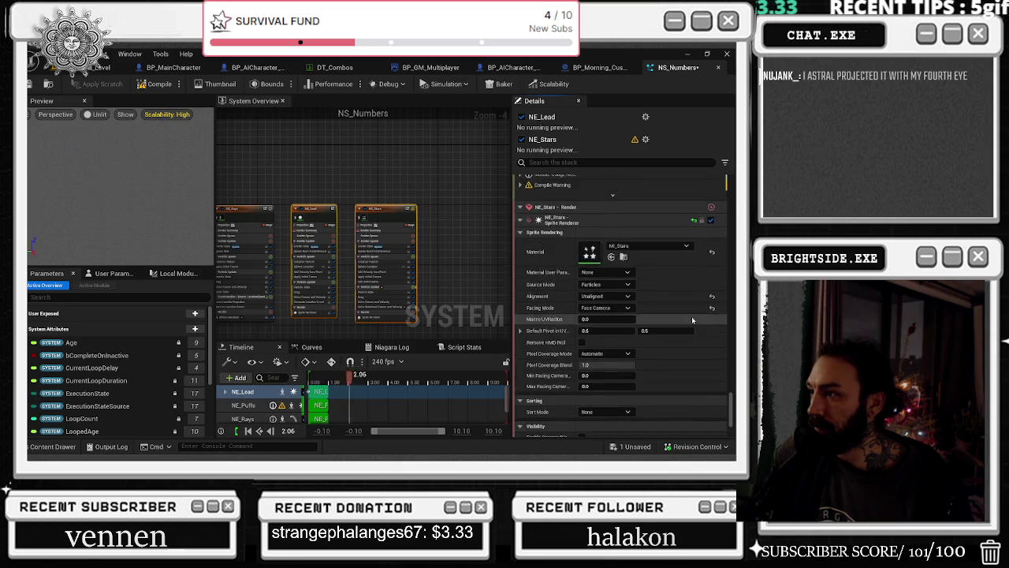
{"action": "scroll", "coordinate": [688, 320], "scroll_direction": "up", "scroll_amount": 4}
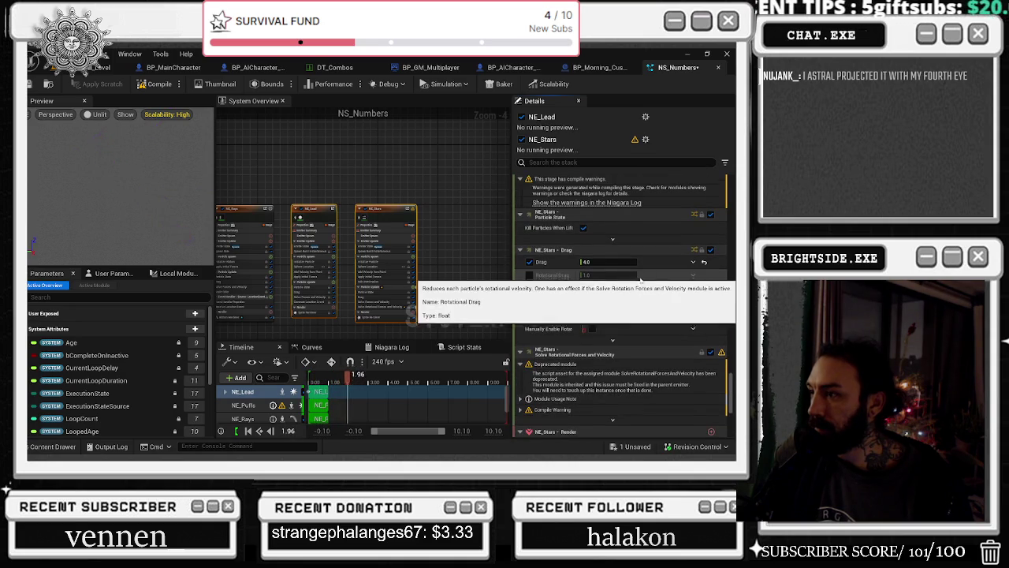
{"action": "scroll", "coordinate": [615, 236], "scroll_direction": "up", "scroll_amount": 2}
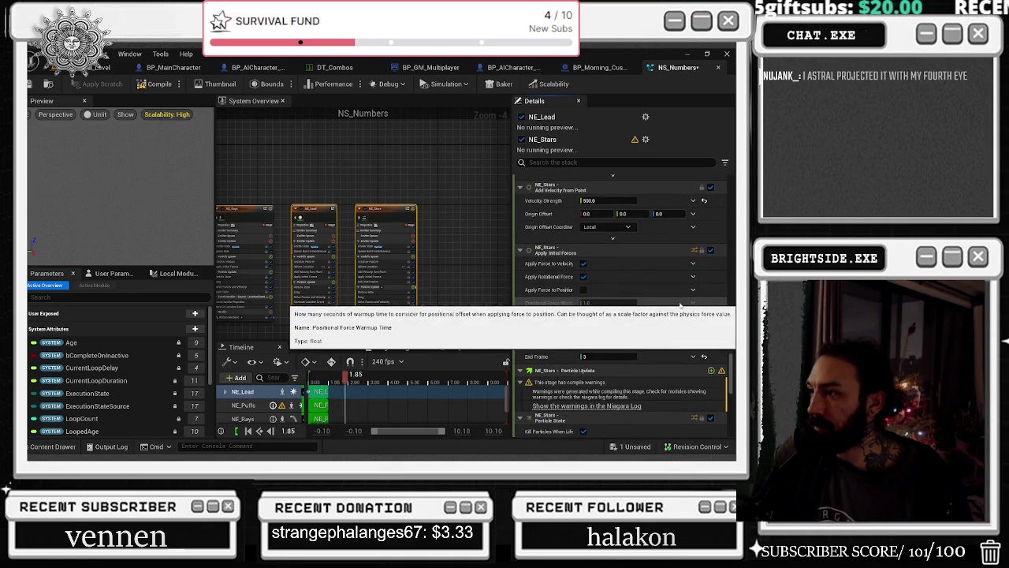
Filter Details by 'CAST SHADOW' and confirm Cast Shadows is off on NE_Lead, NE_Stars, NE_Rays and NE_Words
{"action": "left_click", "coordinate": [587, 162]}
{"action": "type", "text": "CAS"}
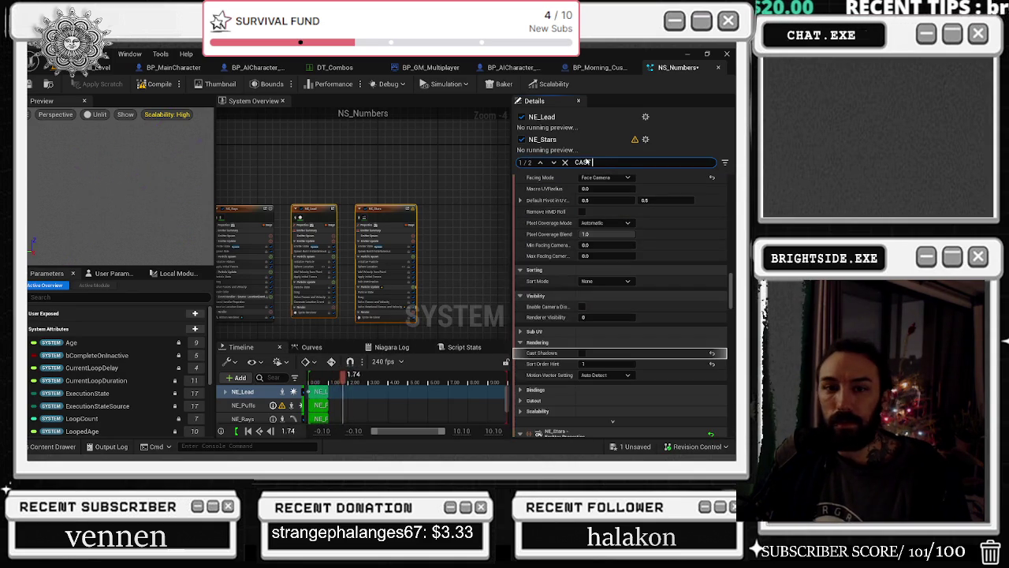
{"action": "type", "text": "T SHADOW"}
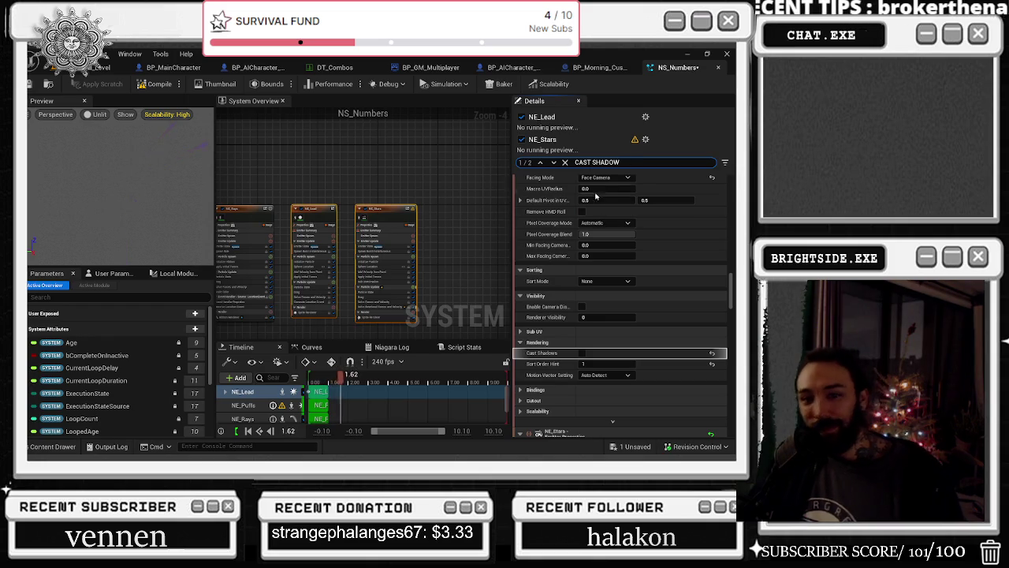
{"action": "left_click", "coordinate": [417, 211], "text": "ctrl"}
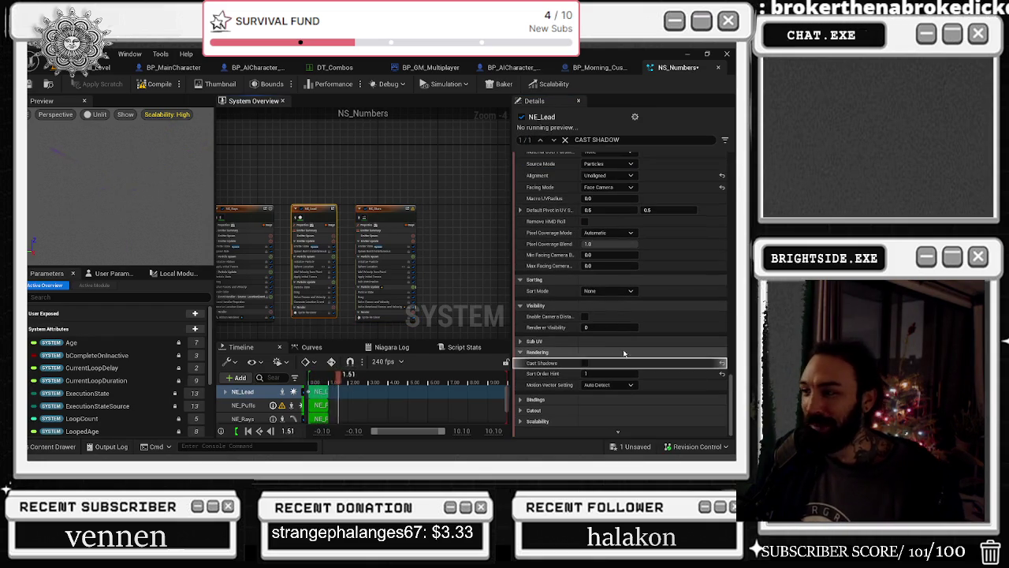
{"action": "left_click", "coordinate": [414, 214]}
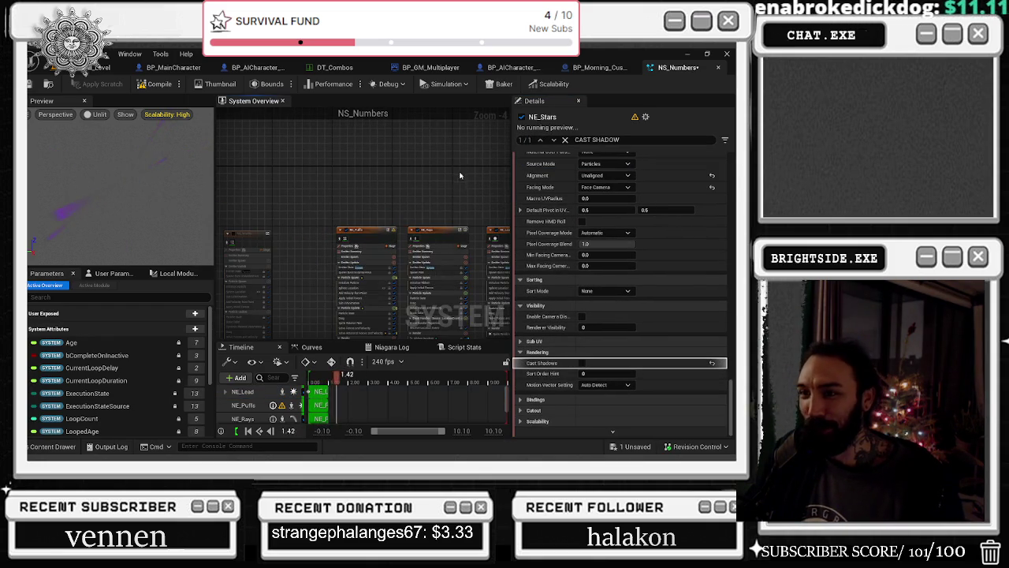
{"action": "left_click", "coordinate": [367, 230]}
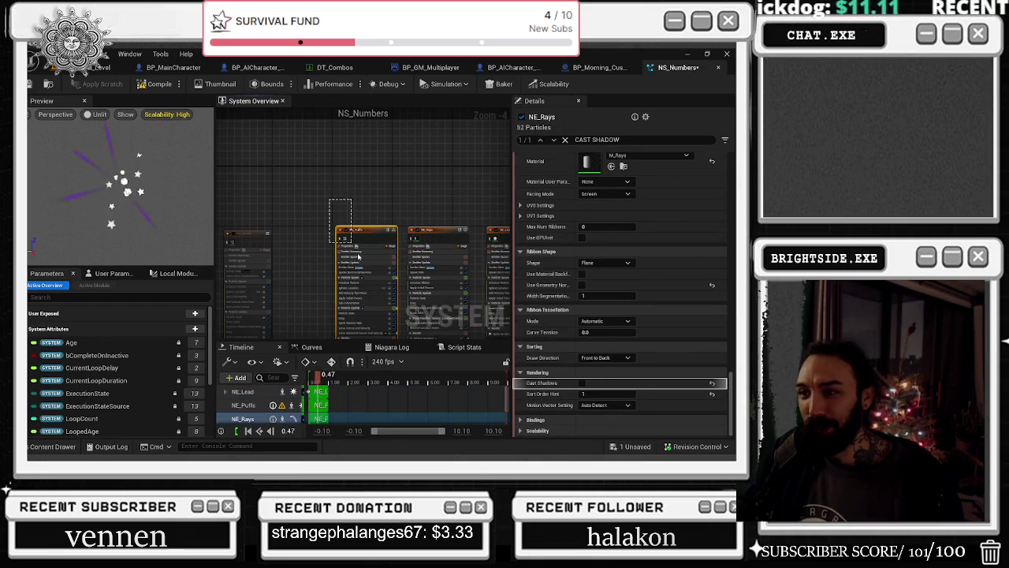
{"action": "left_click", "coordinate": [411, 232]}
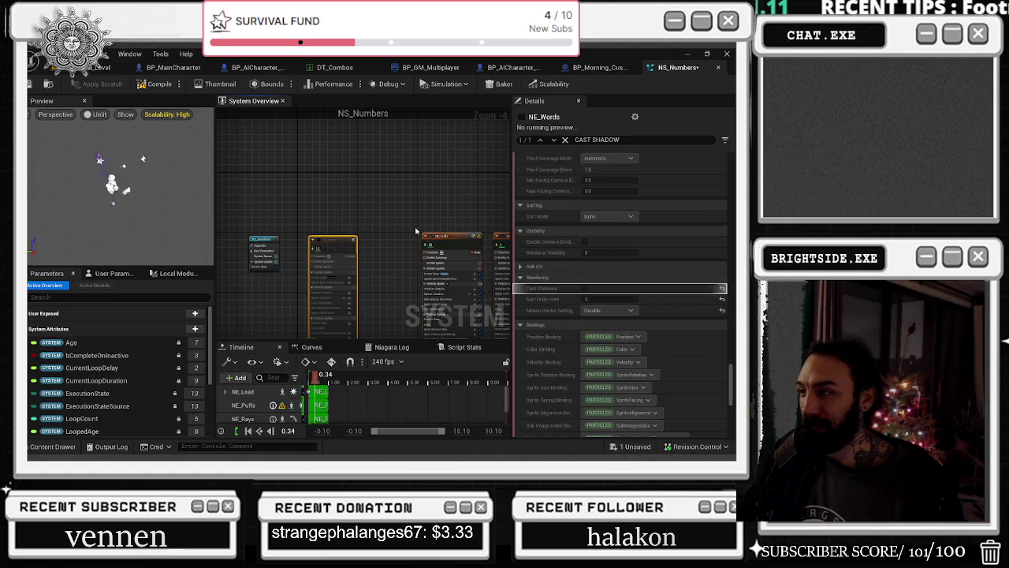
{"action": "left_click", "coordinate": [387, 213]}
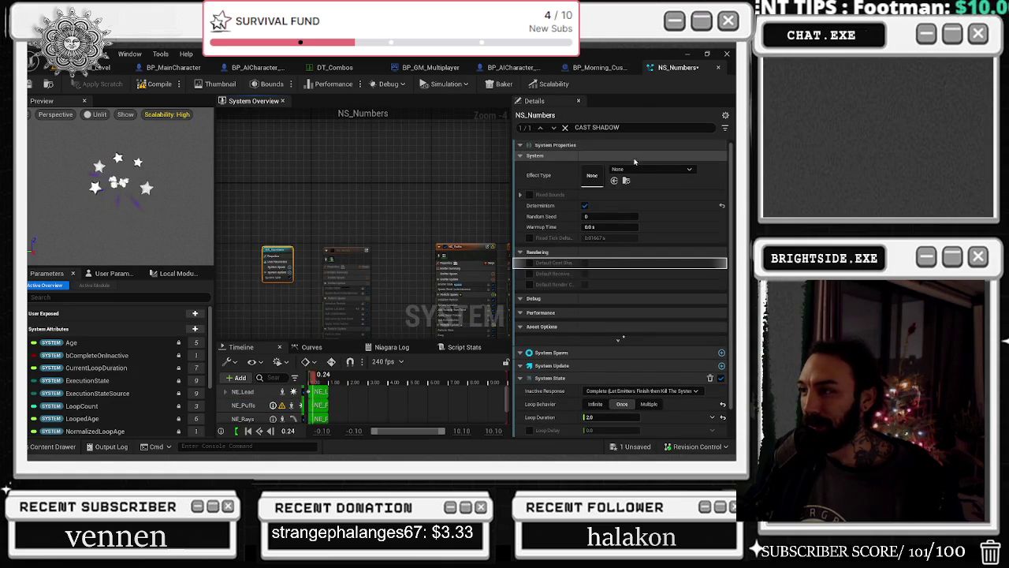
Filter Details by 'POOL' and set NS_Numbers' Max Pool Size to 4
{"action": "left_click", "coordinate": [619, 127]}
{"action": "type", "text": "POOL"}
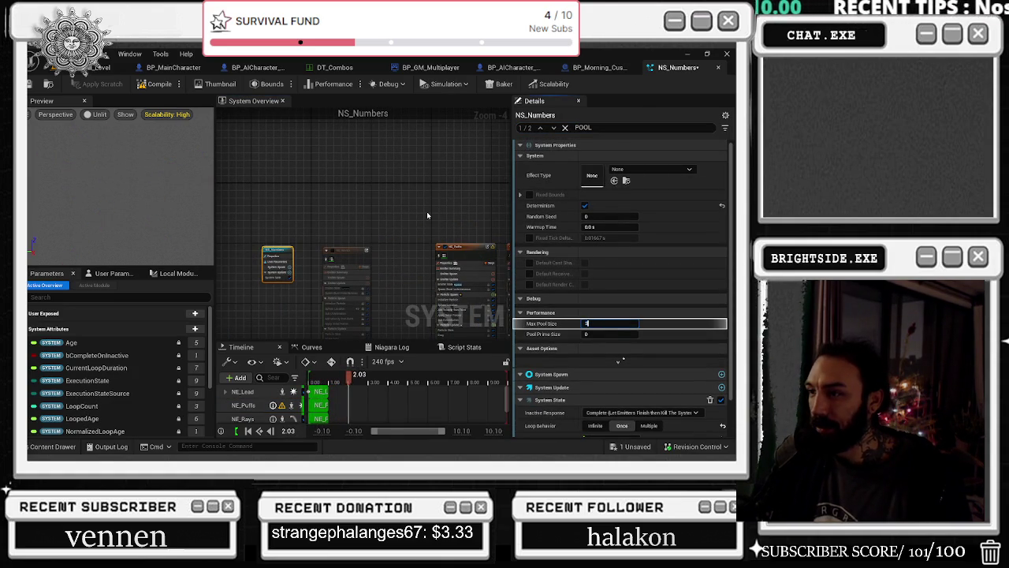
{"action": "right_click", "coordinate": [377, 231]}
{"action": "left_click", "coordinate": [394, 304]}
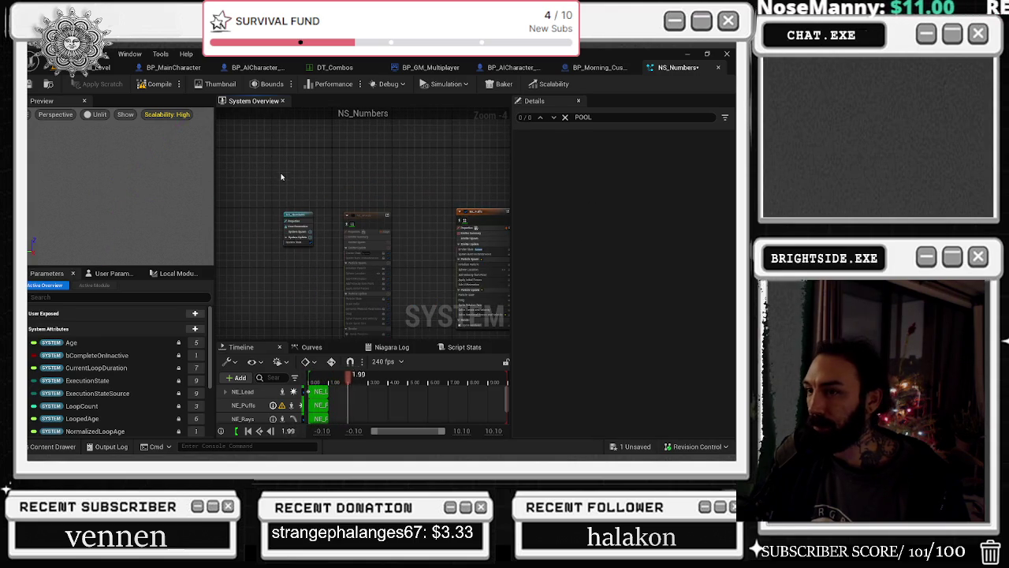
{"action": "left_click", "coordinate": [298, 229]}
{"action": "left_click", "coordinate": [607, 323]}
{"action": "type", "text": "4"}
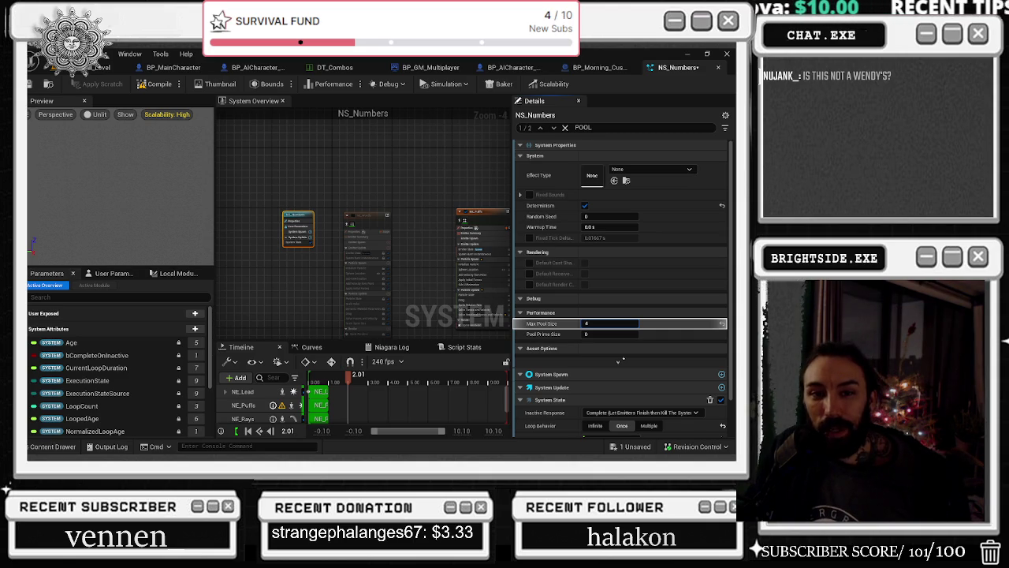
{"action": "key", "text": "super+d"}
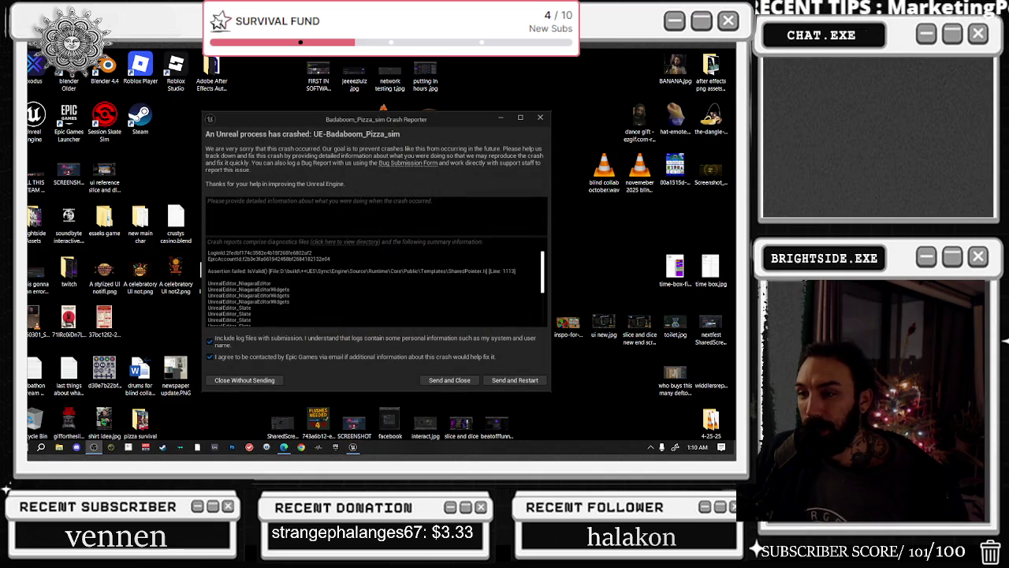
Send the crash report and restart the editor after the crash
{"action": "left_click", "coordinate": [515, 380]}
{"action": "left_click", "coordinate": [284, 455]}
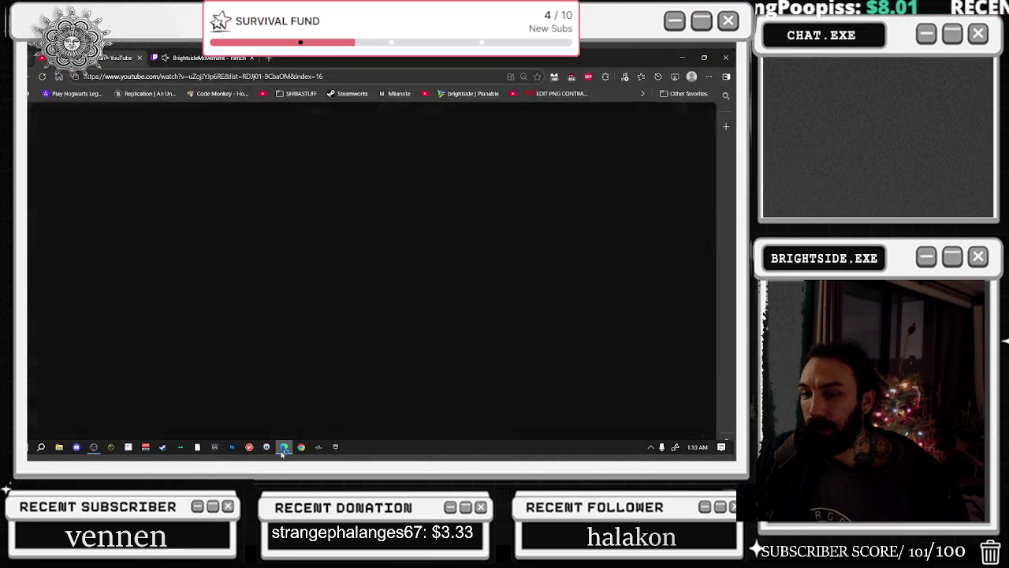
{"action": "left_click", "coordinate": [284, 455]}
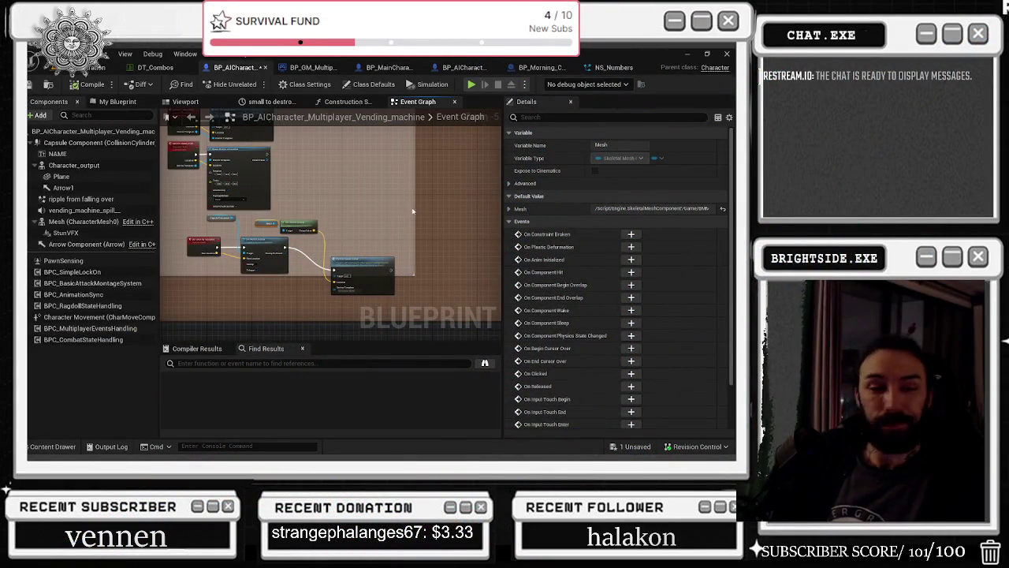
Pan the vending machine Event Graph to the Particle Spawn Server node, then switch to NS_Numbers
{"action": "key", "text": "Home"}
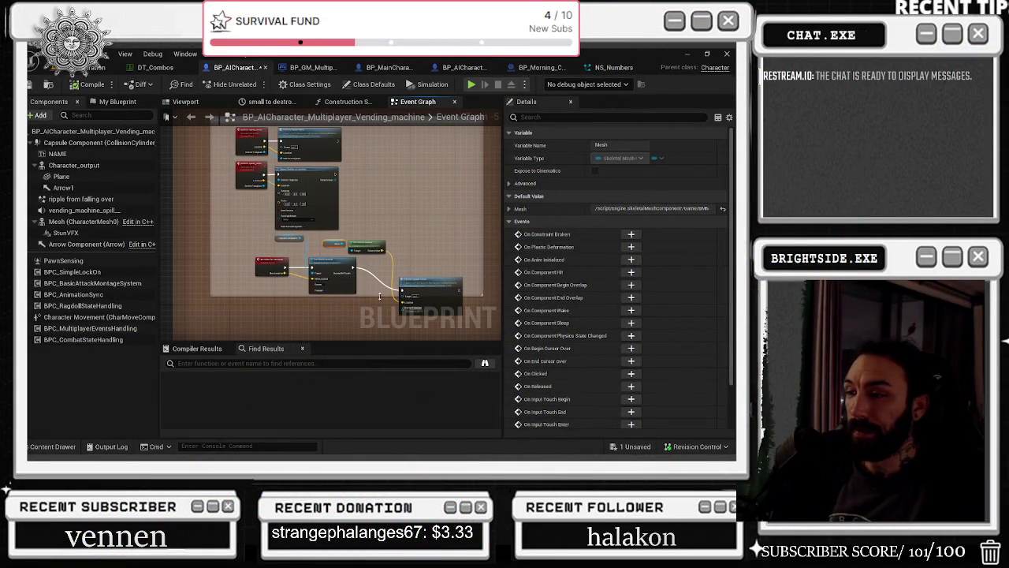
{"action": "left_click_drag", "start_coordinate": [414, 287], "coordinate": [429, 262]}
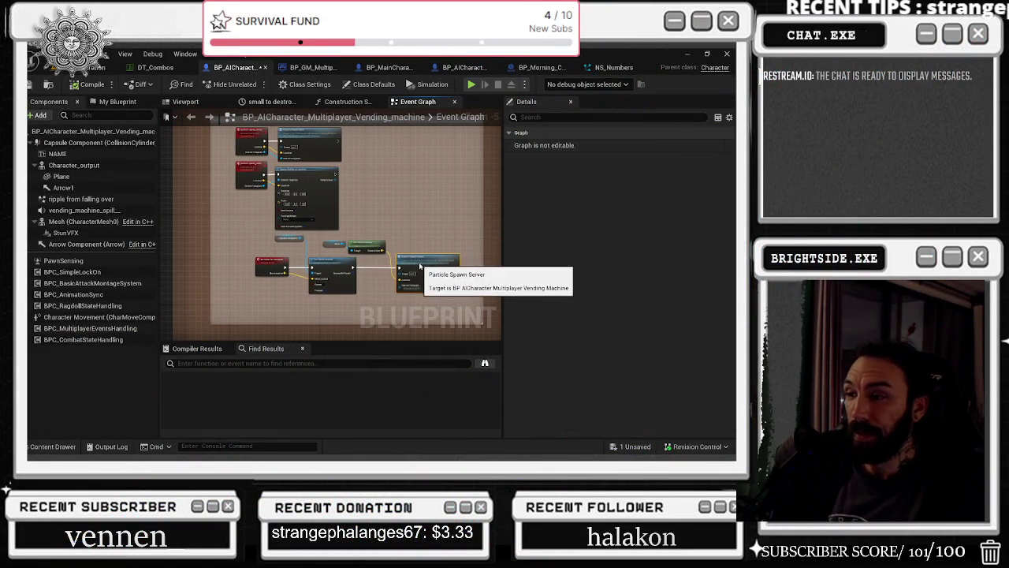
{"action": "scroll", "coordinate": [420, 266], "scroll_direction": "up", "scroll_amount": 5}
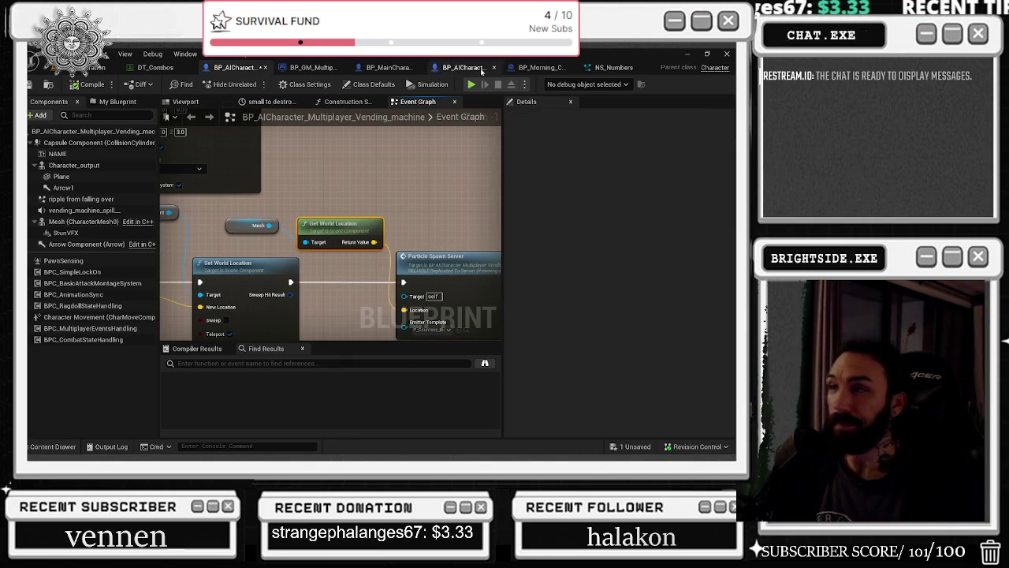
{"action": "left_click", "coordinate": [602, 68]}
Pan the System Overview and inspect the NS_Numbers system and NE_Words emitter
{"action": "scroll", "coordinate": [355, 175], "scroll_direction": "up", "scroll_amount": 2}
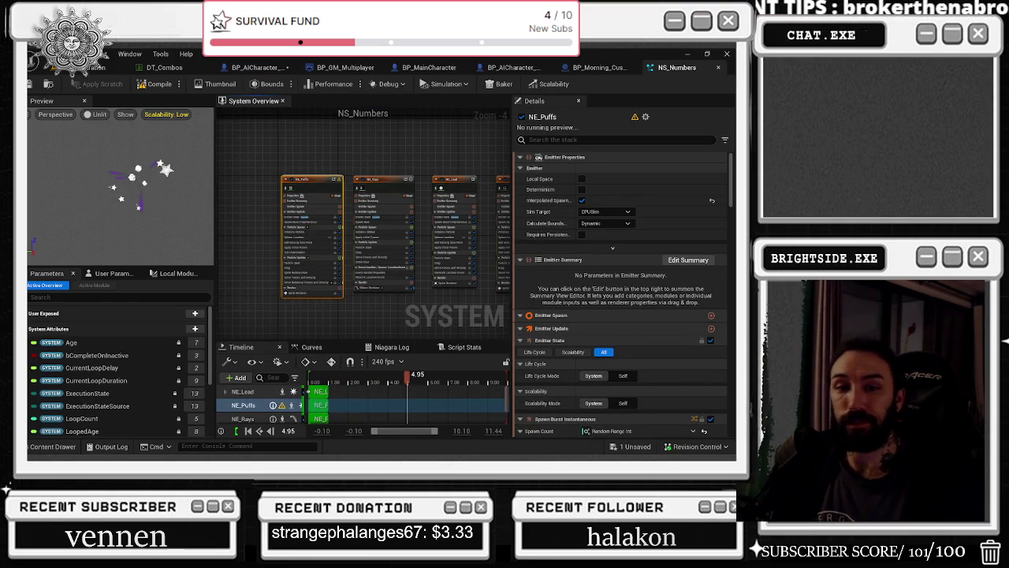
{"action": "left_click_drag", "start_coordinate": [229, 209], "coordinate": [311, 224]}
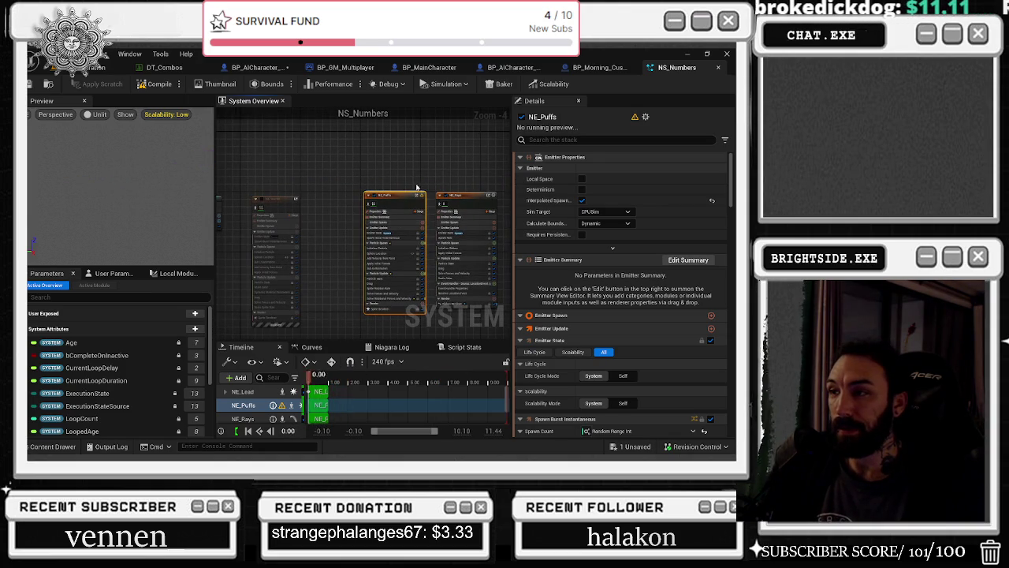
{"action": "left_click_drag", "start_coordinate": [329, 180], "coordinate": [391, 187]}
{"action": "left_click", "coordinate": [335, 219]}
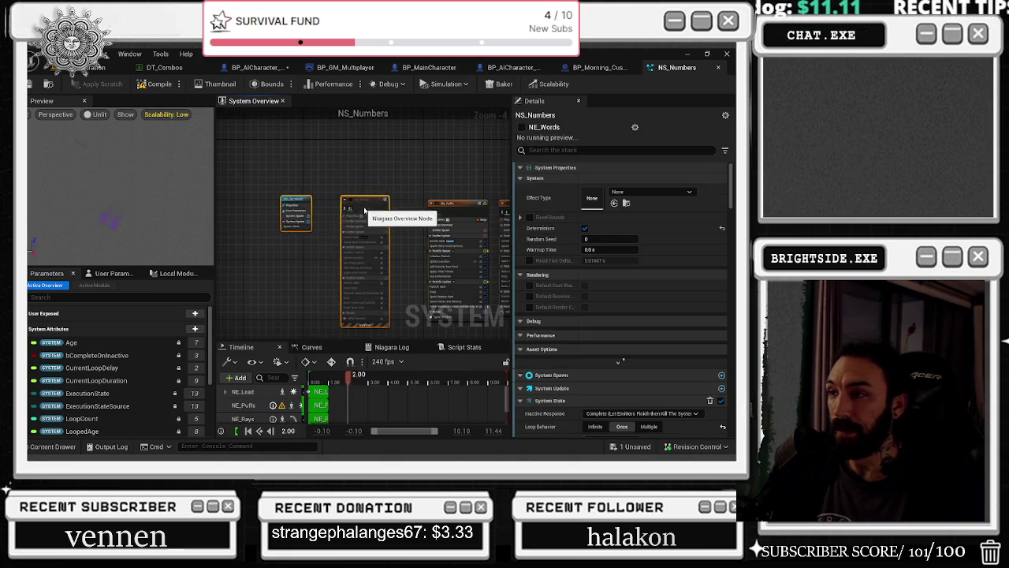
{"action": "left_click", "coordinate": [318, 209]}
{"action": "scroll", "coordinate": [397, 210], "scroll_direction": "up", "scroll_amount": 2}
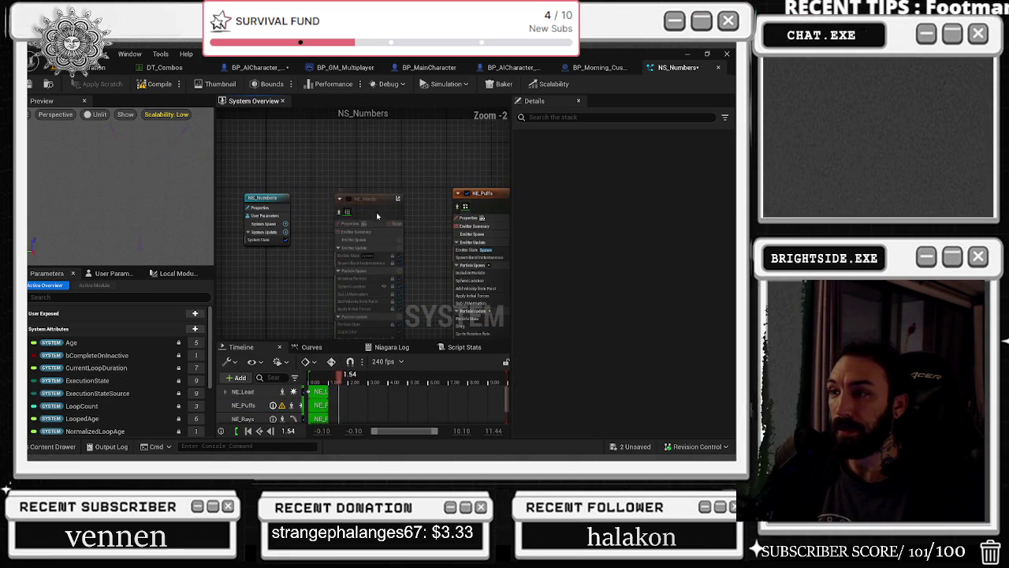
{"action": "left_click", "coordinate": [386, 204]}
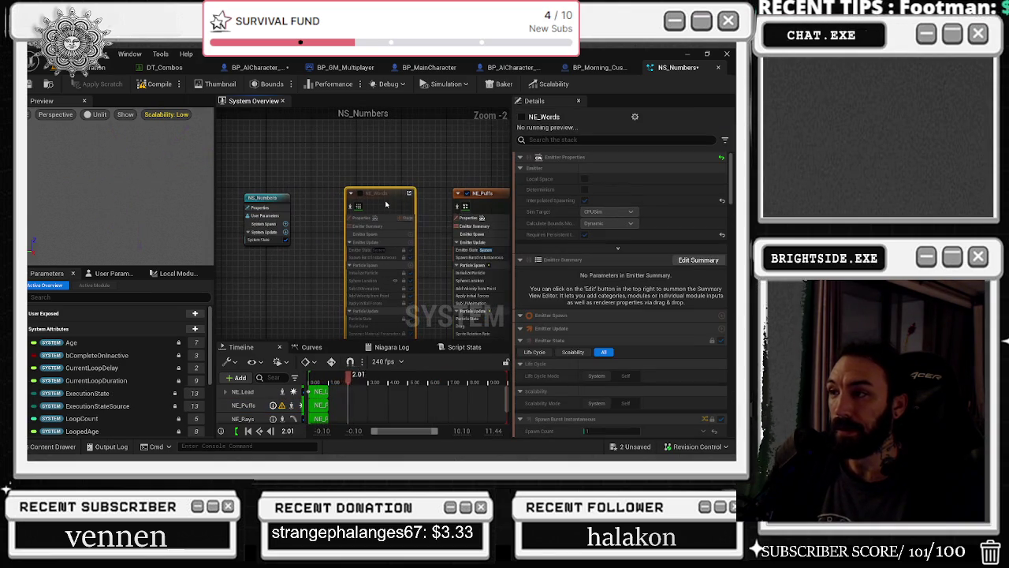
{"action": "left_click", "coordinate": [280, 200]}
Select NE_Puffs, then marquee-select NE_Rays, NE_Lead and NE_Stars together
{"action": "left_click", "coordinate": [455, 218]}
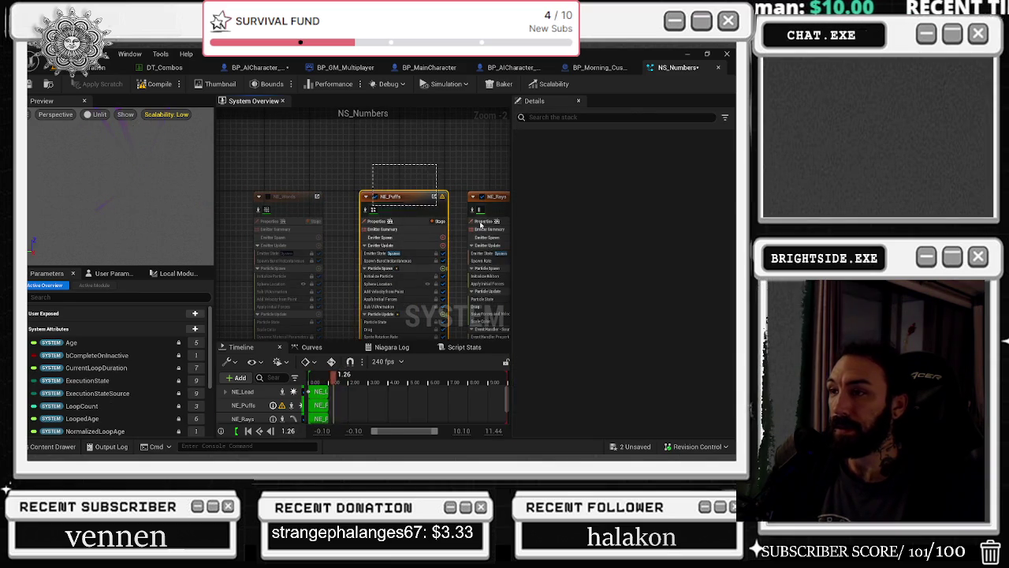
{"action": "left_click", "coordinate": [443, 189], "text": "ctrl"}
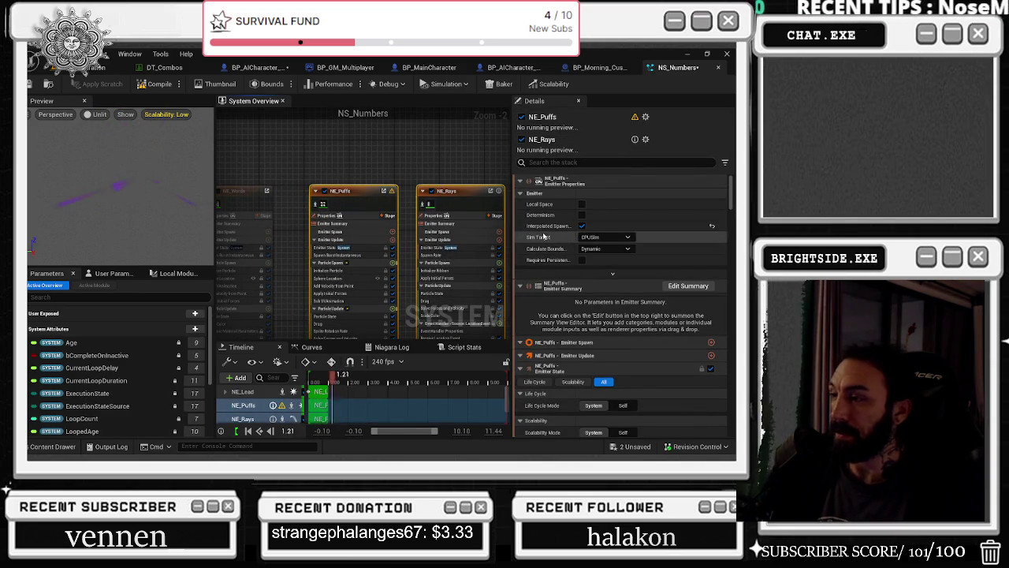
{"action": "scroll", "coordinate": [457, 170], "scroll_direction": "down", "scroll_amount": 2}
{"action": "left_click_drag", "start_coordinate": [329, 162], "coordinate": [601, 278]}
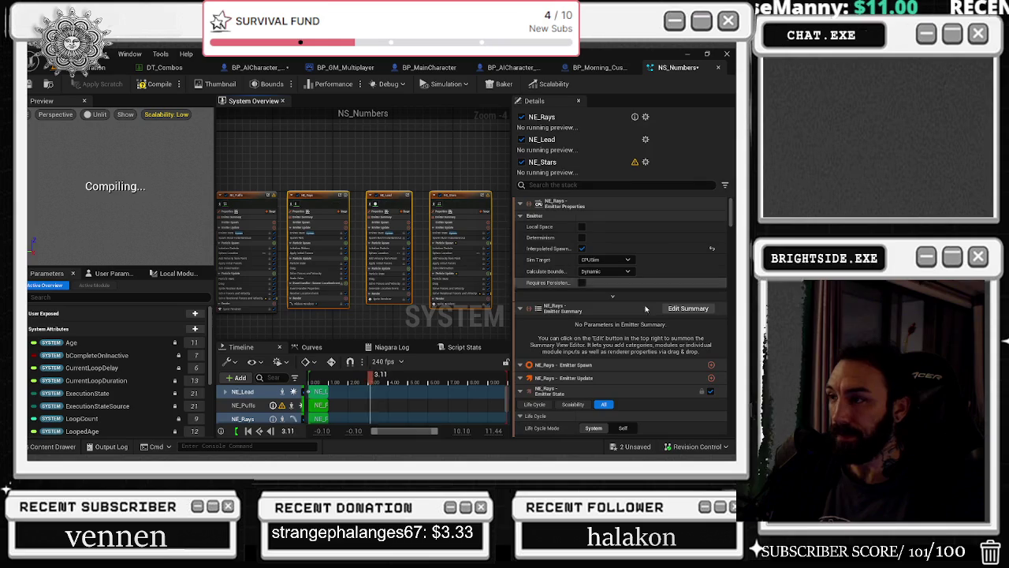
{"action": "scroll", "coordinate": [623, 308], "scroll_direction": "down", "scroll_amount": 15}
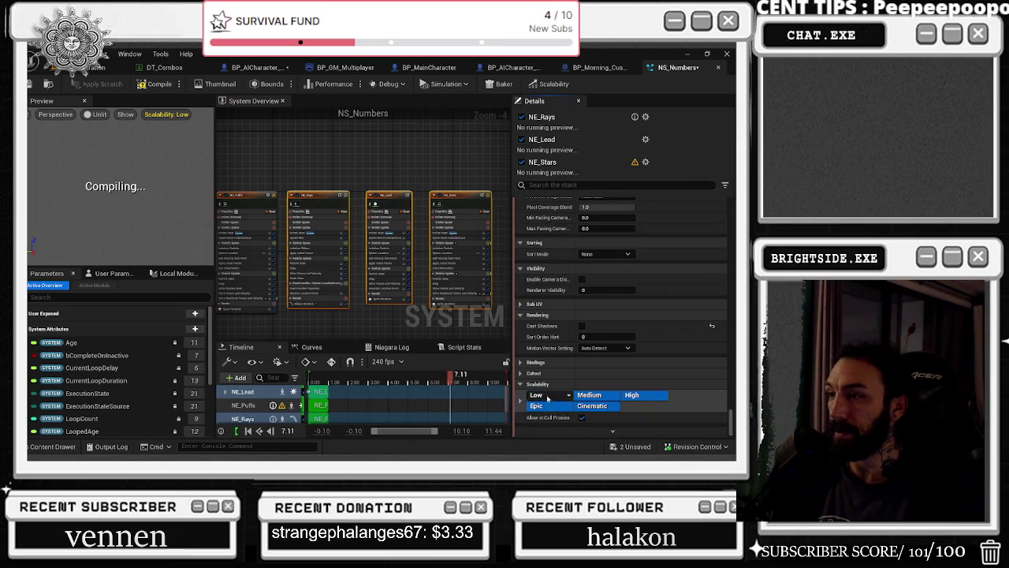
Deselect the Low scalability level on the selected emitters, NE_Lead and NE_Rays
{"action": "left_click", "coordinate": [544, 405]}
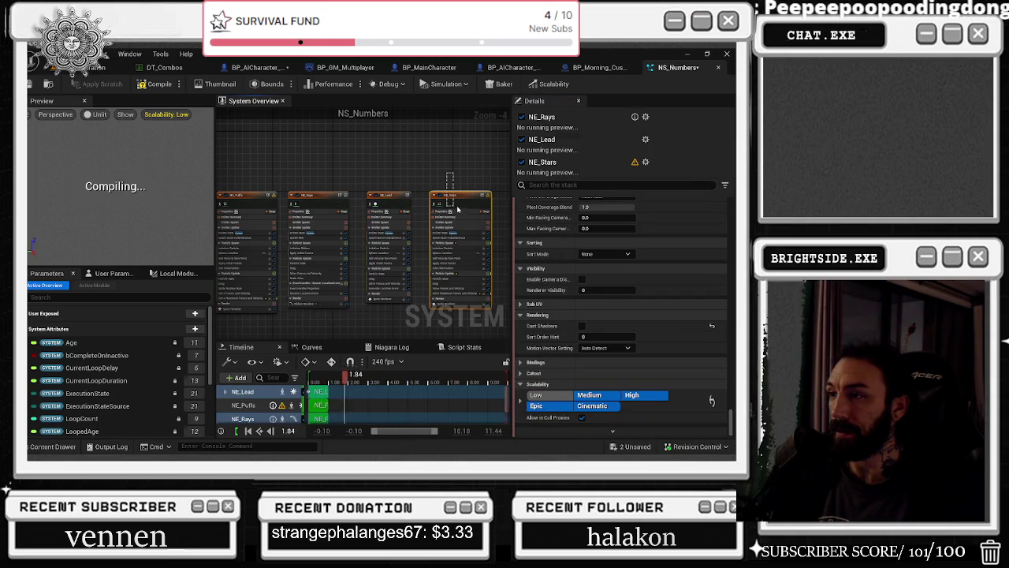
{"action": "left_click", "coordinate": [389, 236]}
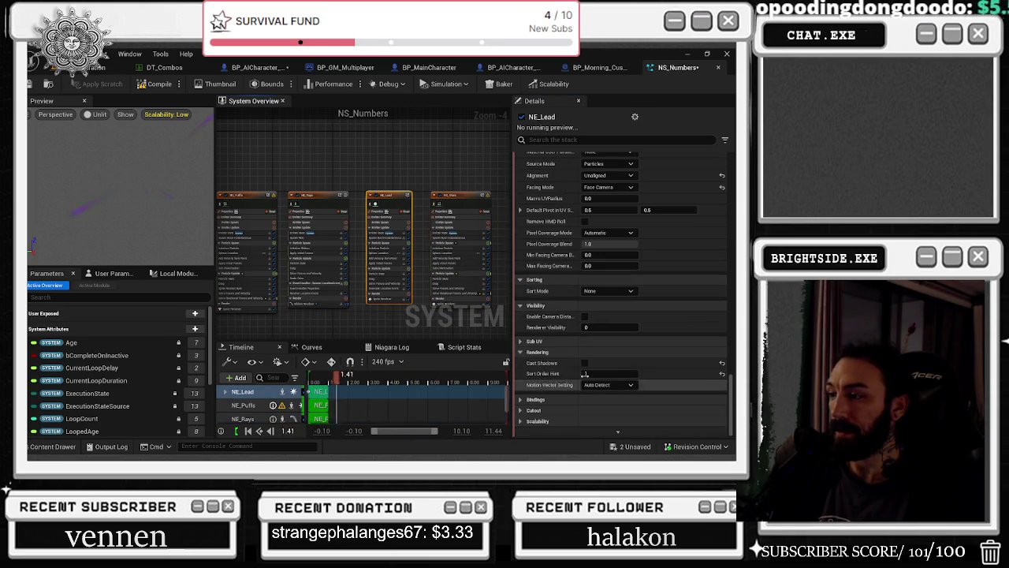
{"action": "left_click", "coordinate": [538, 421]}
{"action": "scroll", "coordinate": [545, 413], "scroll_direction": "down", "scroll_amount": 2}
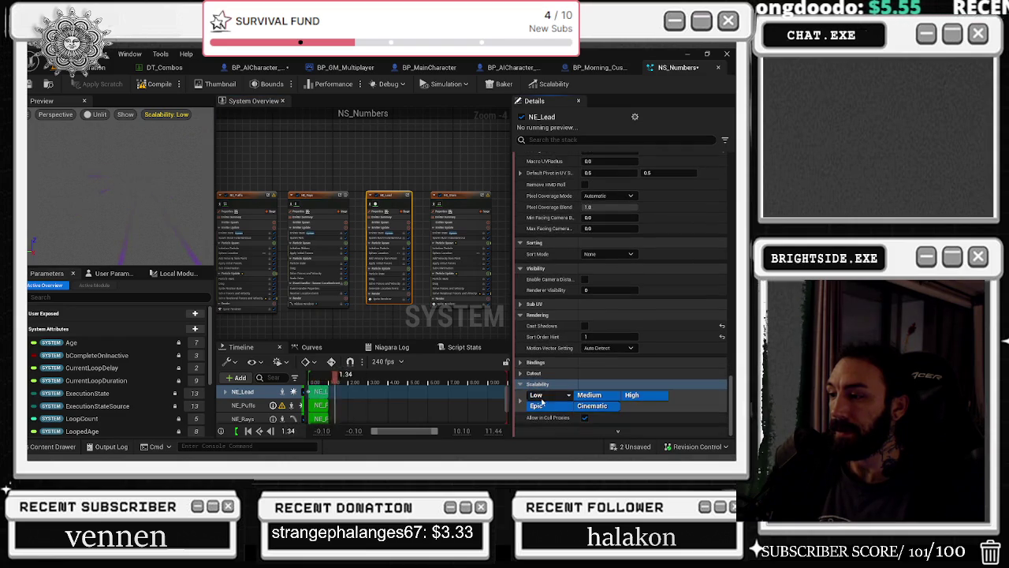
{"action": "left_click", "coordinate": [318, 236]}
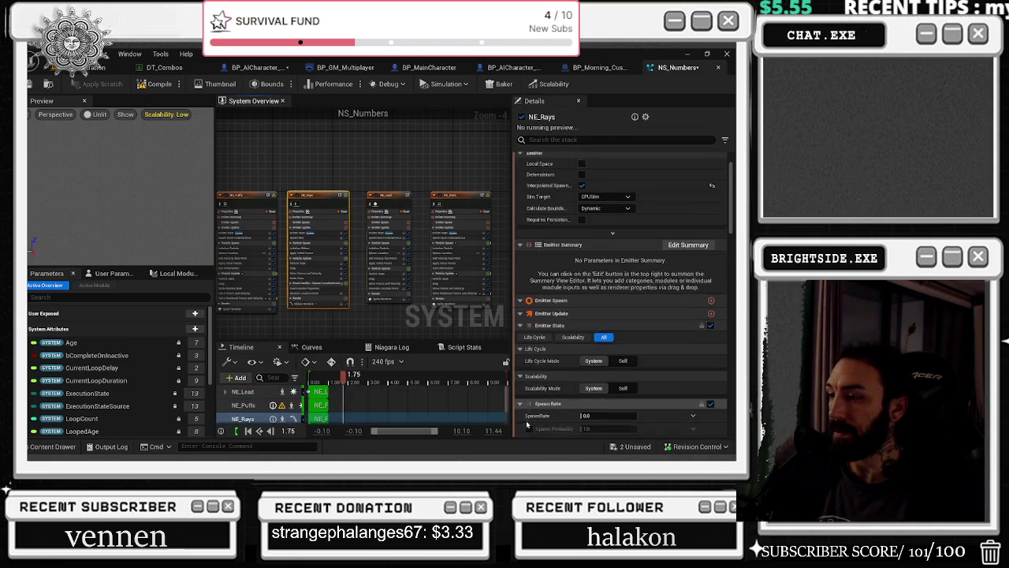
{"action": "left_click_drag", "start_coordinate": [732, 237], "coordinate": [733, 371]}
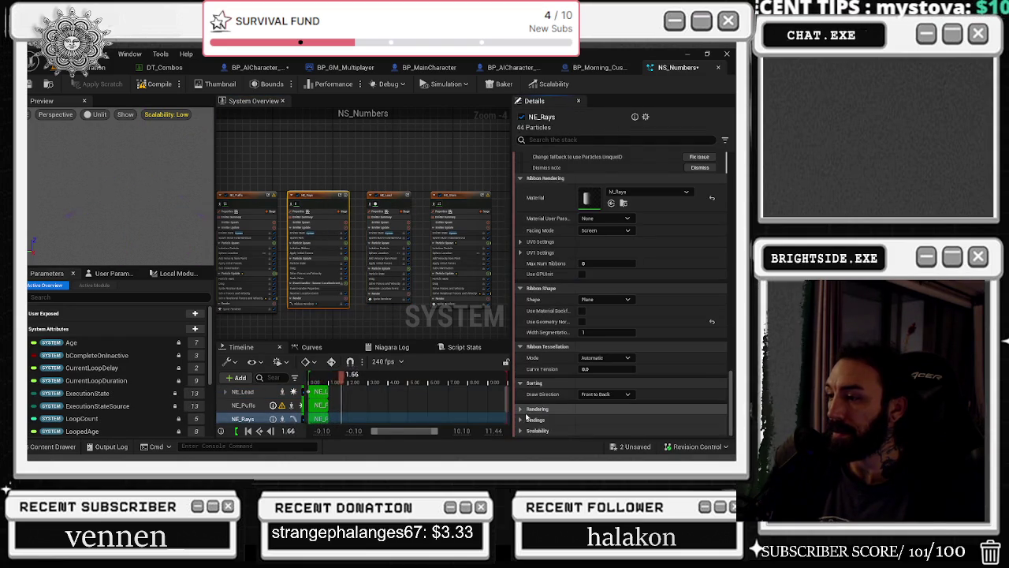
{"action": "scroll", "coordinate": [571, 420], "scroll_direction": "down", "scroll_amount": 2}
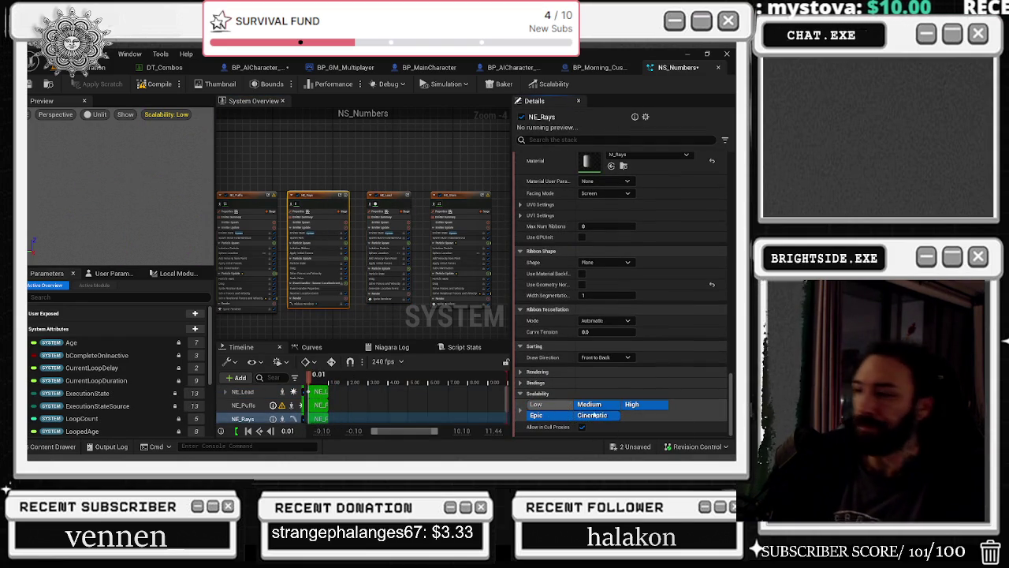
{"action": "left_click", "coordinate": [536, 404]}
{"action": "scroll", "coordinate": [377, 186], "scroll_direction": "up", "scroll_amount": 3}
{"action": "scroll", "coordinate": [330, 203], "scroll_direction": "down", "scroll_amount": 3}
{"action": "type", "text": "CAST"}
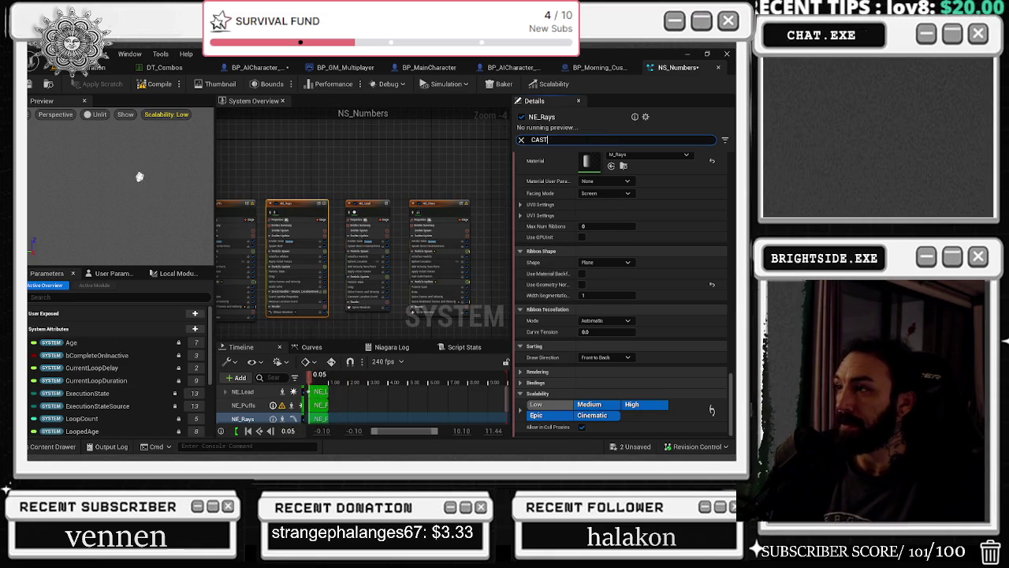
Turn off Cast Shadows on the NE_Lead renderer, then move through NE_Stars, NE_Puffs and NE_Rays
{"action": "left_click", "coordinate": [582, 383]}
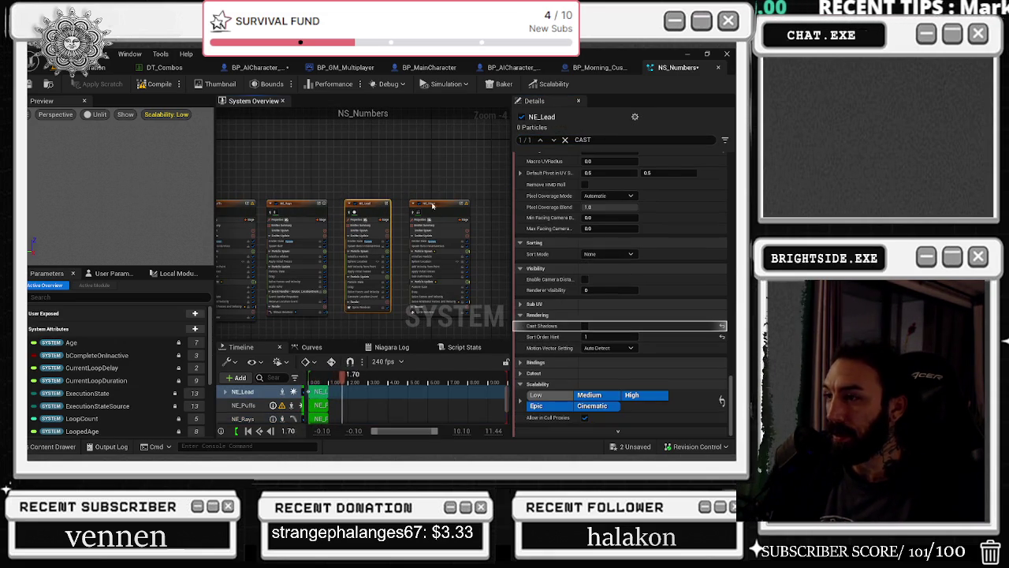
{"action": "left_click", "coordinate": [435, 217]}
{"action": "left_click", "coordinate": [351, 228]}
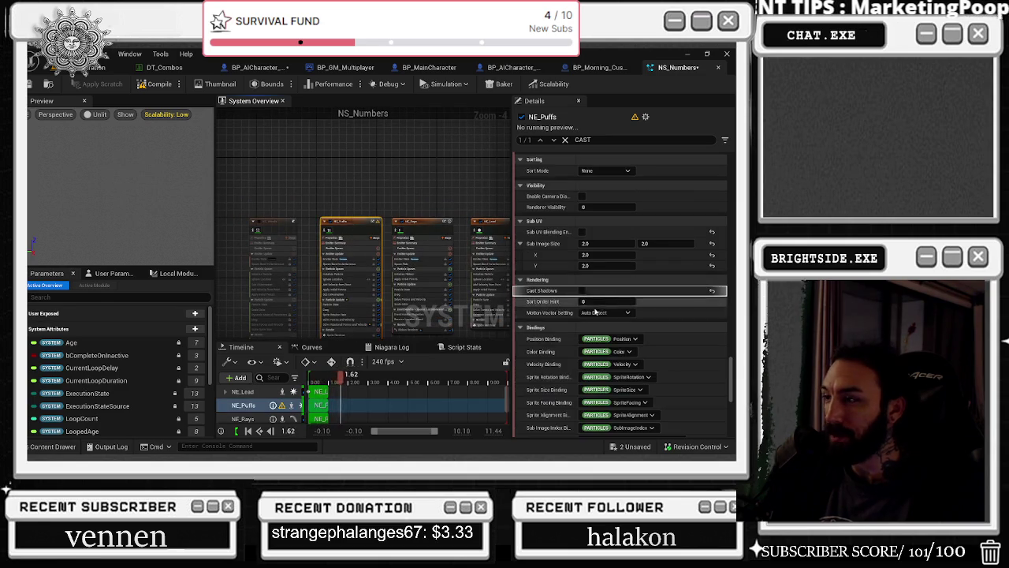
{"action": "left_click", "coordinate": [426, 225]}
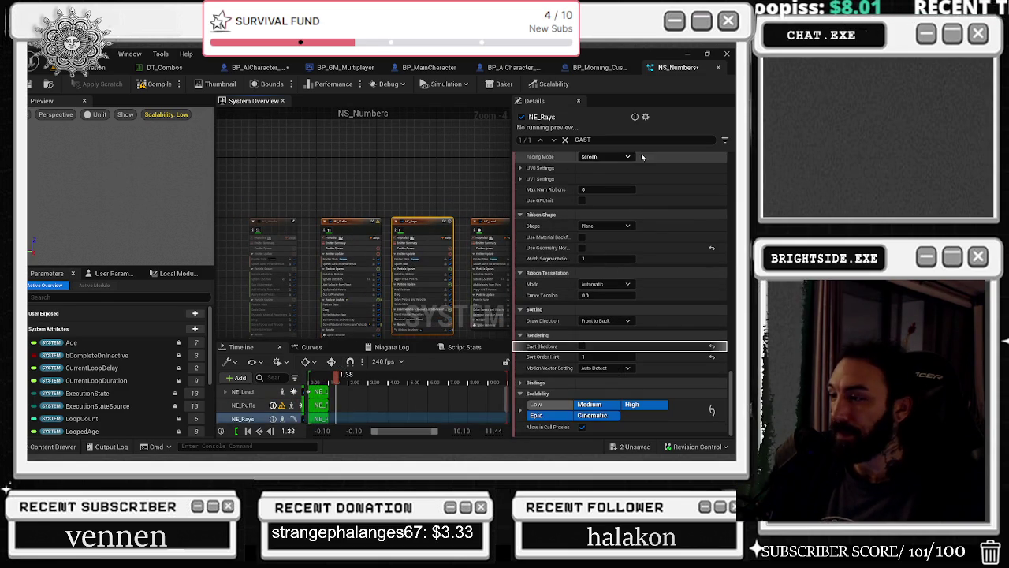
Add NE_Puffs to the emitter selection and filter the Details by SIZE
{"action": "left_click", "coordinate": [351, 228], "text": "ctrl"}
{"action": "left_click_drag", "start_coordinate": [418, 182], "coordinate": [378, 176]}
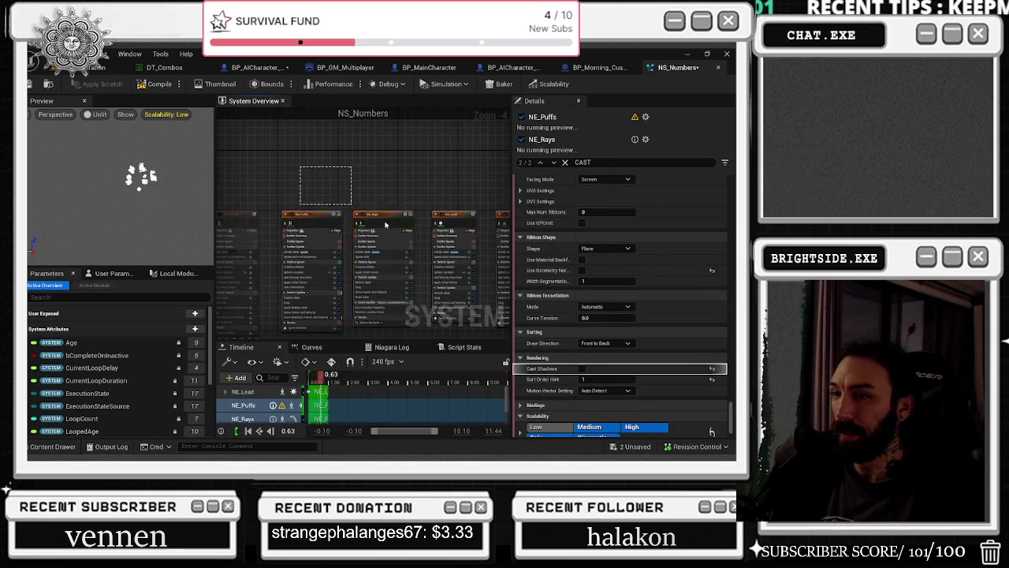
{"action": "left_click", "coordinate": [442, 228], "text": "ctrl"}
{"action": "left_click", "coordinate": [442, 228], "text": "ctrl"}
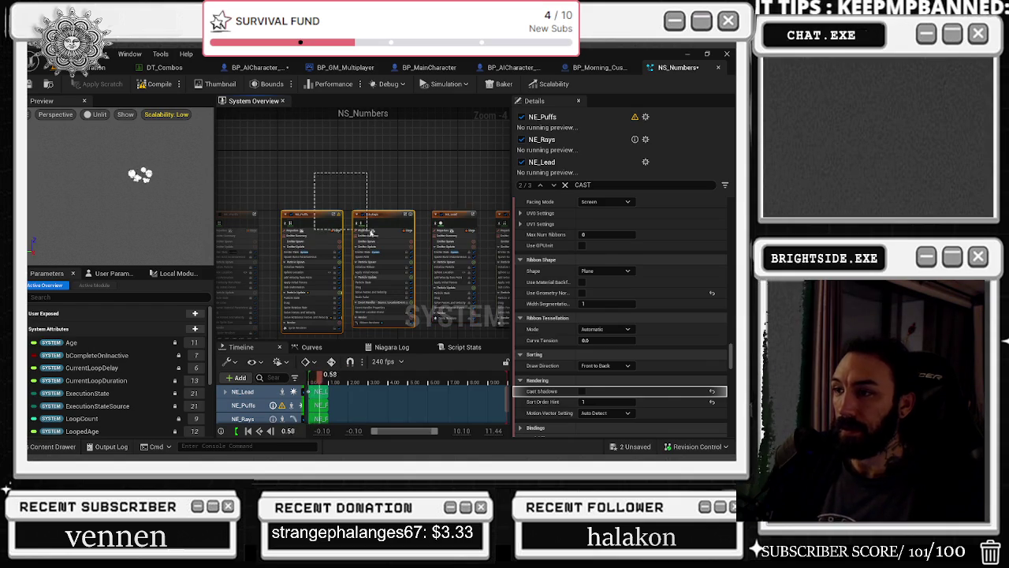
{"action": "type", "text": "SIZE"}
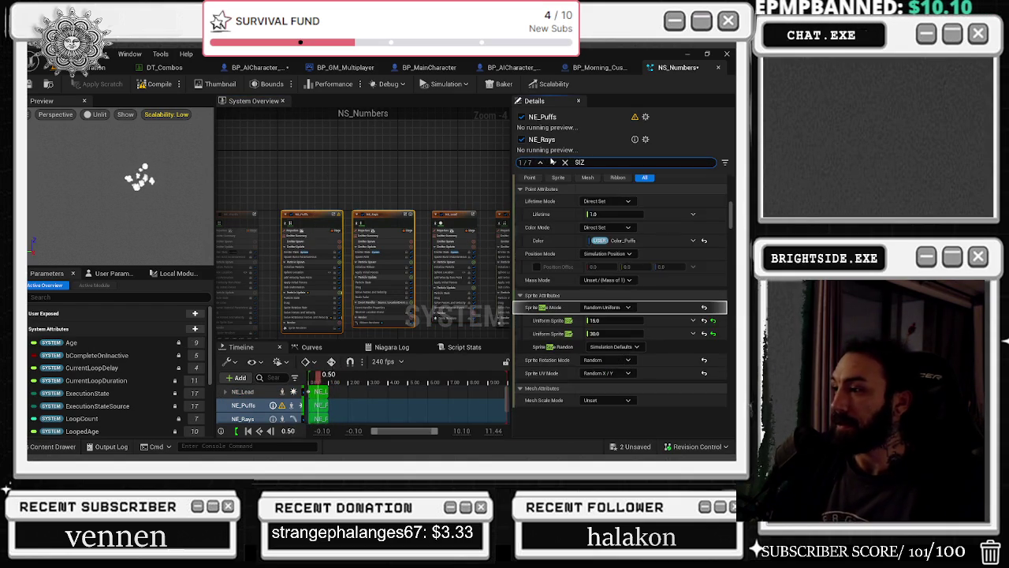
Review the sprite size settings of NE_Rays and NE_Lead, then deselect and pick NE_Stars
{"action": "left_click", "coordinate": [370, 215]}
{"action": "left_click", "coordinate": [446, 213]}
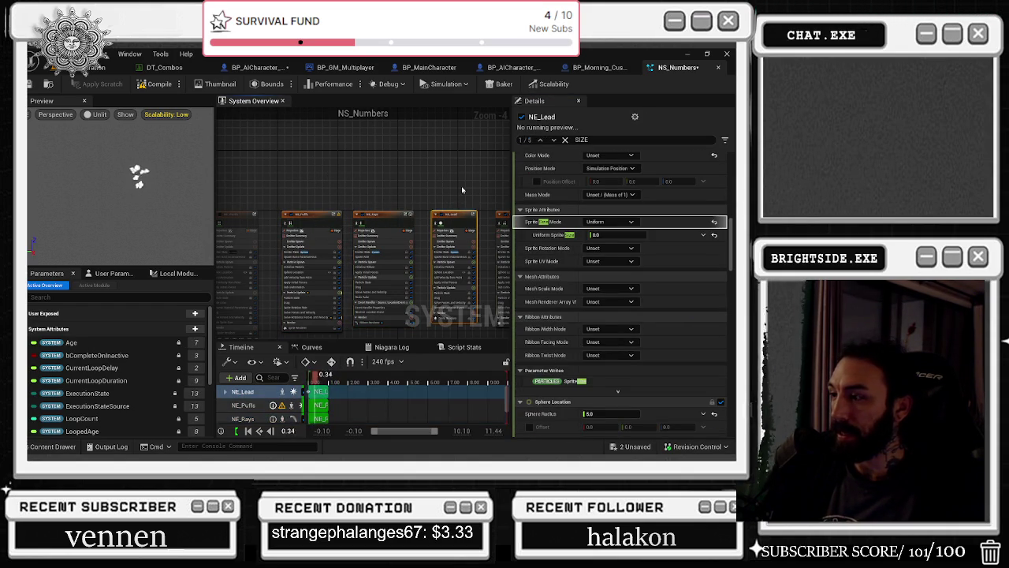
{"action": "left_click", "coordinate": [488, 186]}
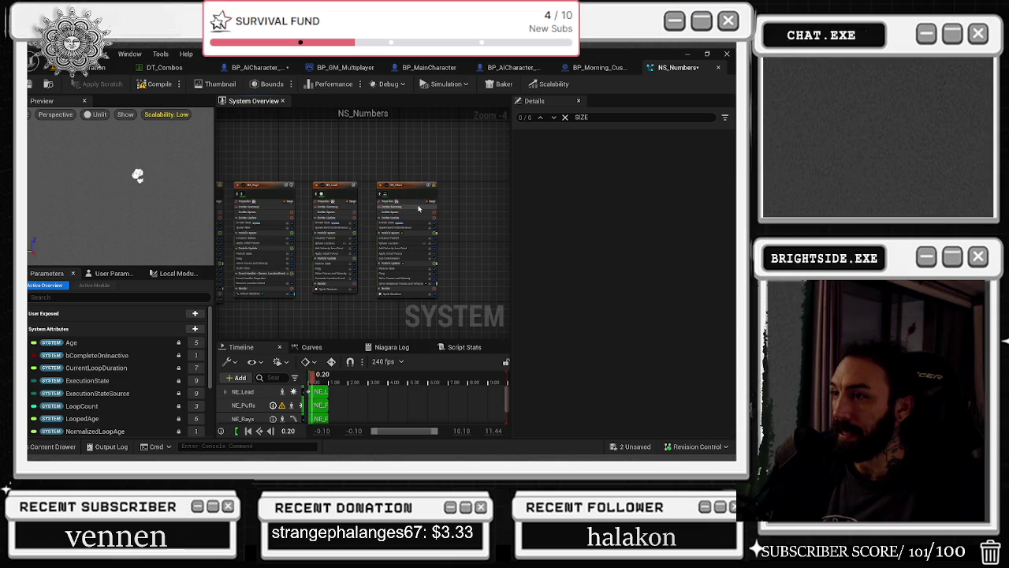
{"action": "left_click", "coordinate": [419, 208]}
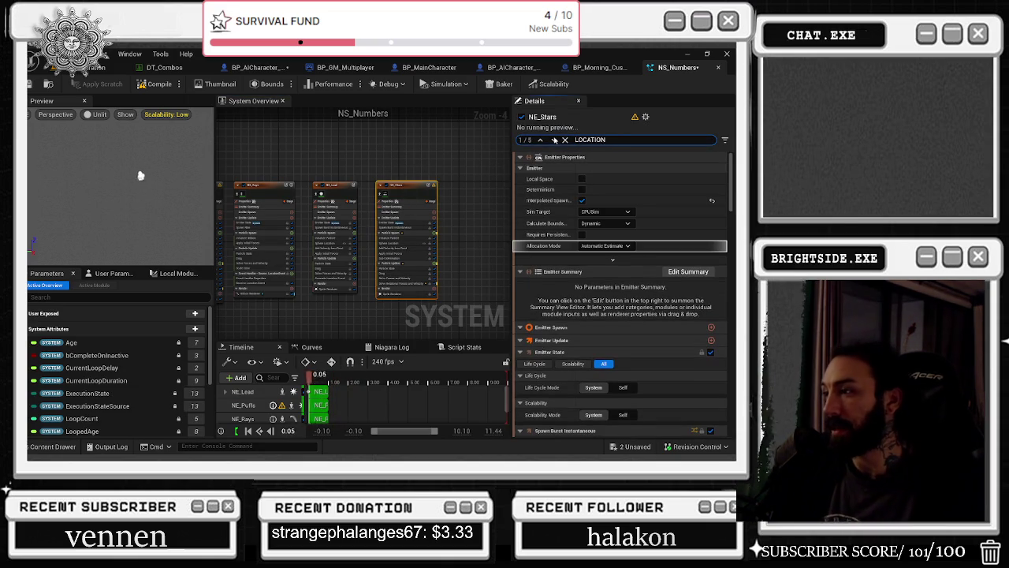
Scroll through NE_Lead's spawn and location modules and narrow the search to LOCATION E
{"action": "scroll", "coordinate": [617, 225], "scroll_direction": "down", "scroll_amount": 3}
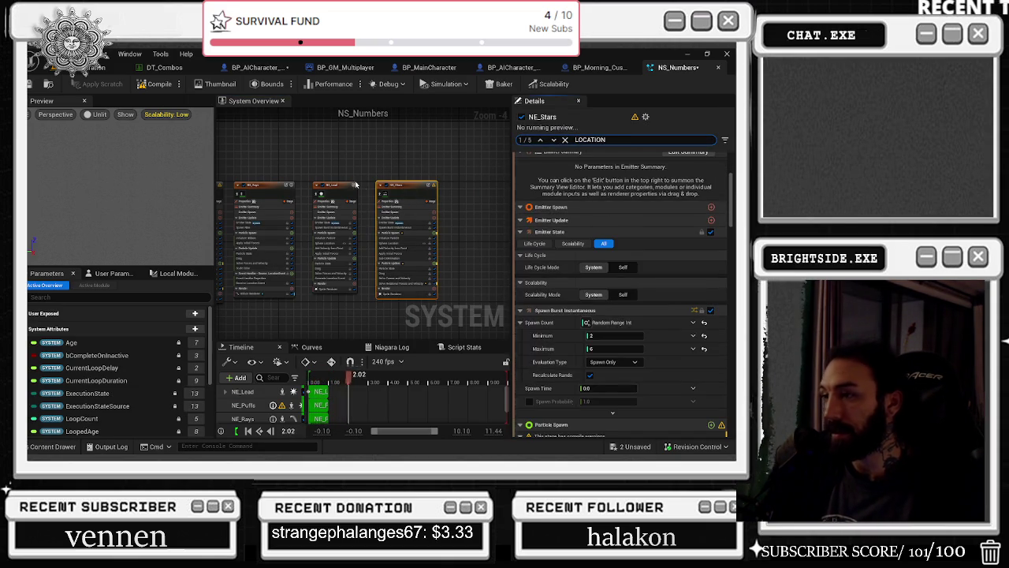
{"action": "left_click", "coordinate": [346, 225]}
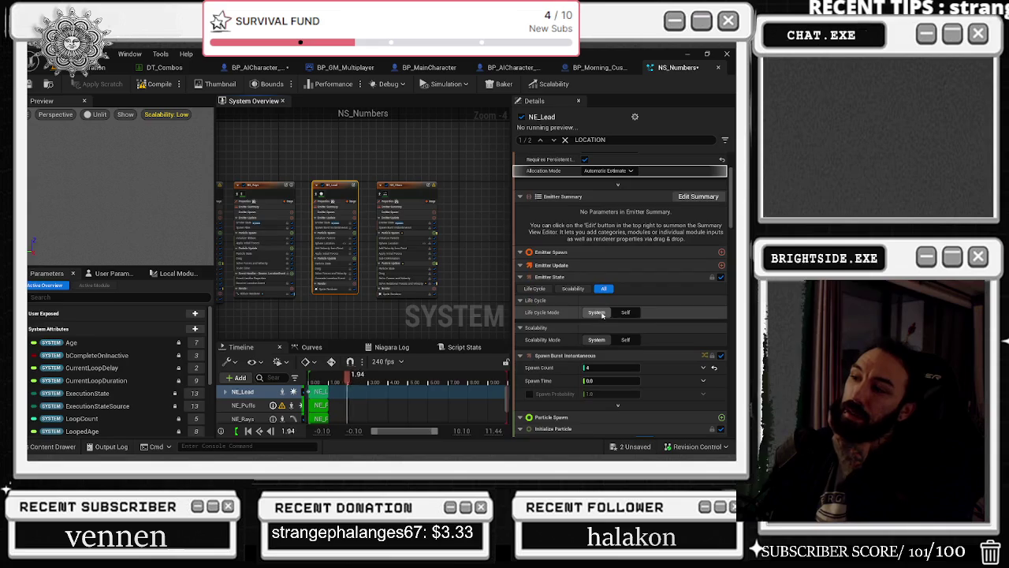
{"action": "scroll", "coordinate": [638, 307], "scroll_direction": "down", "scroll_amount": 4}
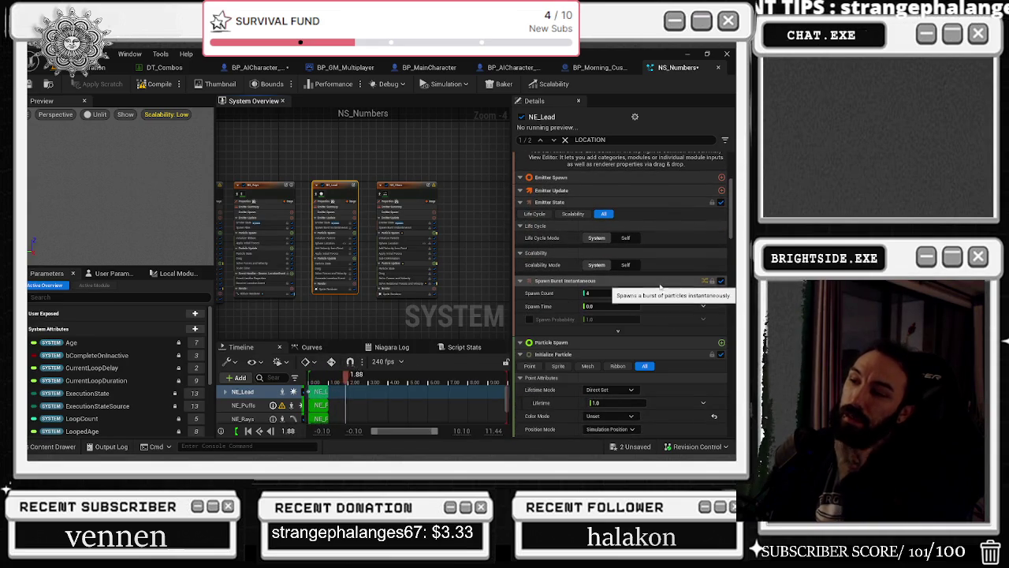
{"action": "scroll", "coordinate": [661, 296], "scroll_direction": "down", "scroll_amount": 2}
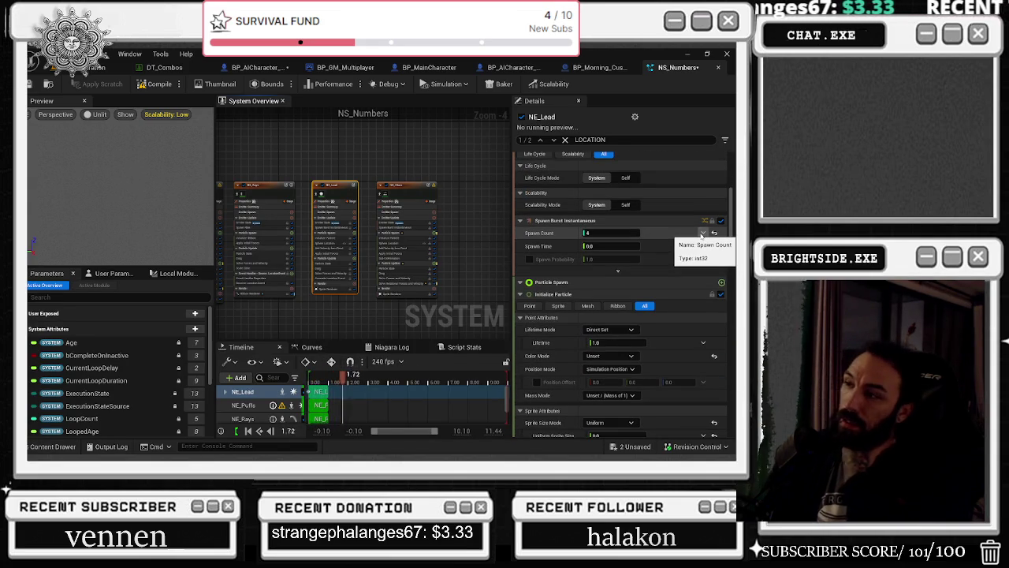
{"action": "scroll", "coordinate": [702, 241], "scroll_direction": "down", "scroll_amount": 1}
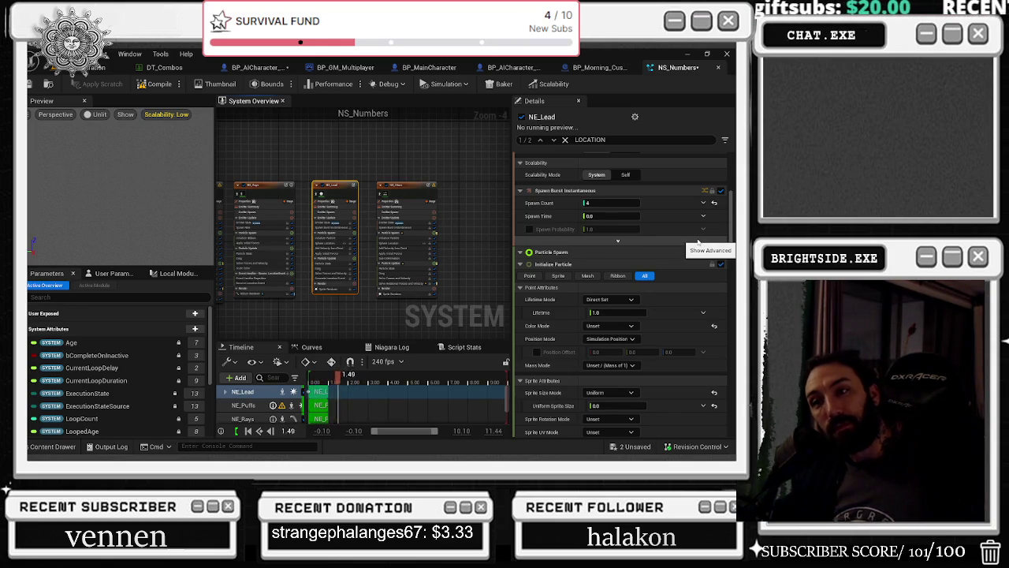
{"action": "scroll", "coordinate": [694, 245], "scroll_direction": "down", "scroll_amount": 7}
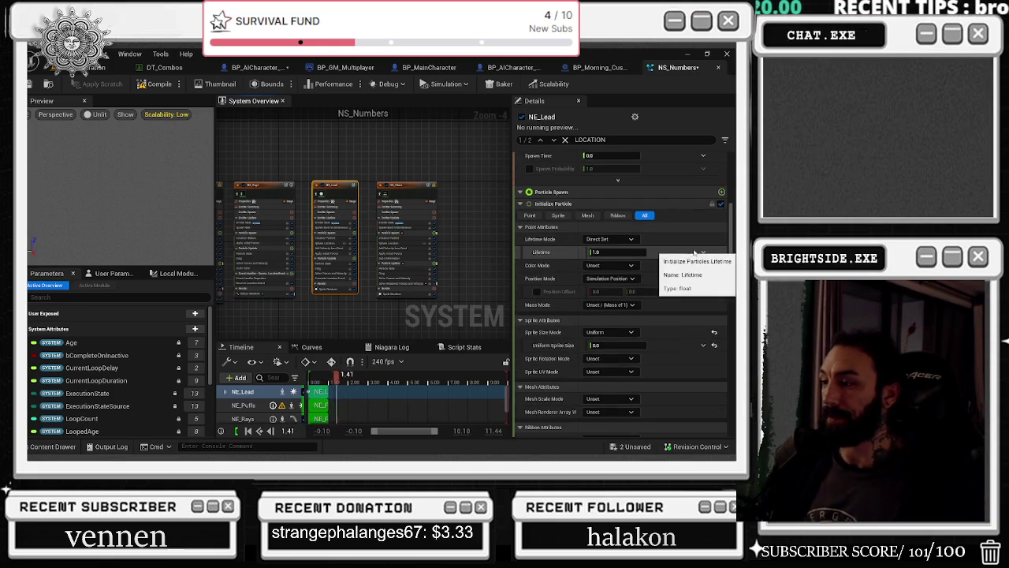
{"action": "scroll", "coordinate": [678, 234], "scroll_direction": "down", "scroll_amount": 6}
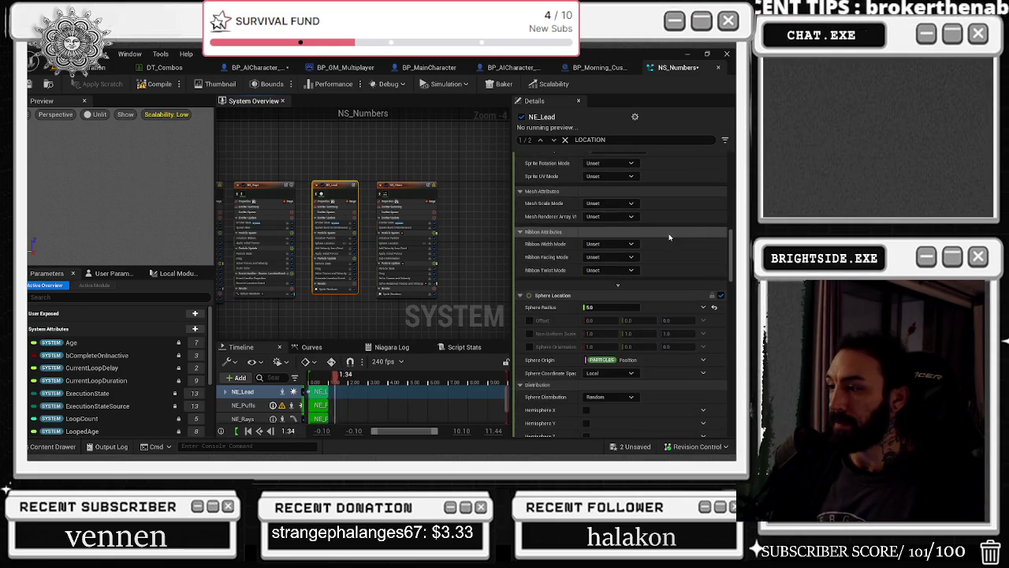
{"action": "scroll", "coordinate": [670, 252], "scroll_direction": "down", "scroll_amount": 6}
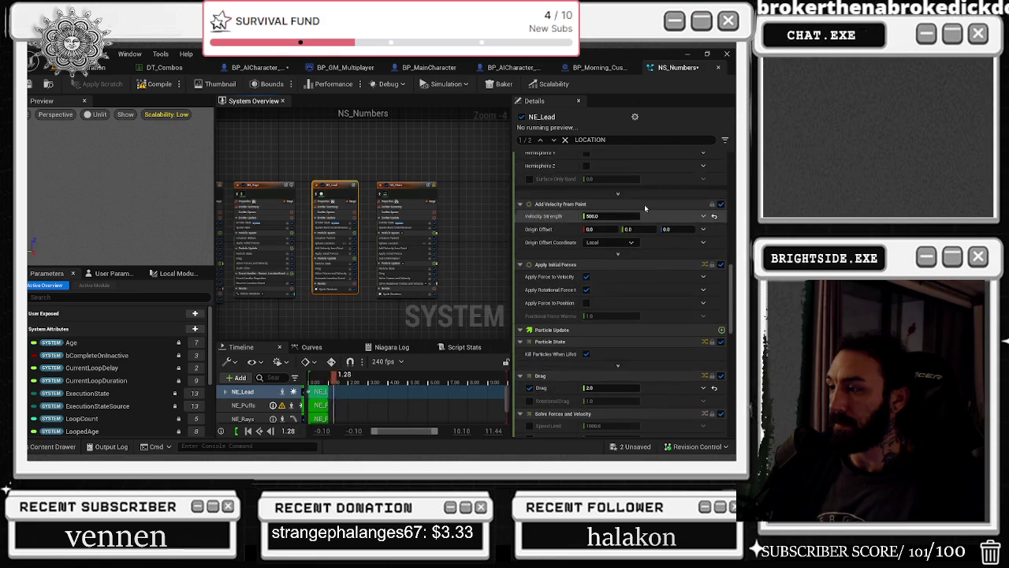
{"action": "scroll", "coordinate": [691, 273], "scroll_direction": "down", "scroll_amount": 7}
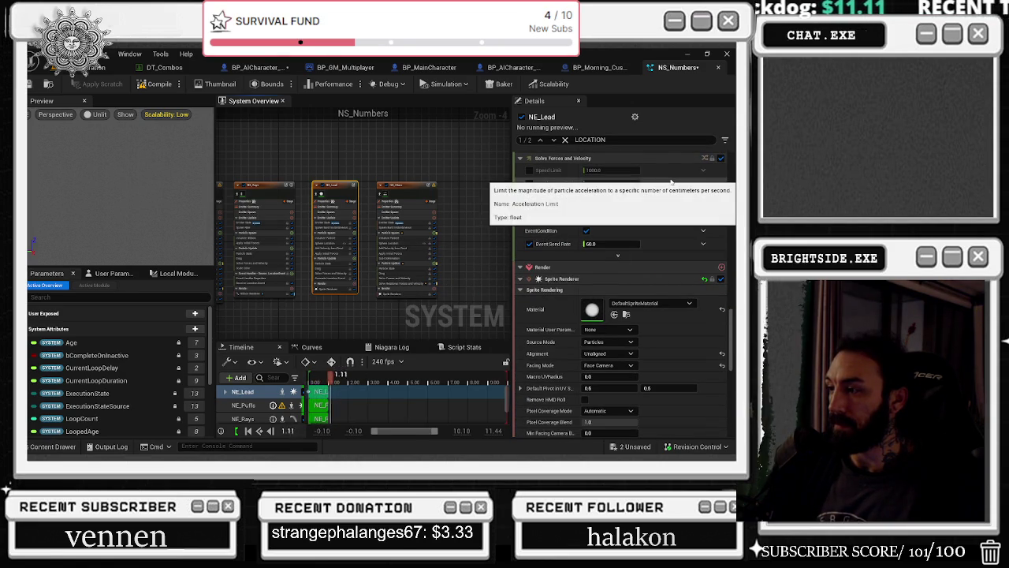
{"action": "scroll", "coordinate": [670, 185], "scroll_direction": "down", "scroll_amount": 4}
{"action": "scroll", "coordinate": [670, 195], "scroll_direction": "down", "scroll_amount": 1}
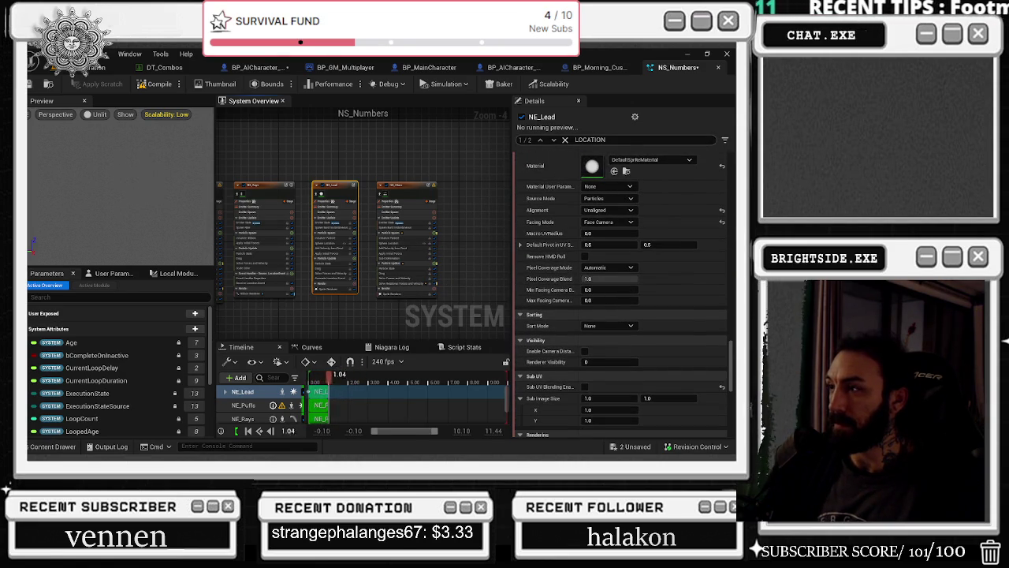
{"action": "type", "text": " E"}
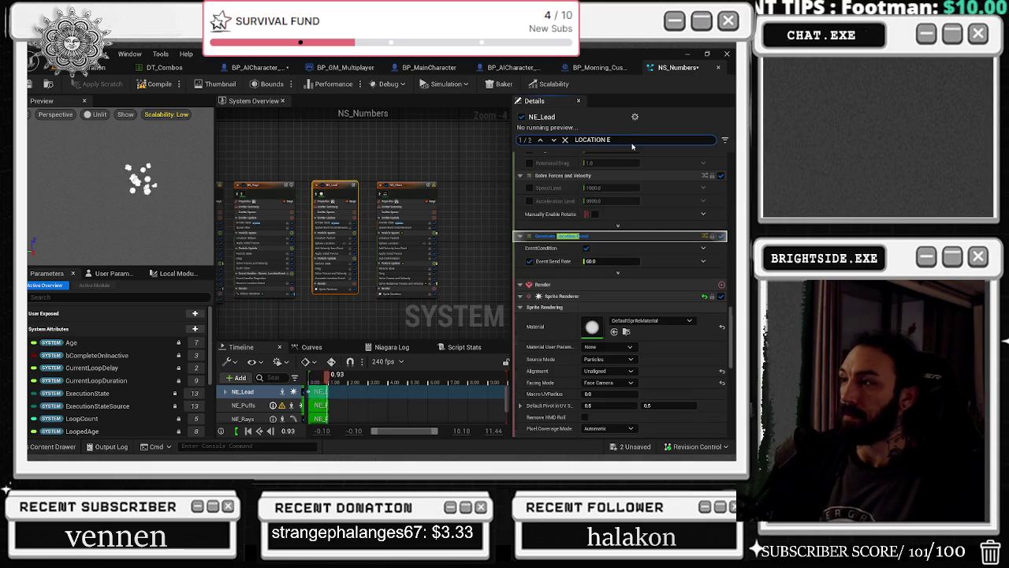
Change NE_Lead's location Event Send Rate from 60.0 to 20
{"action": "left_click", "coordinate": [603, 261]}
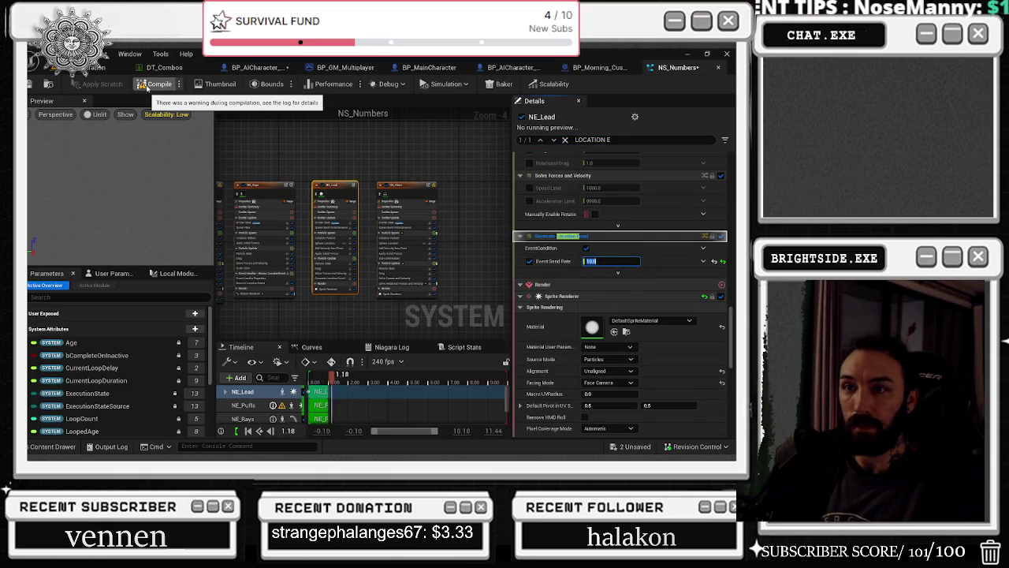
{"action": "type", "text": "100"}
{"action": "key", "text": "BackSpace"}
{"action": "key", "text": "BackSpace"}
{"action": "key", "text": "BackSpace"}
{"action": "type", "text": "20"}
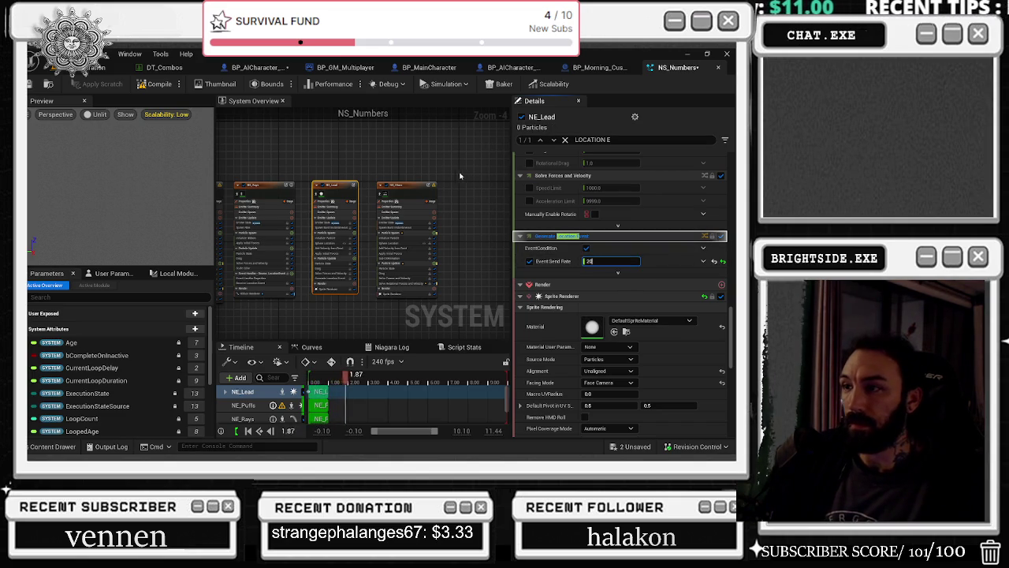
{"action": "left_click", "coordinate": [336, 204]}
{"action": "left_click", "coordinate": [181, 115]}
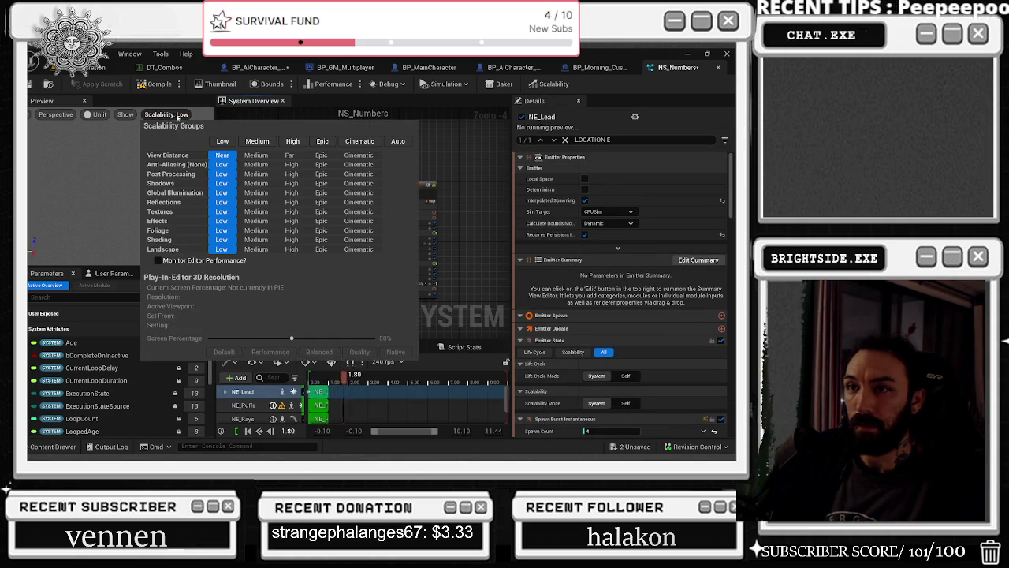
{"action": "left_click", "coordinate": [292, 142]}
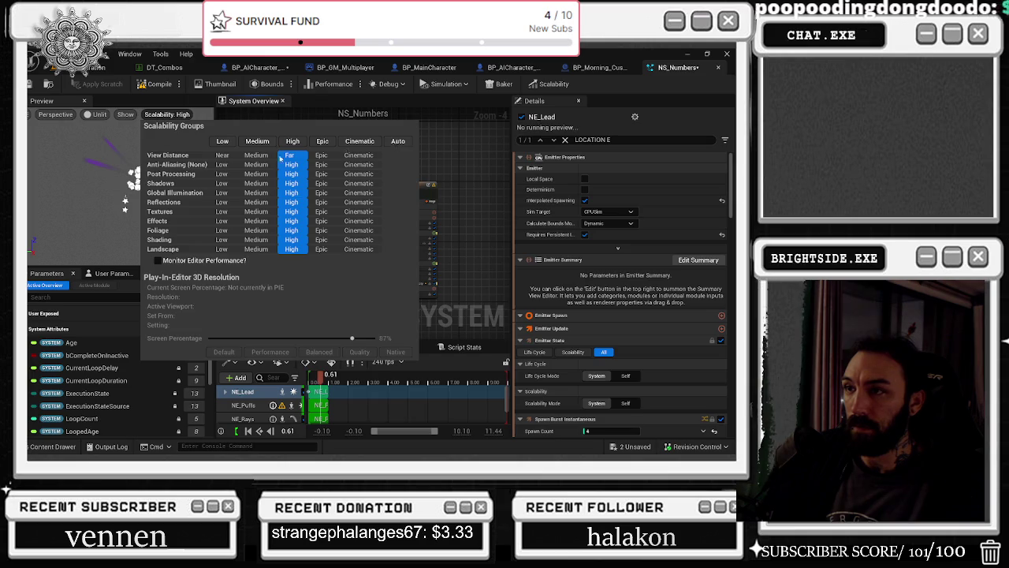
{"action": "left_click", "coordinate": [217, 145]}
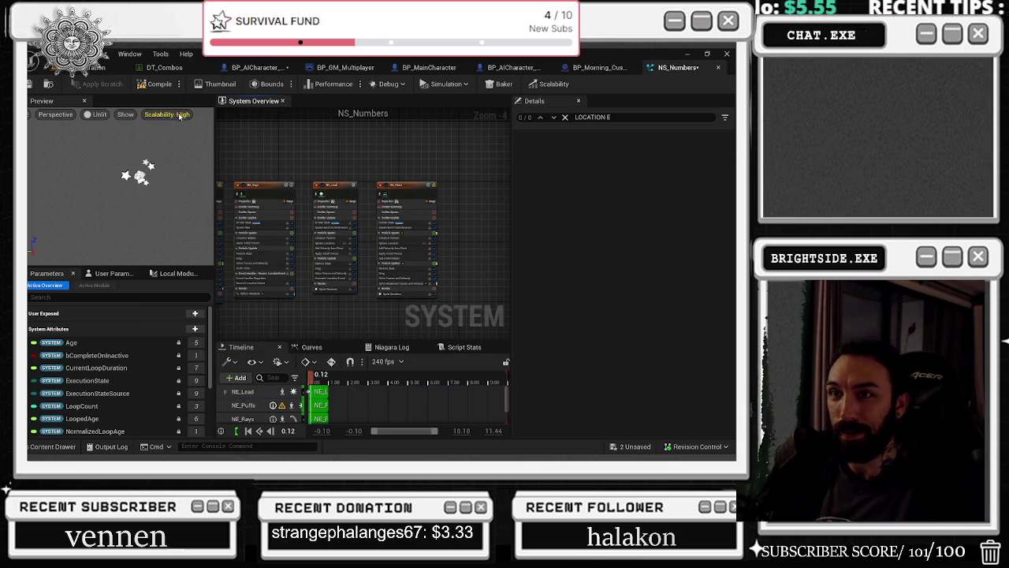
{"action": "left_click", "coordinate": [180, 115]}
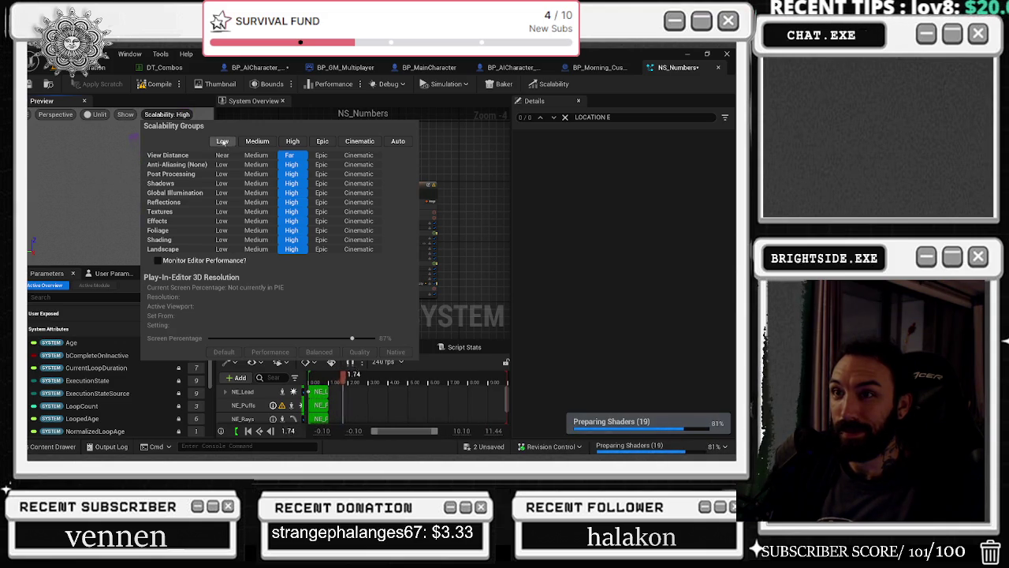
{"action": "left_click", "coordinate": [222, 141]}
{"action": "left_click", "coordinate": [455, 138]}
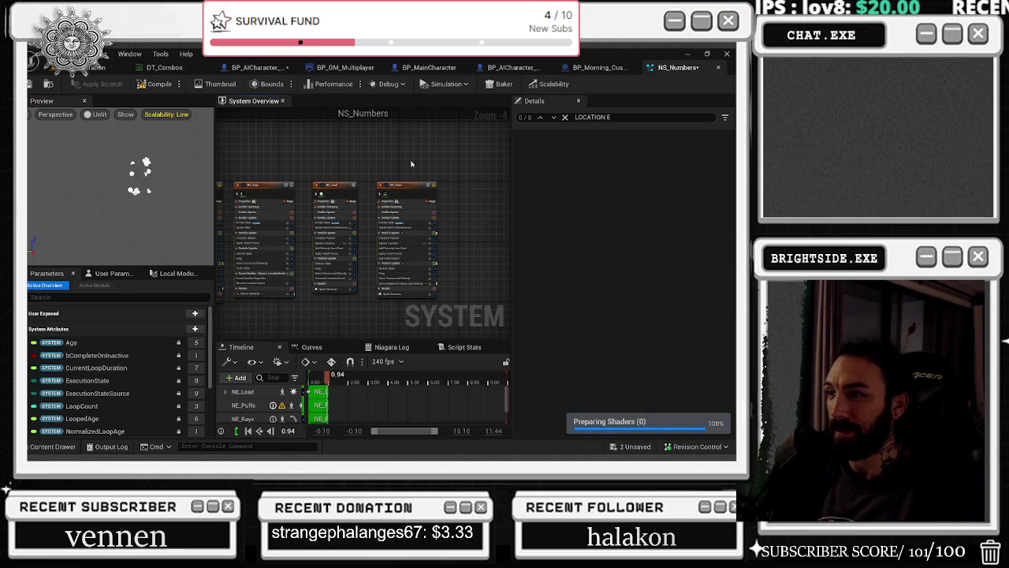
{"action": "left_click", "coordinate": [406, 186]}
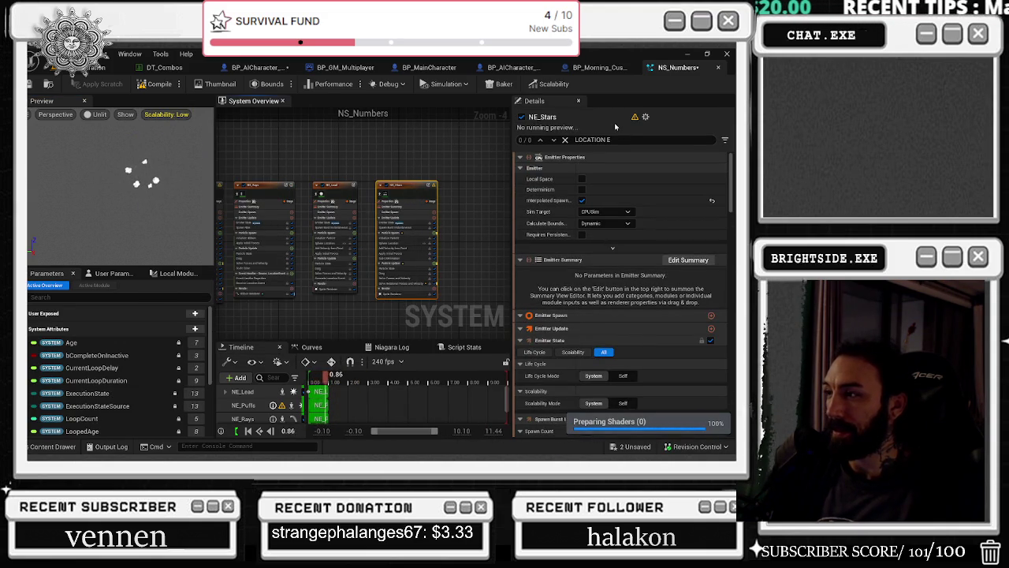
Inspect NE_Lead's Allocation Mode, then select NE_Stars and NE_Rays in the graph
{"action": "left_click", "coordinate": [615, 140]}
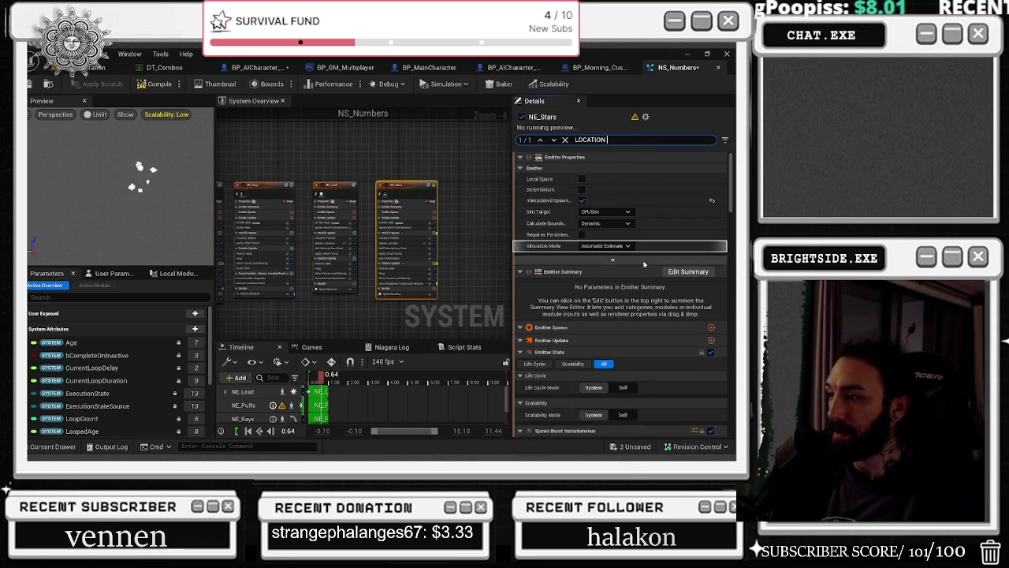
{"action": "left_click", "coordinate": [335, 237]}
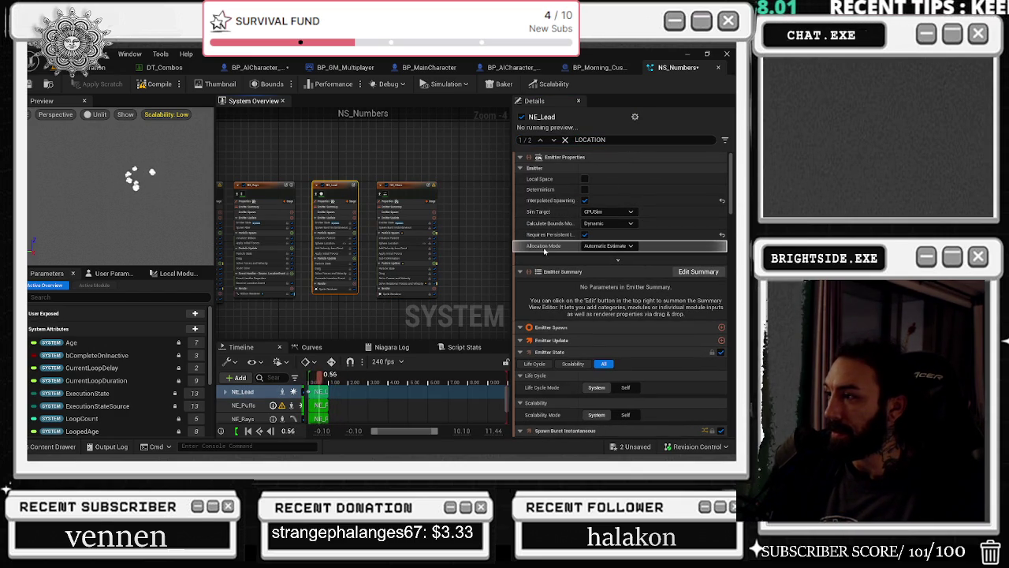
{"action": "mouse_move", "coordinate": [541, 251]}
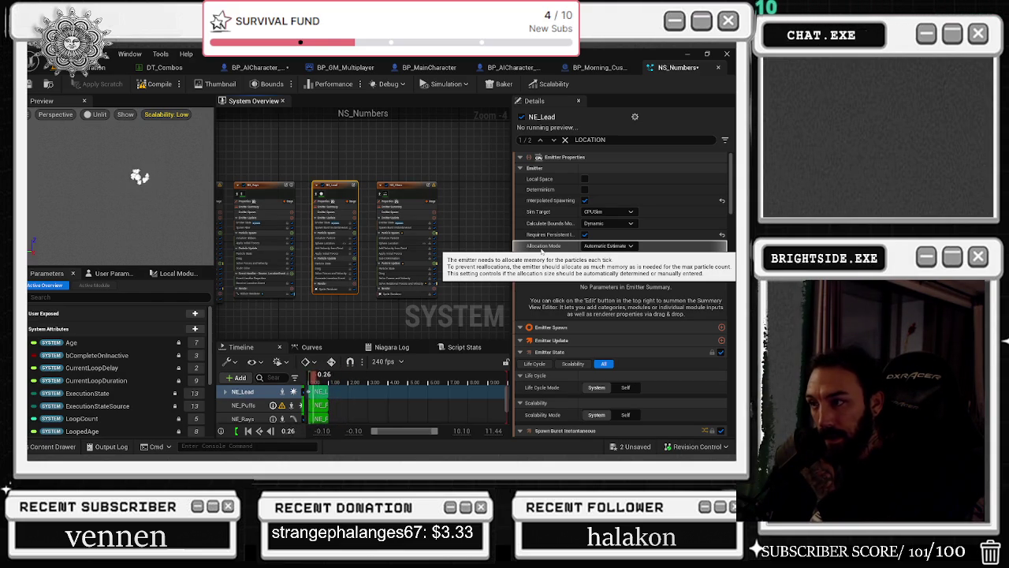
{"action": "left_click", "coordinate": [542, 248]}
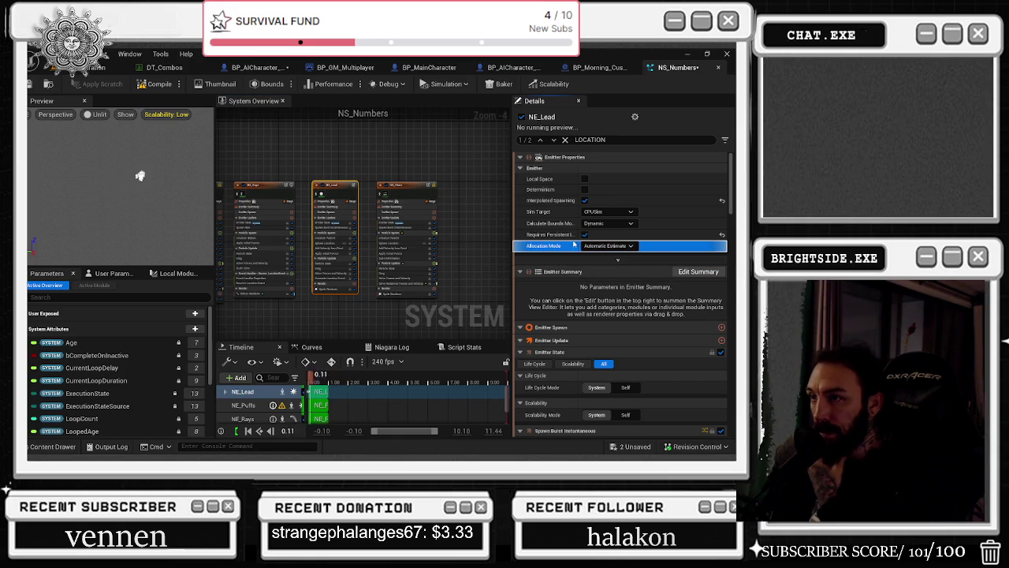
{"action": "left_click", "coordinate": [585, 200]}
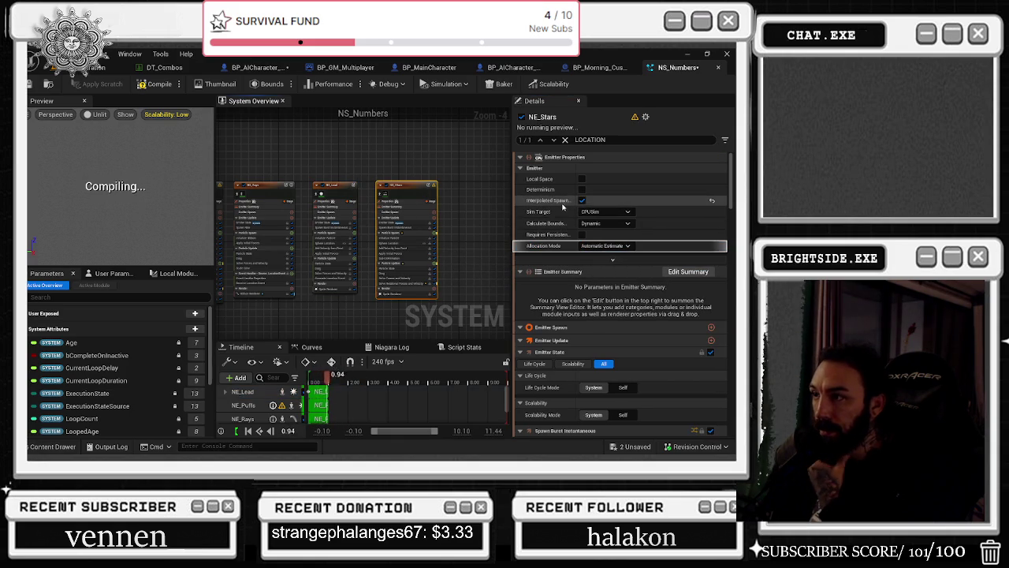
{"action": "left_click_drag", "start_coordinate": [279, 172], "coordinate": [292, 203]}
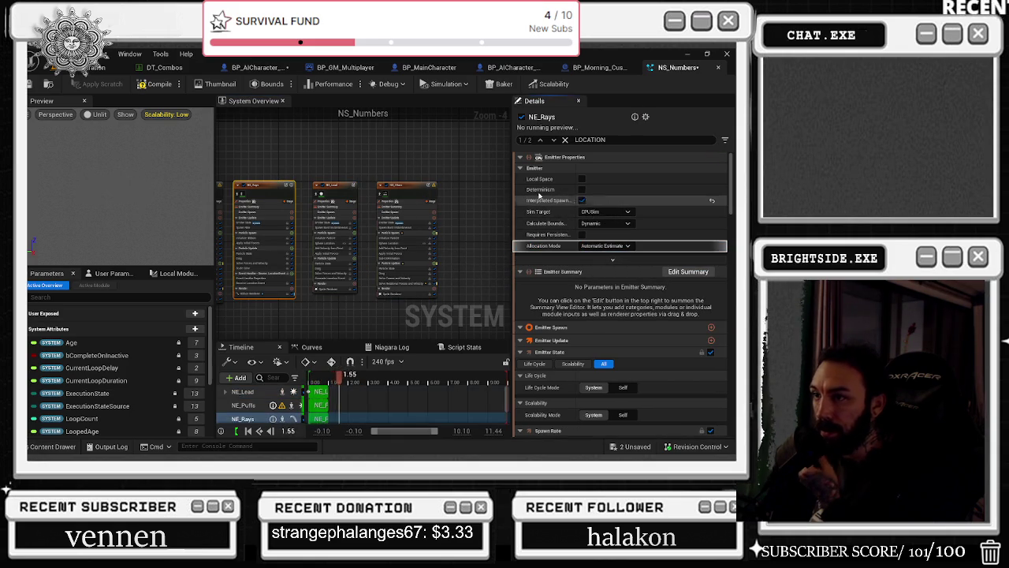
{"action": "scroll", "coordinate": [699, 307], "scroll_direction": "down", "scroll_amount": 3}
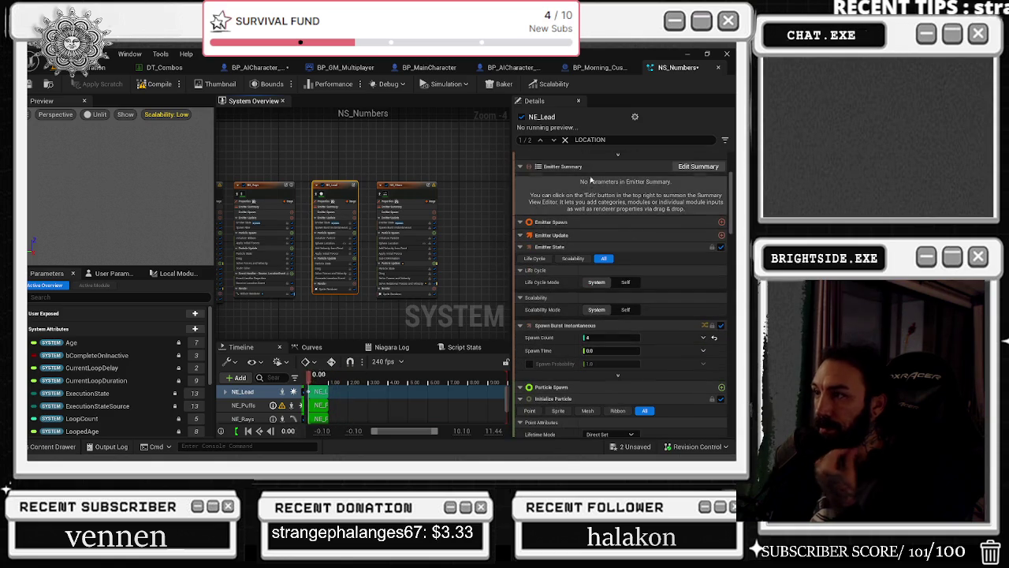
Set NE_Lead's Event Send Rate to 2 at the second LOCATION match and save NS_Numbers
{"action": "left_click", "coordinate": [555, 141]}
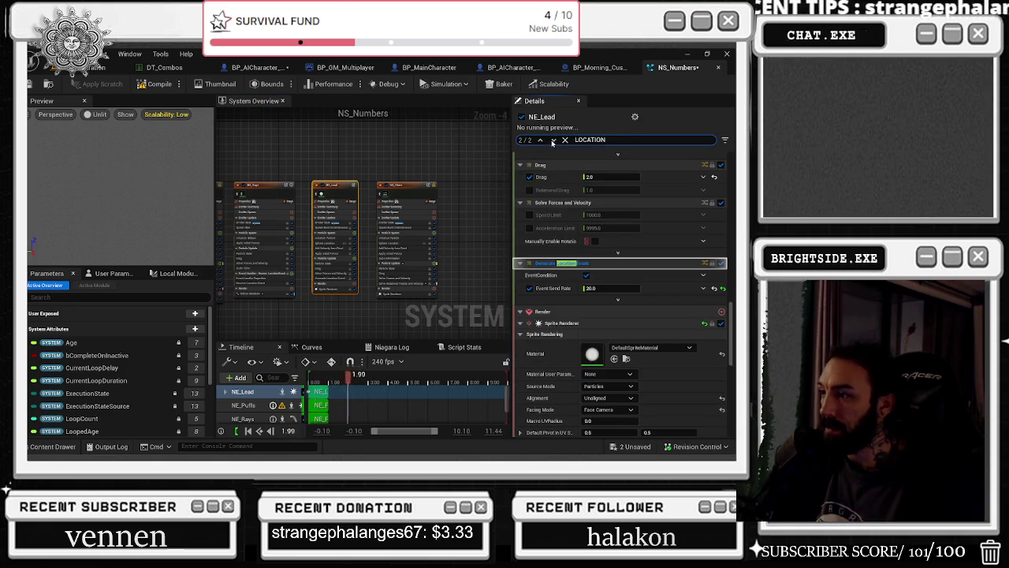
{"action": "left_click", "coordinate": [612, 288]}
{"action": "type", "text": "2"}
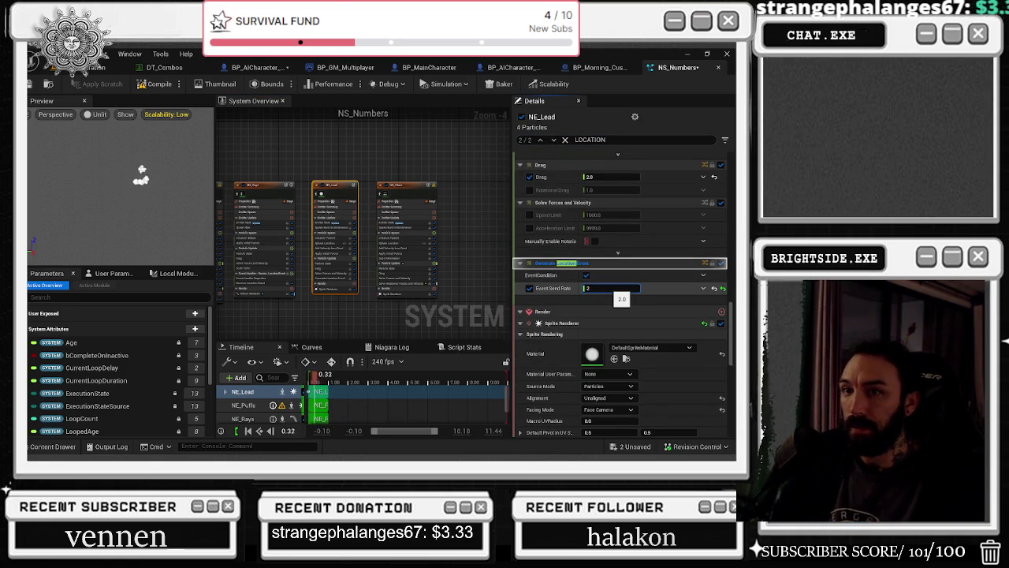
{"action": "type", "text": "10"}
{"action": "key", "text": "Return"}
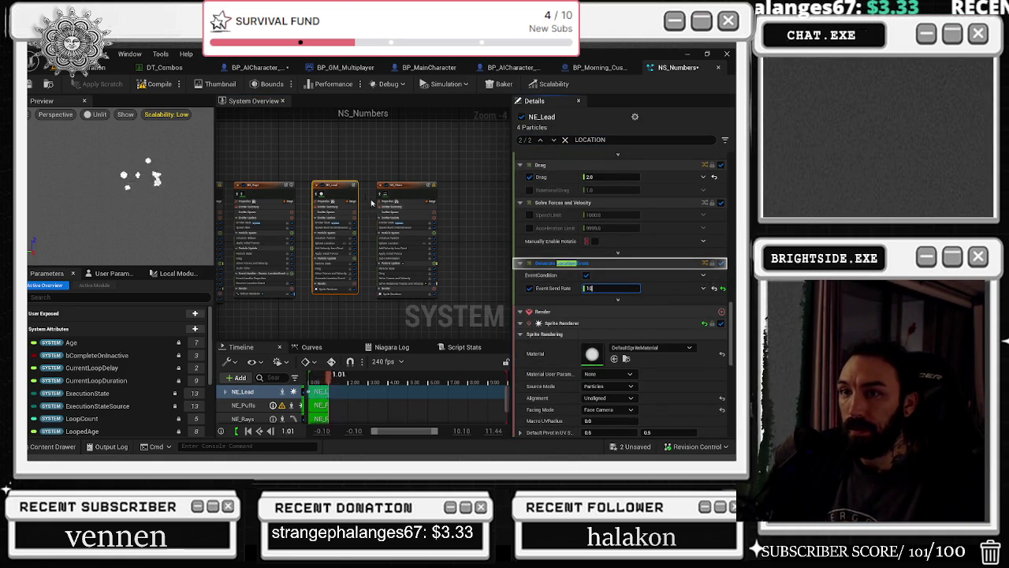
{"action": "left_click", "coordinate": [349, 167]}
{"action": "key", "text": "ctrl+s"}
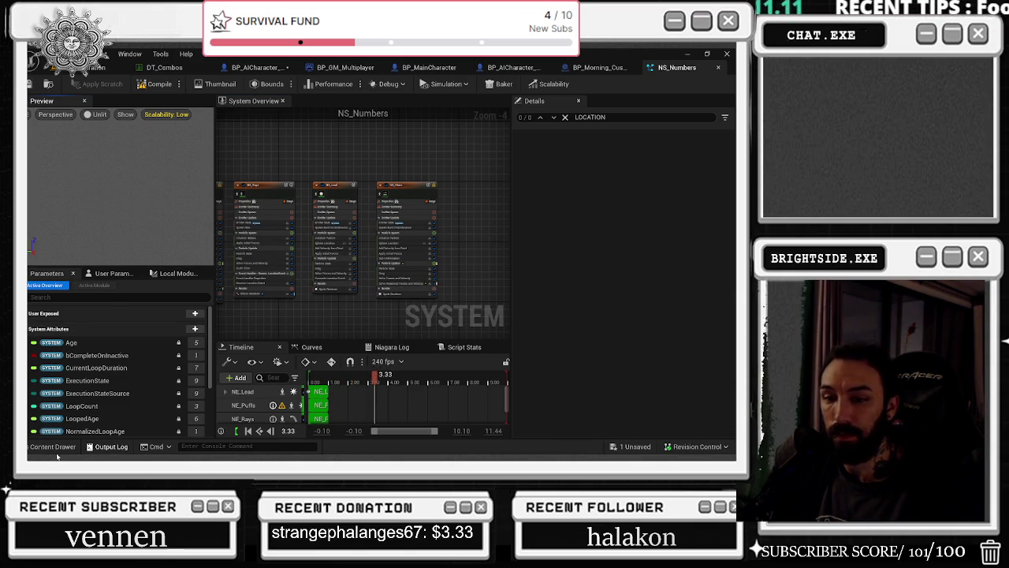
Close NS_Numbers, open NS_ObjectHit from the FX folder and select its NEWords emitter
{"action": "key", "text": "ctrl+space"}
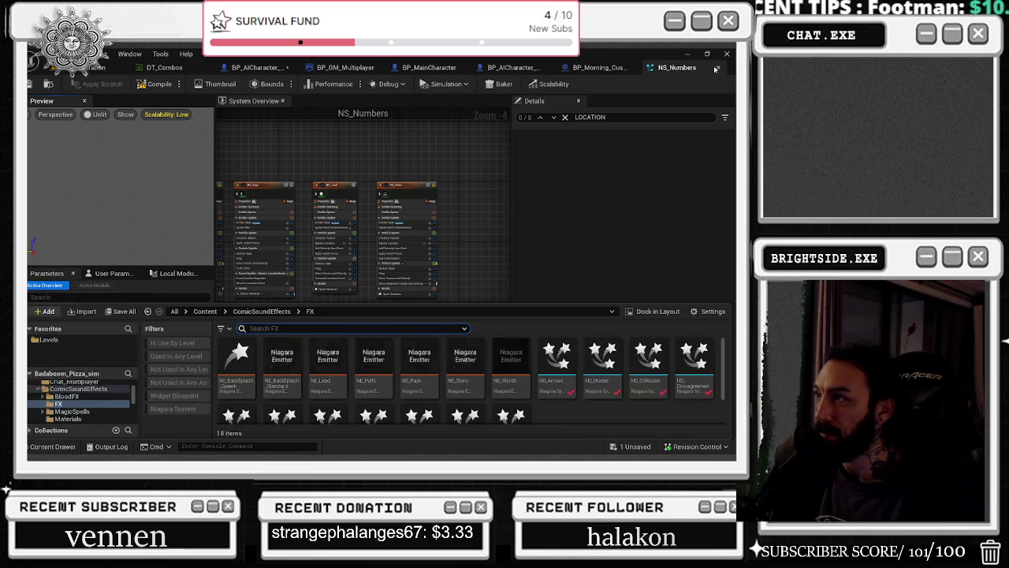
{"action": "key", "text": "ctrl+w"}
{"action": "left_click", "coordinate": [52, 447]}
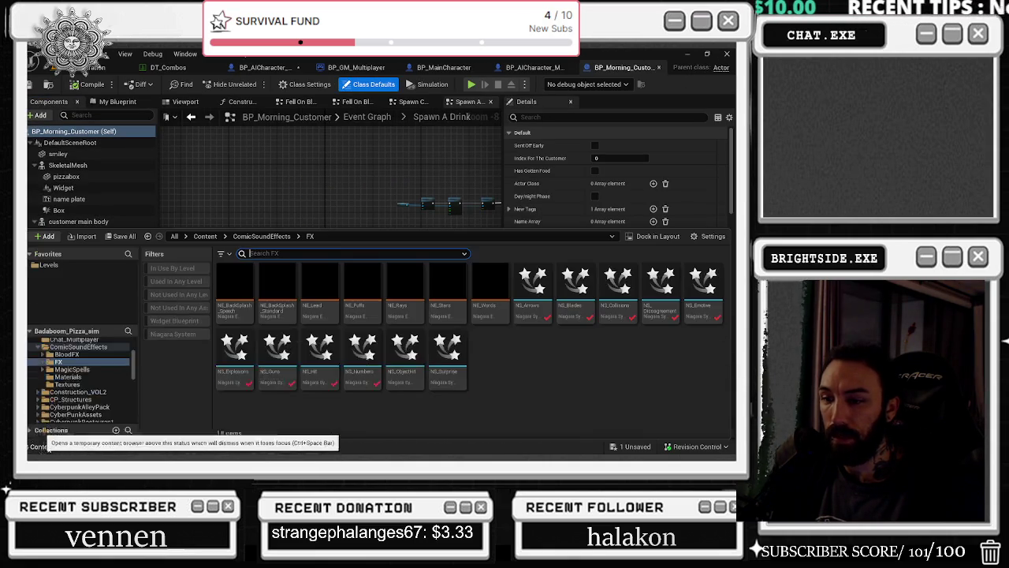
{"action": "left_click", "coordinate": [405, 355]}
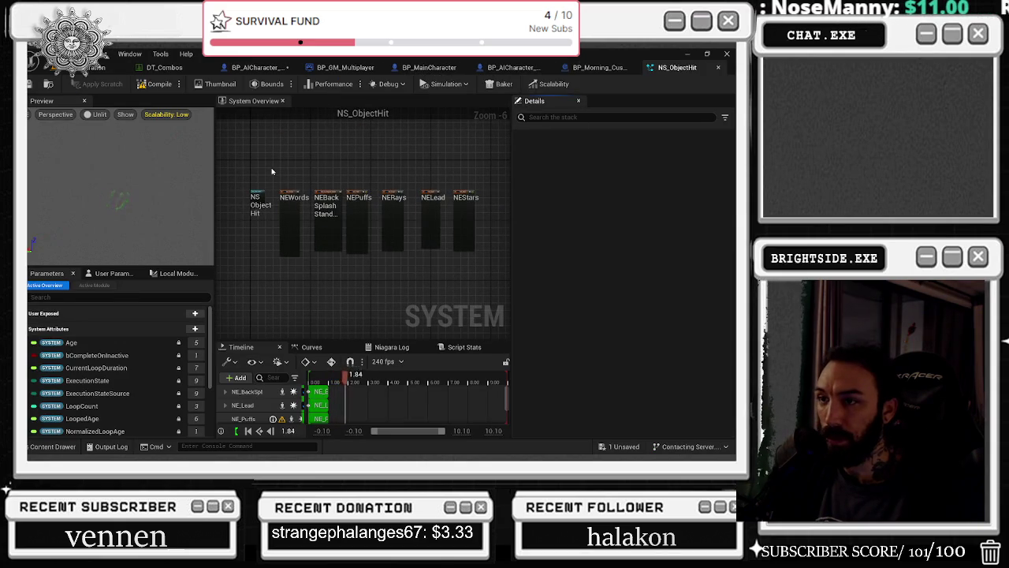
{"action": "left_click", "coordinate": [293, 198]}
{"action": "left_click", "coordinate": [568, 139]}
{"action": "type", "text": "SIZE"}
{"action": "left_click", "coordinate": [597, 331]}
{"action": "type", "text": "45"}
{"action": "key", "text": "Tab"}
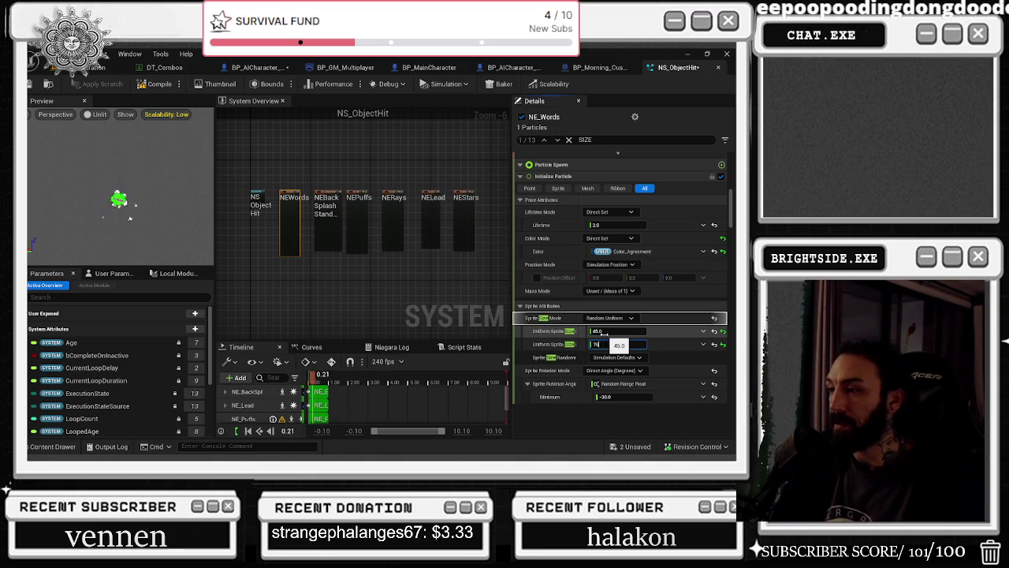
{"action": "key", "text": "Return"}
{"action": "left_click", "coordinate": [328, 209]}
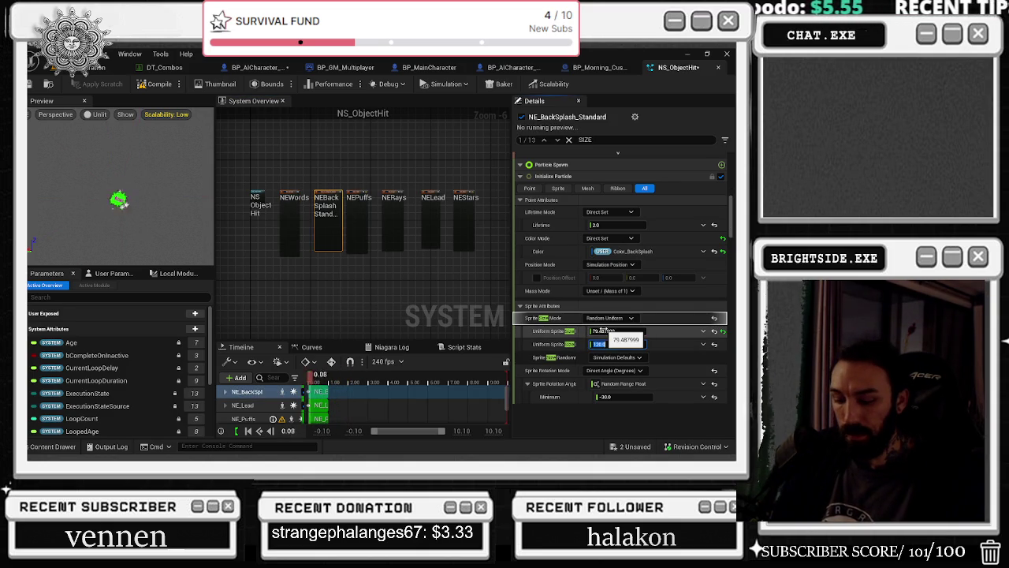
{"action": "left_click", "coordinate": [359, 217]}
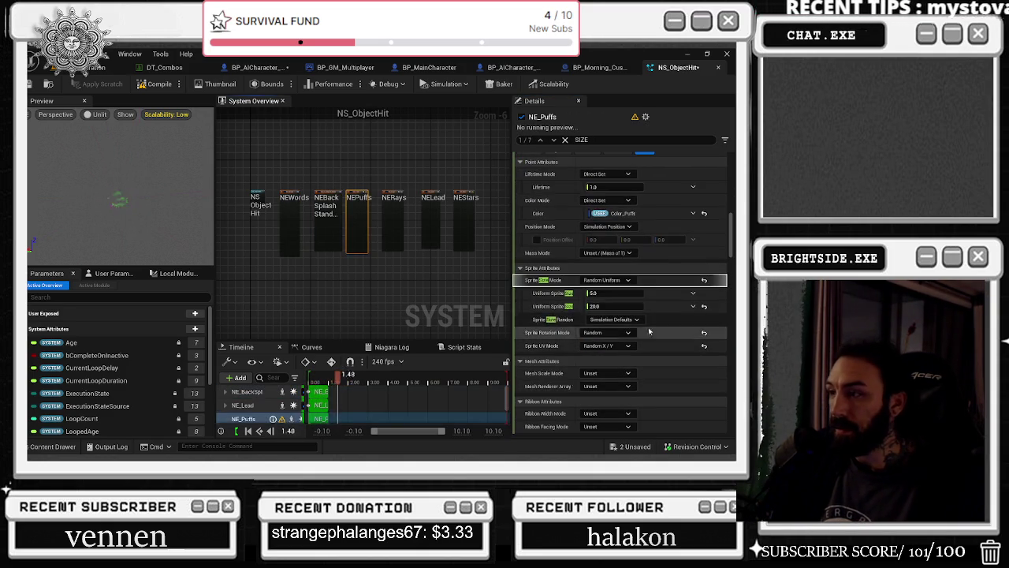
{"action": "left_click", "coordinate": [615, 292]}
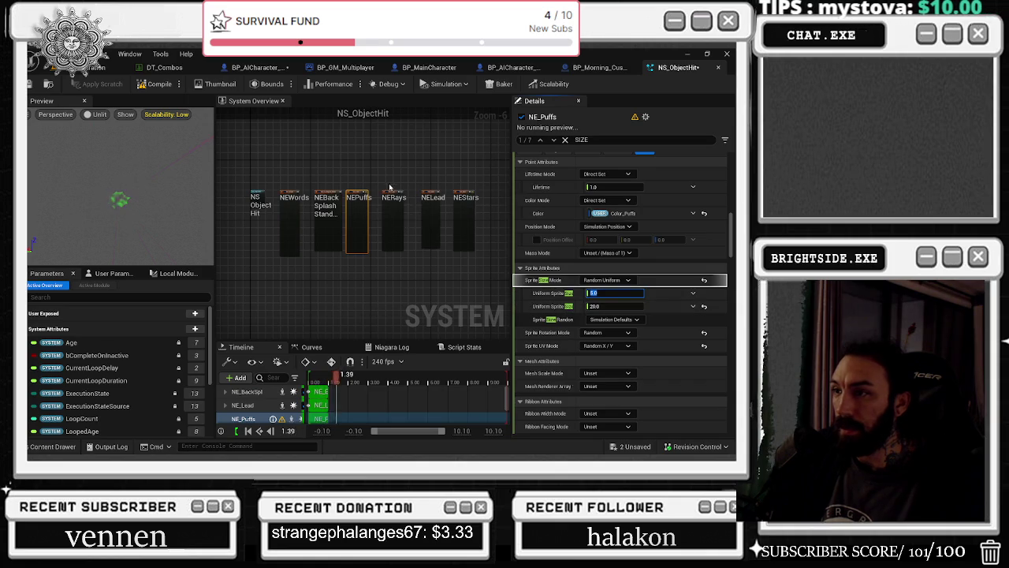
{"action": "left_click", "coordinate": [392, 221]}
{"action": "left_click", "coordinate": [431, 220]}
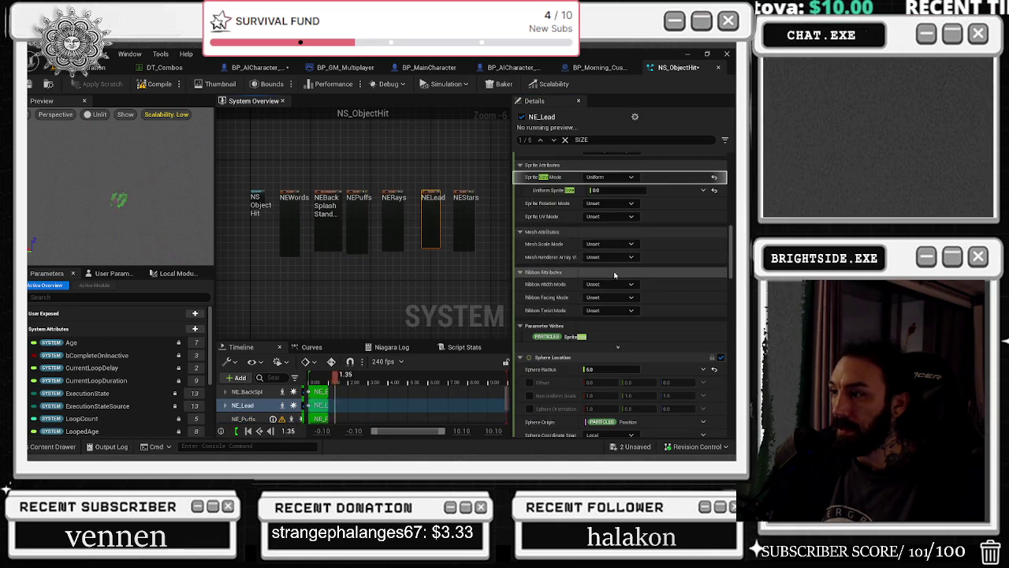
{"action": "left_click", "coordinate": [464, 220]}
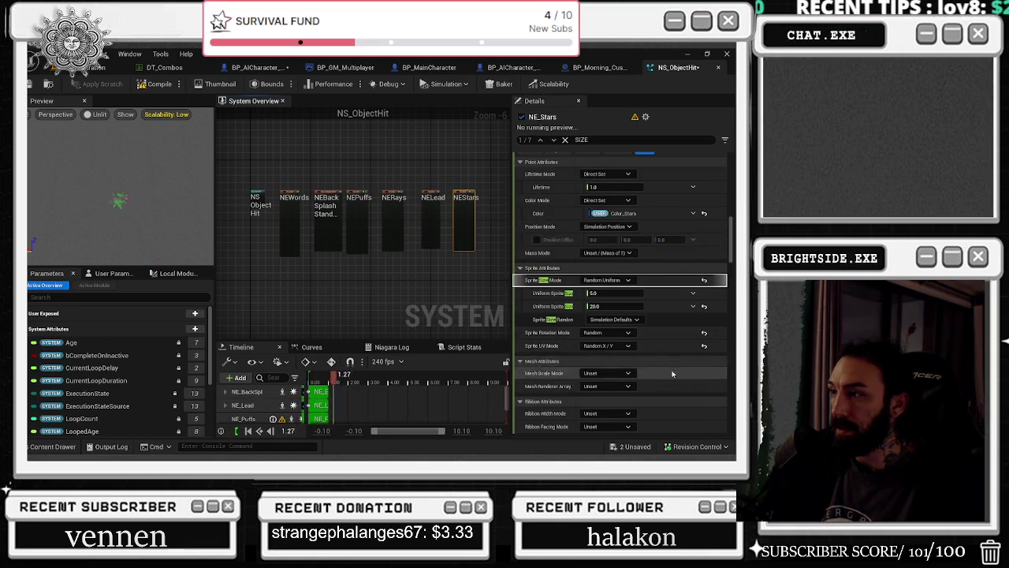
{"action": "scroll", "coordinate": [724, 247], "scroll_direction": "down", "scroll_amount": 3}
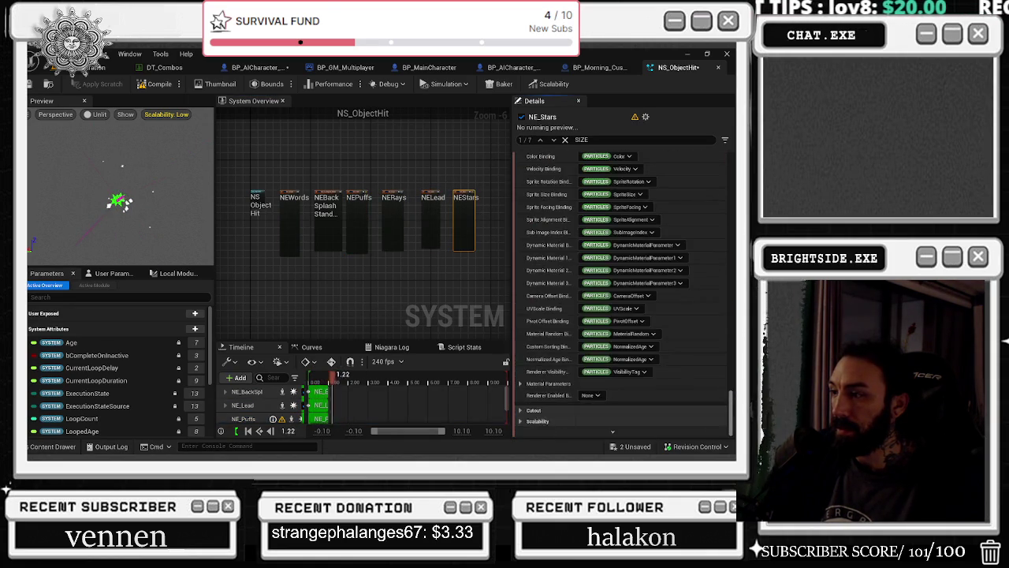
{"action": "scroll", "coordinate": [620, 292], "scroll_direction": "up", "scroll_amount": 10}
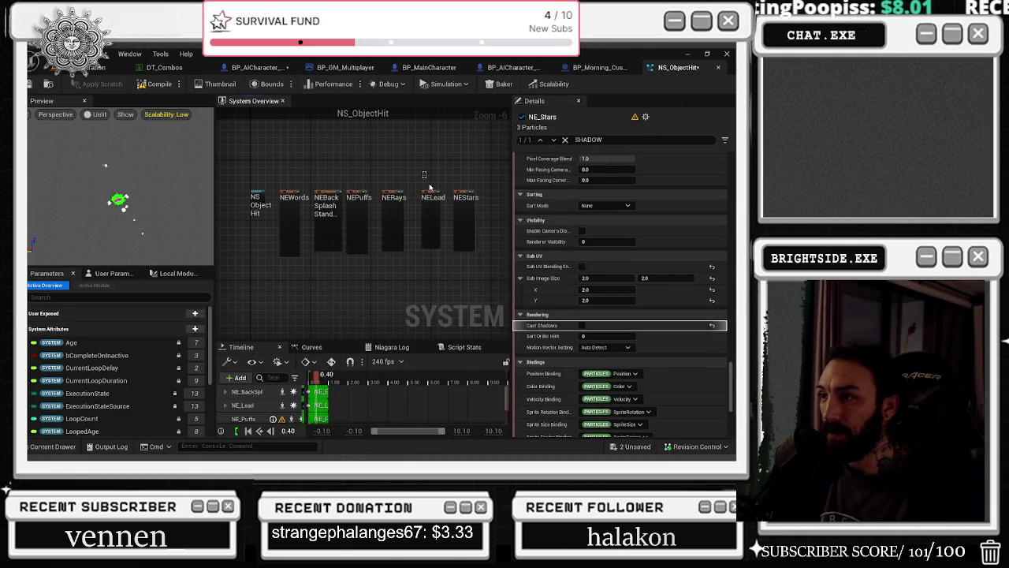
Turn off Cast Shadows on the NE_Lead, NE_Rays, NE_Puffs and NE_BackSplash_Standard emitters
{"action": "left_click", "coordinate": [430, 212]}
{"action": "left_click", "coordinate": [393, 232]}
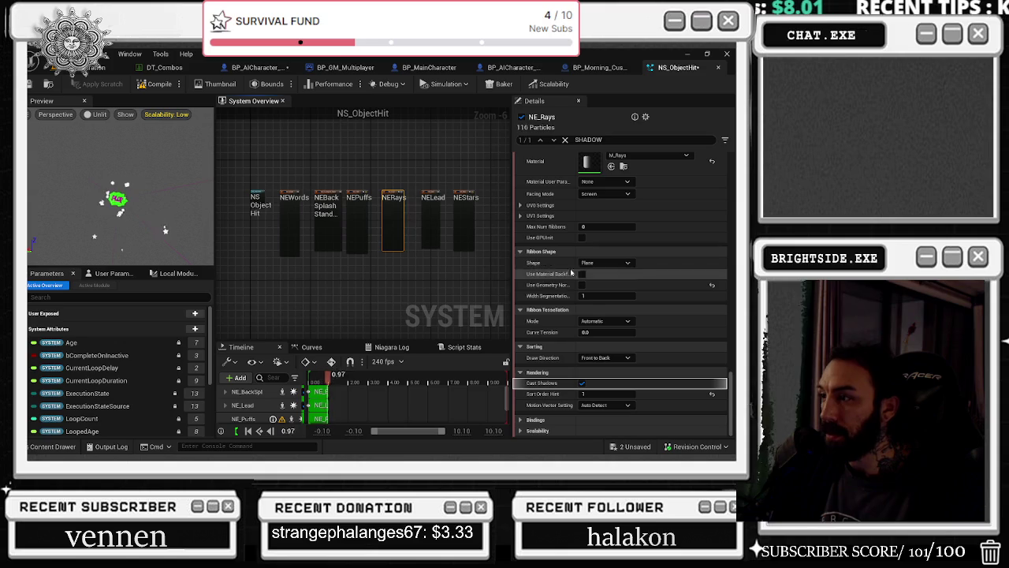
{"action": "left_click", "coordinate": [357, 216]}
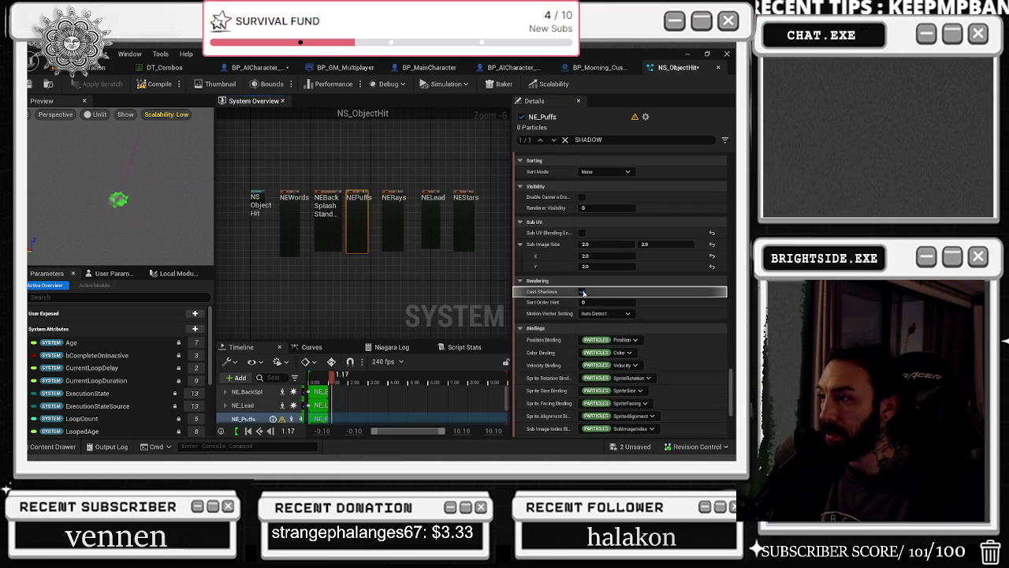
{"action": "left_click", "coordinate": [327, 225]}
{"action": "left_click", "coordinate": [585, 368]}
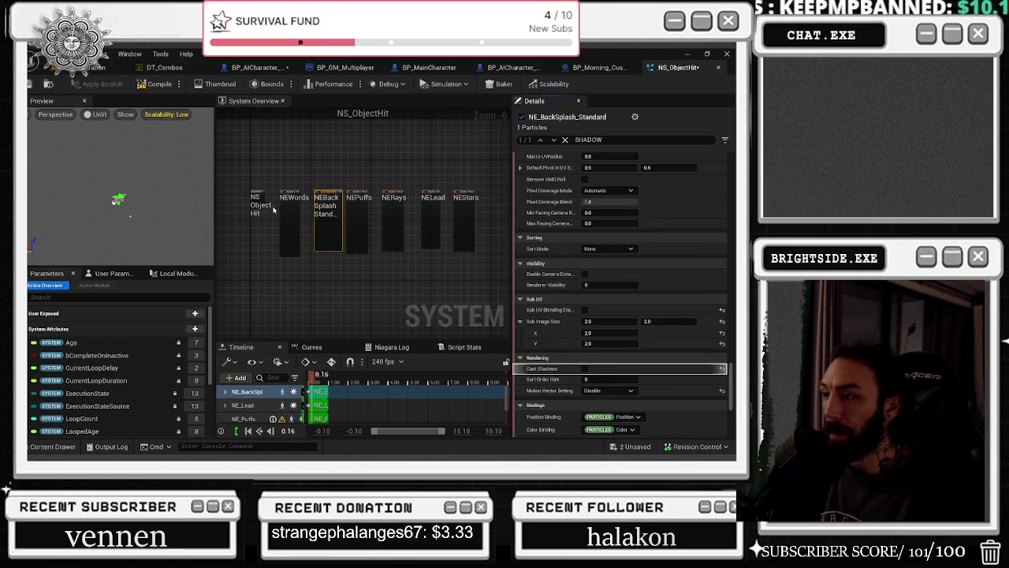
{"action": "left_click", "coordinate": [288, 217]}
Set the NS_ObjectHit system's Max Pool Size to 3 using a POOL details search
{"action": "left_click", "coordinate": [259, 203]}
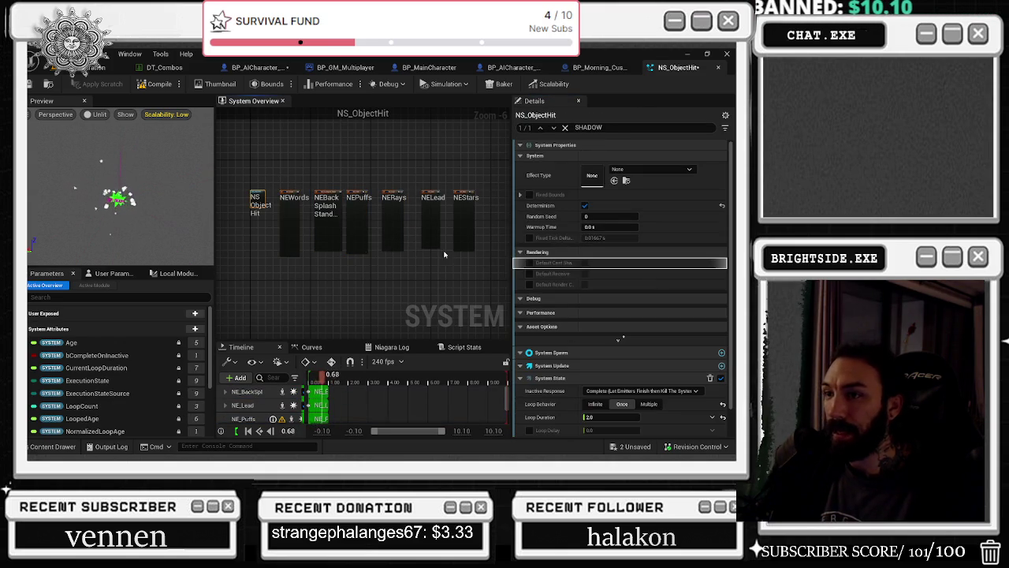
{"action": "double_click", "coordinate": [587, 127]}
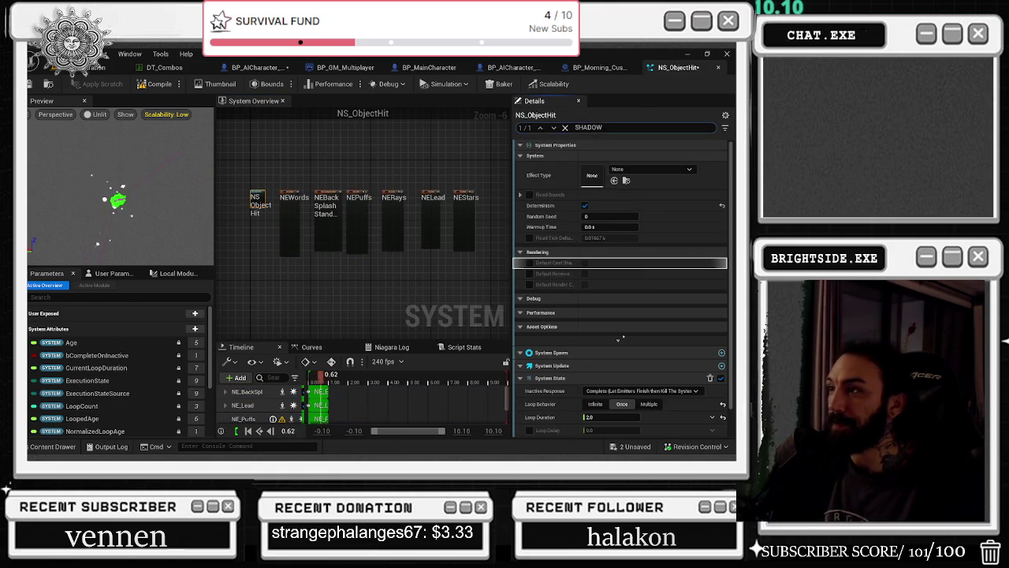
{"action": "type", "text": "POOL"}
{"action": "left_click", "coordinate": [599, 323]}
{"action": "type", "text": "3"}
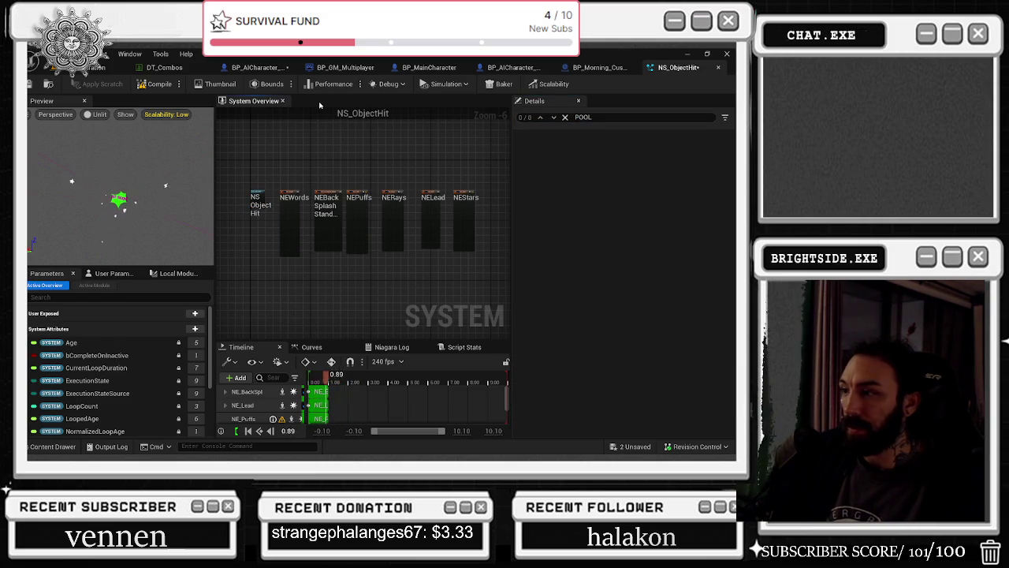
{"action": "left_click_drag", "start_coordinate": [446, 232], "coordinate": [371, 183]}
Filter Details by SCALA and review NE_Lead, NE_Stars and NE_Rays scalability settings
{"action": "double_click", "coordinate": [583, 185]}
{"action": "type", "text": "SCALA"}
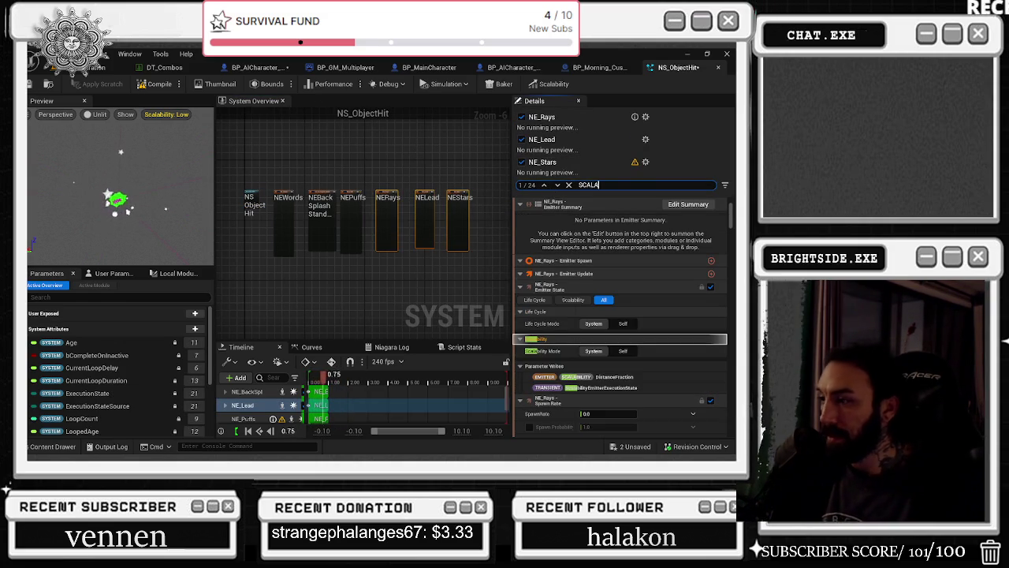
{"action": "scroll", "coordinate": [556, 426], "scroll_direction": "down", "scroll_amount": 10}
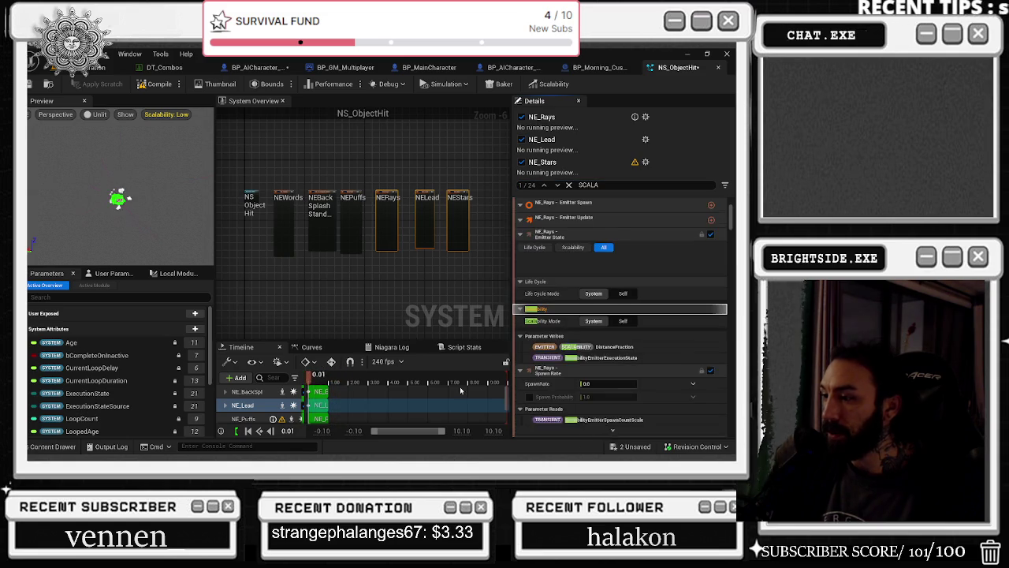
{"action": "left_click", "coordinate": [426, 206]}
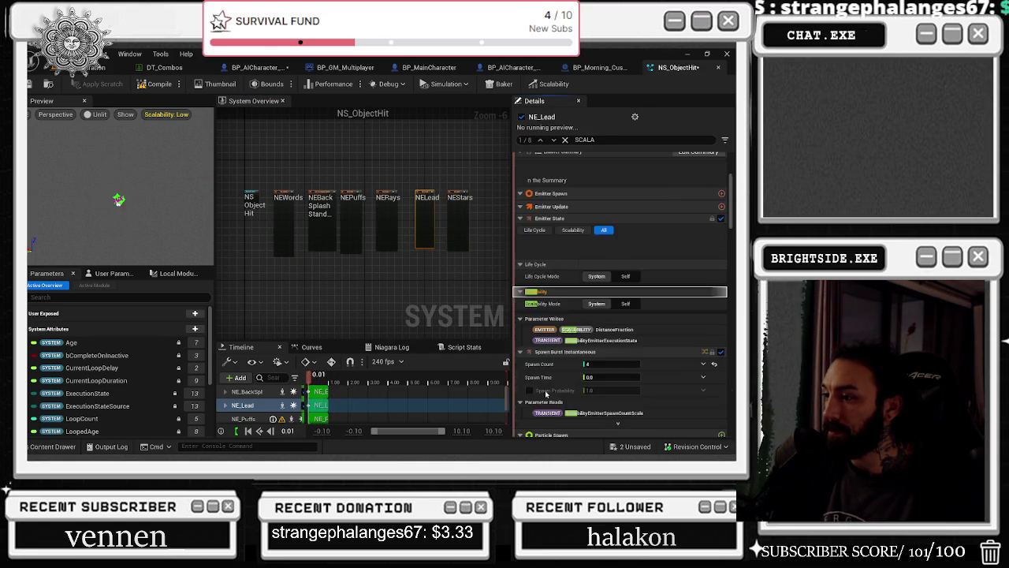
{"action": "left_click", "coordinate": [459, 225]}
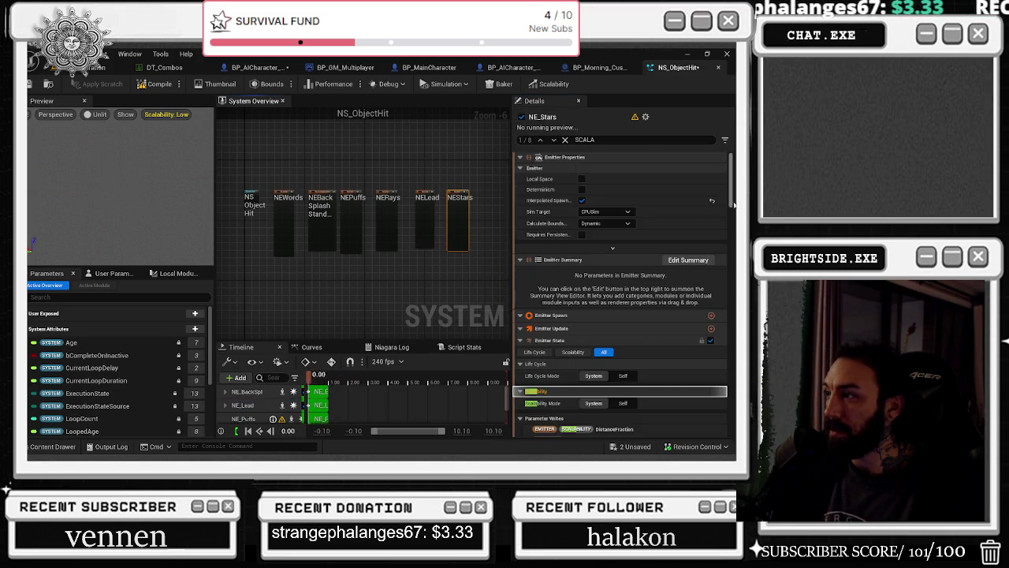
{"action": "scroll", "coordinate": [712, 400], "scroll_direction": "down", "scroll_amount": 10}
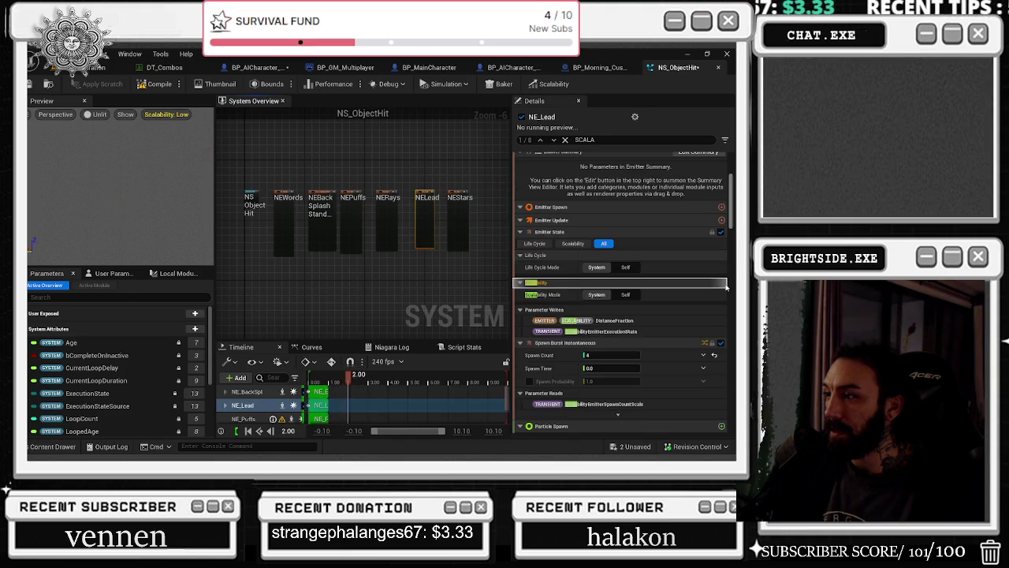
{"action": "left_click_drag", "start_coordinate": [731, 214], "coordinate": [731, 410]}
{"action": "left_click", "coordinate": [387, 221]}
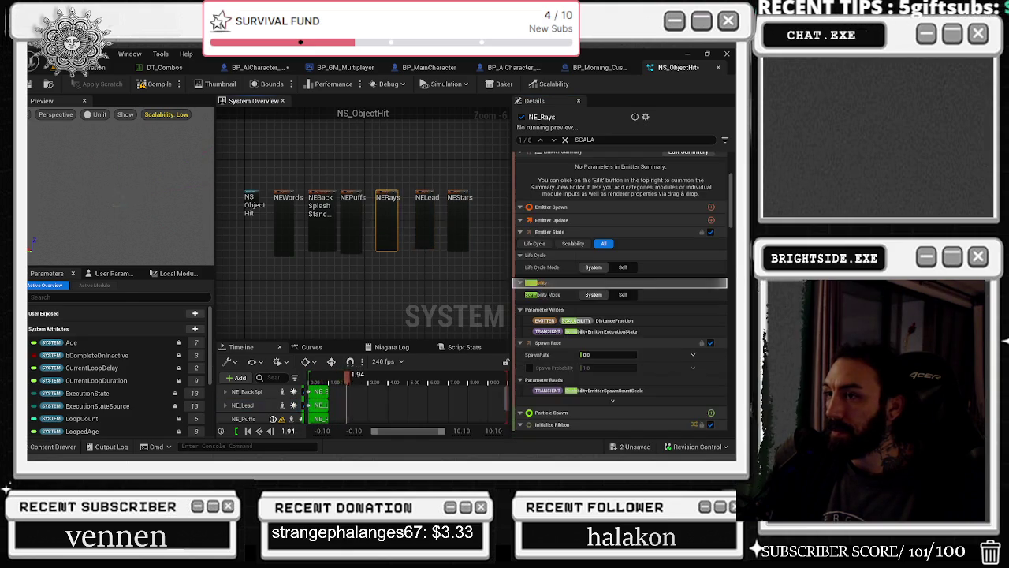
{"action": "scroll", "coordinate": [607, 394], "scroll_direction": "down", "scroll_amount": 10}
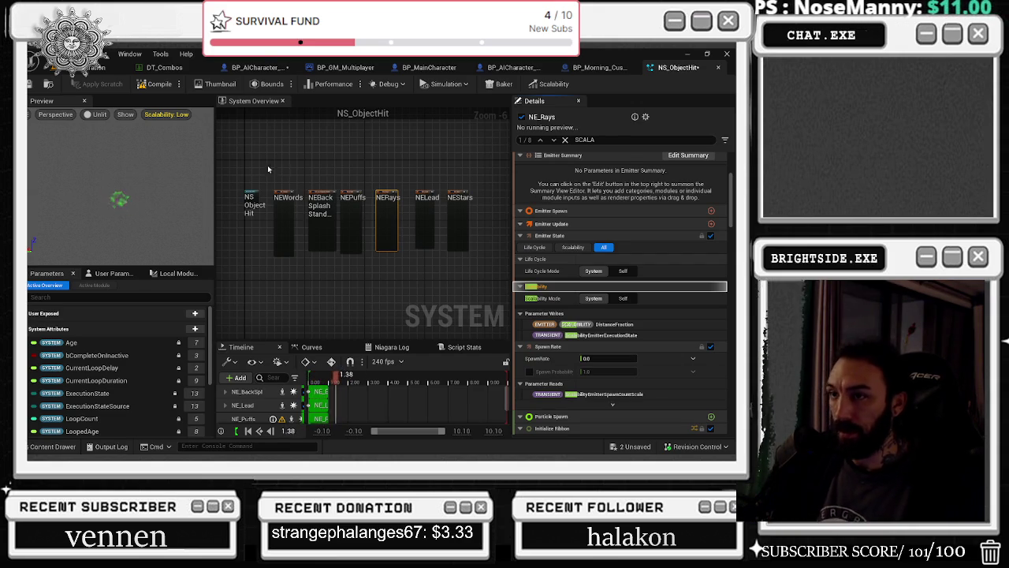
Check the system properties, reselect NE_Rays, NE_Lead and NE_Stars, and view NE_Stars unfiltered
{"action": "left_click", "coordinate": [251, 204]}
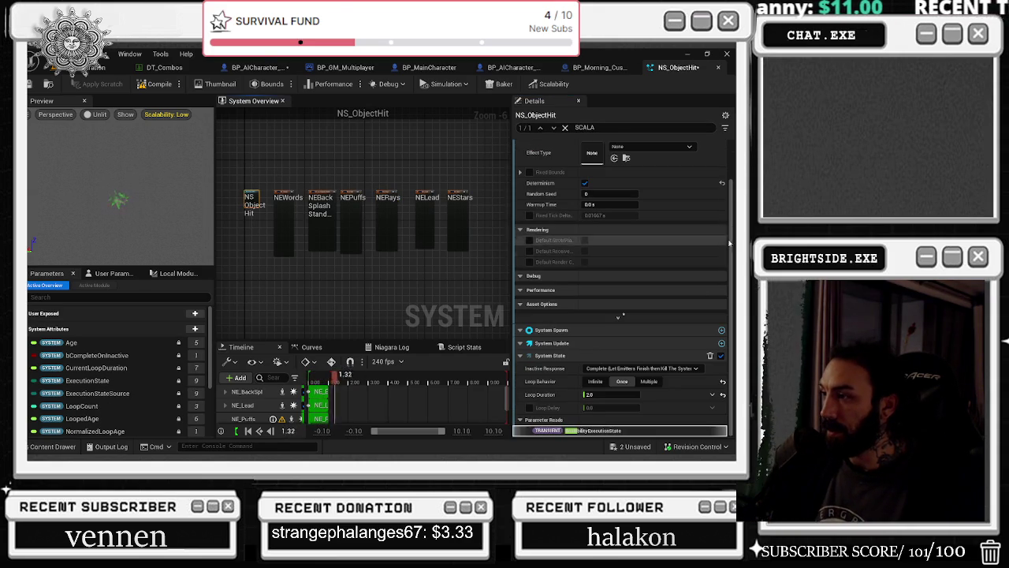
{"action": "scroll", "coordinate": [717, 240], "scroll_direction": "up", "scroll_amount": 1}
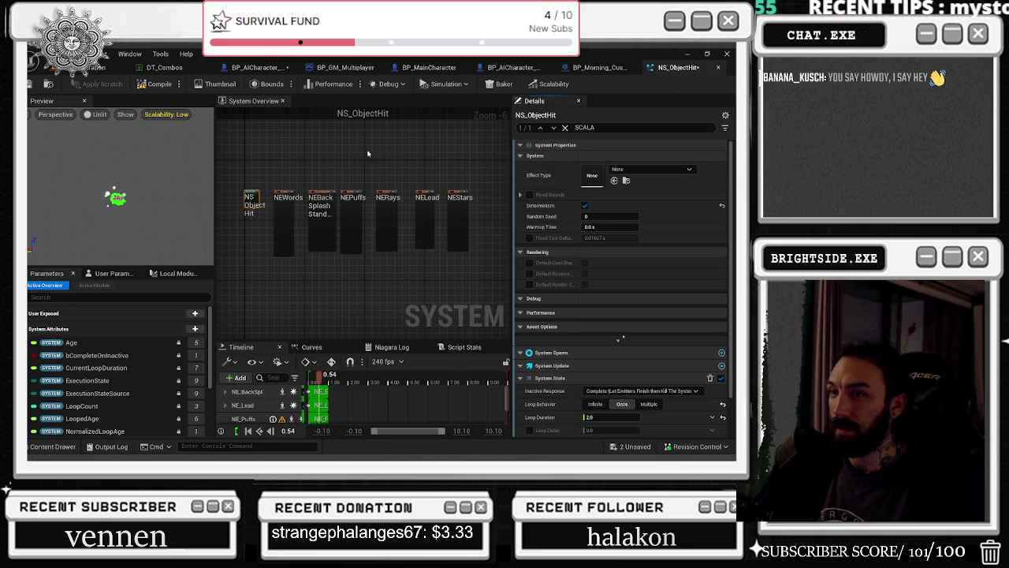
{"action": "left_click_drag", "start_coordinate": [367, 183], "coordinate": [501, 238]}
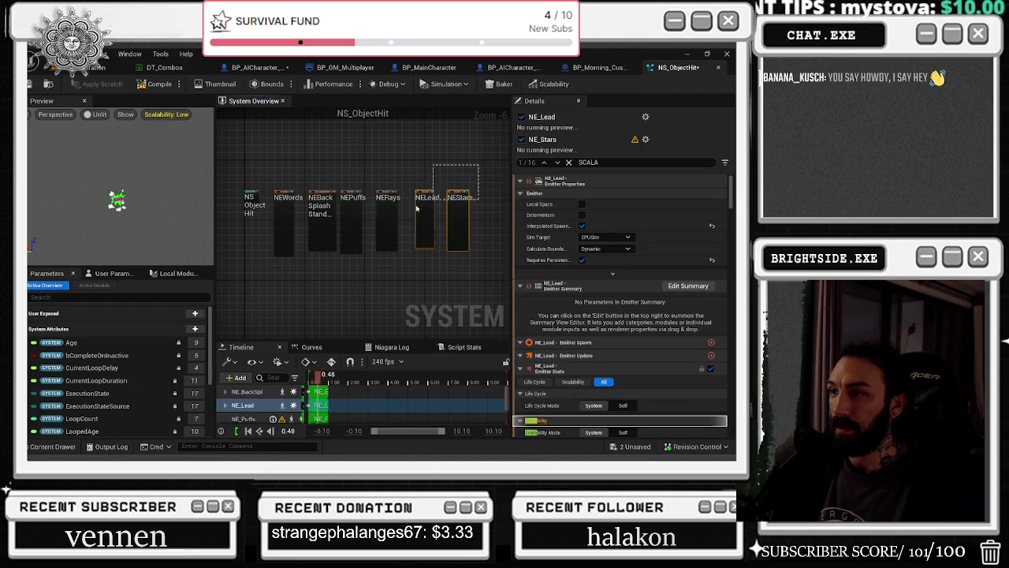
{"action": "left_click", "coordinate": [569, 185]}
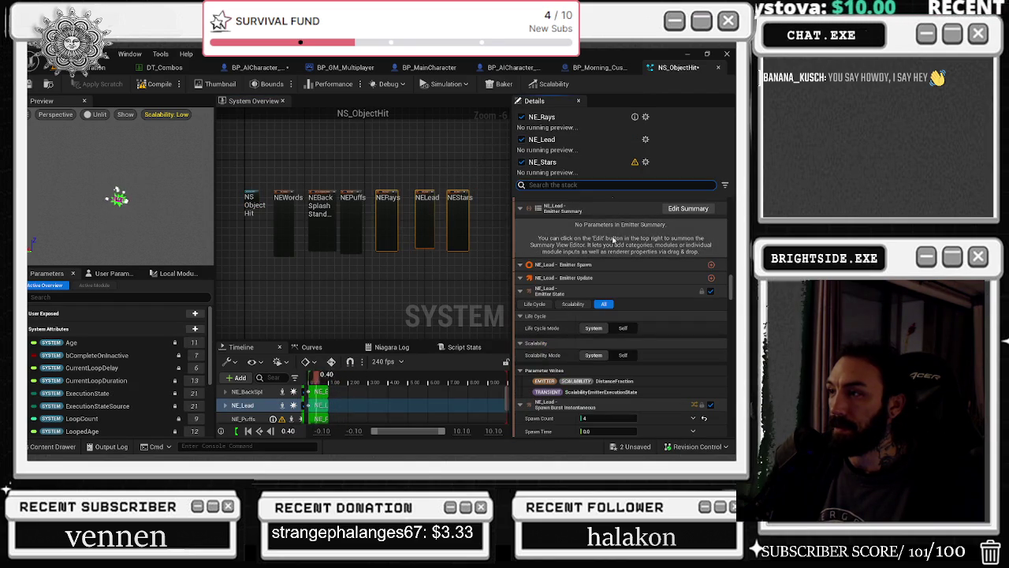
{"action": "left_click", "coordinate": [460, 206]}
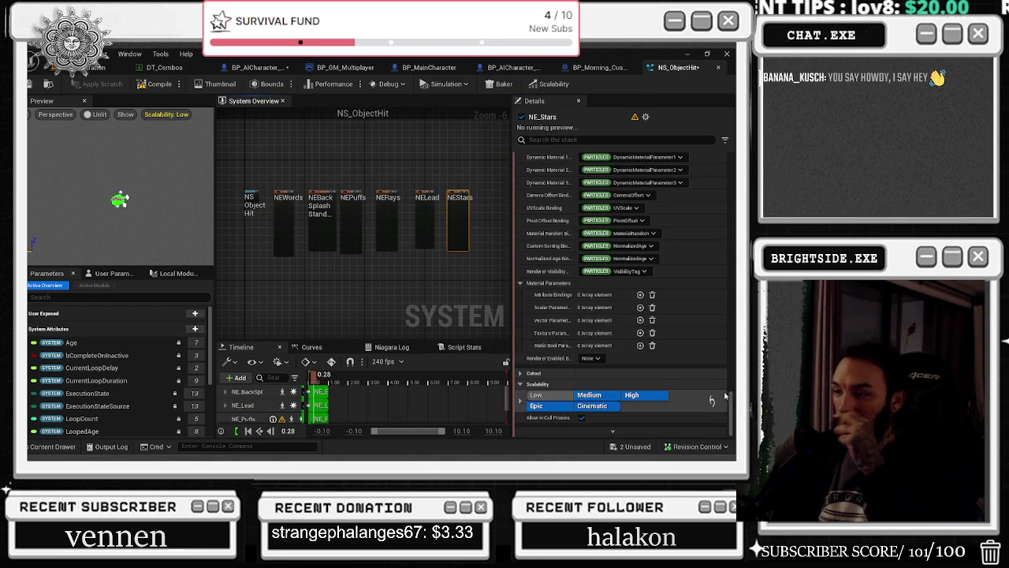
{"action": "scroll", "coordinate": [678, 253], "scroll_direction": "up", "scroll_amount": 8}
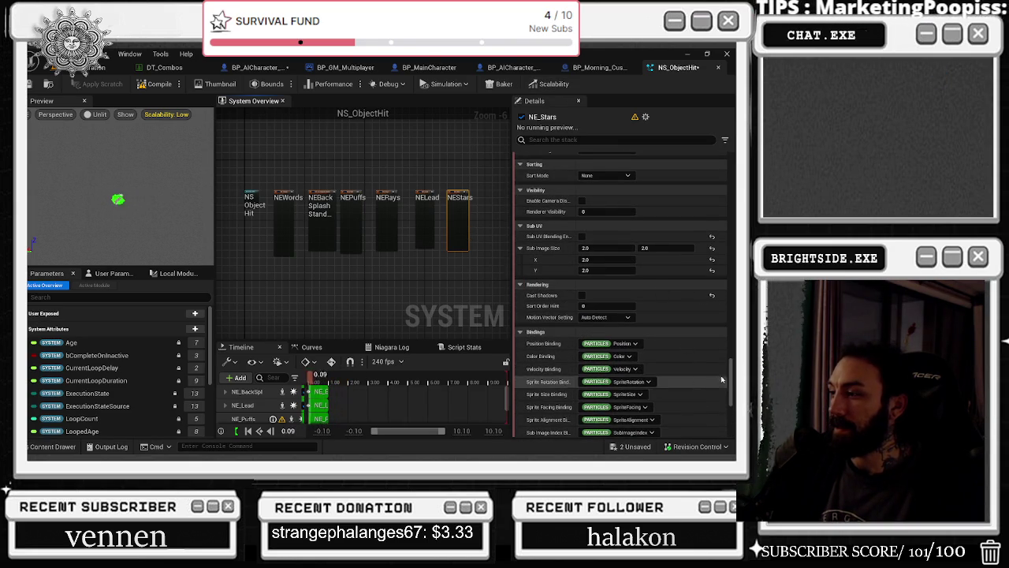
{"action": "scroll", "coordinate": [733, 392], "scroll_direction": "down", "scroll_amount": 3}
{"action": "left_click_drag", "start_coordinate": [733, 391], "coordinate": [731, 457]}
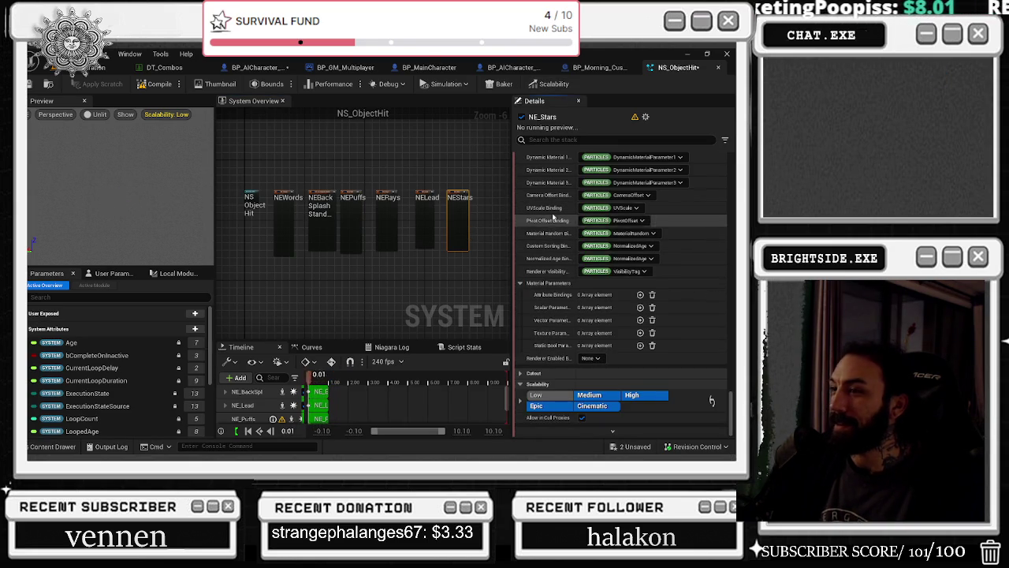
Select NE_Lead and NE_Stars together, then view NE_Rays, NE_Puffs and NE_Words settings
{"action": "mouse_move", "coordinate": [471, 175]}
{"action": "left_mouse_down"}
{"action": "mouse_move", "coordinate": [371, 251]}
{"action": "mouse_move", "coordinate": [423, 236]}
{"action": "left_mouse_up"}
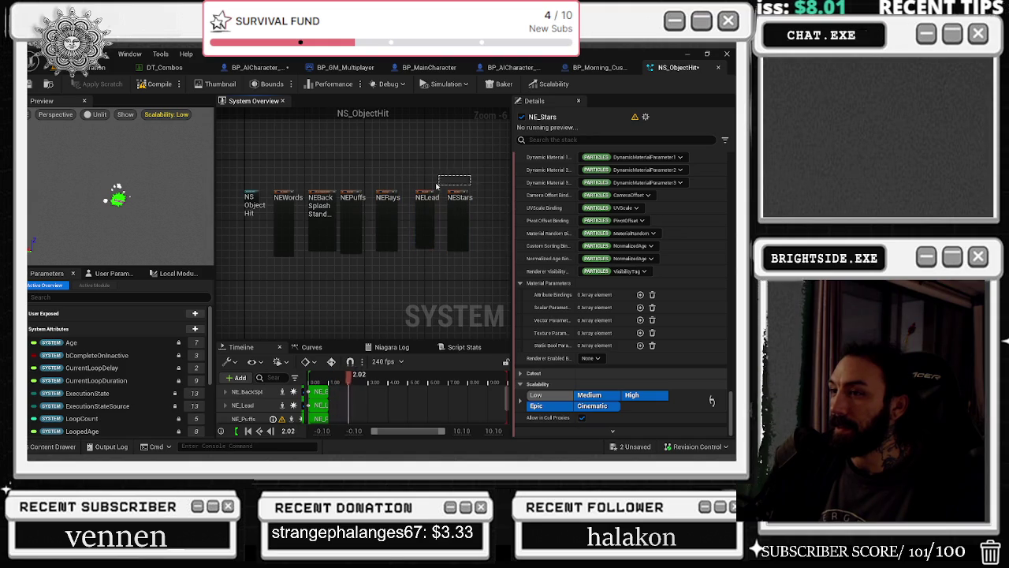
{"action": "left_click_drag", "start_coordinate": [733, 189], "coordinate": [732, 425]}
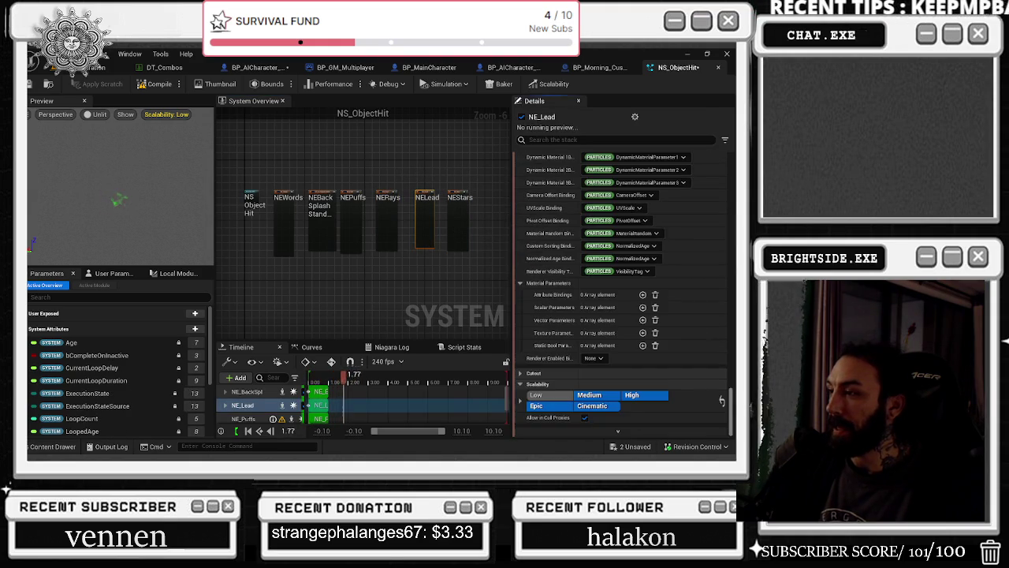
{"action": "left_click", "coordinate": [387, 201]}
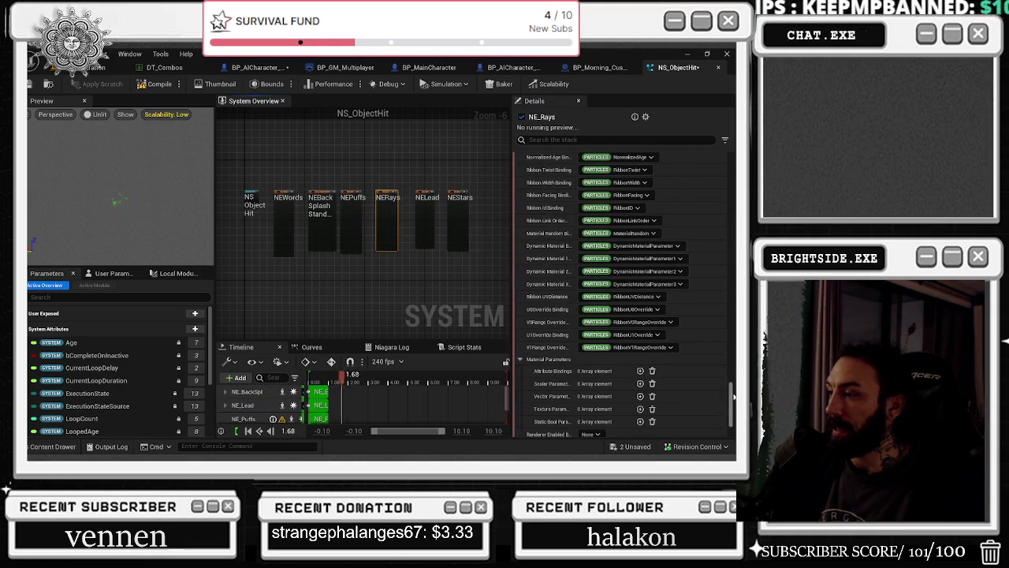
{"action": "left_click", "coordinate": [351, 221]}
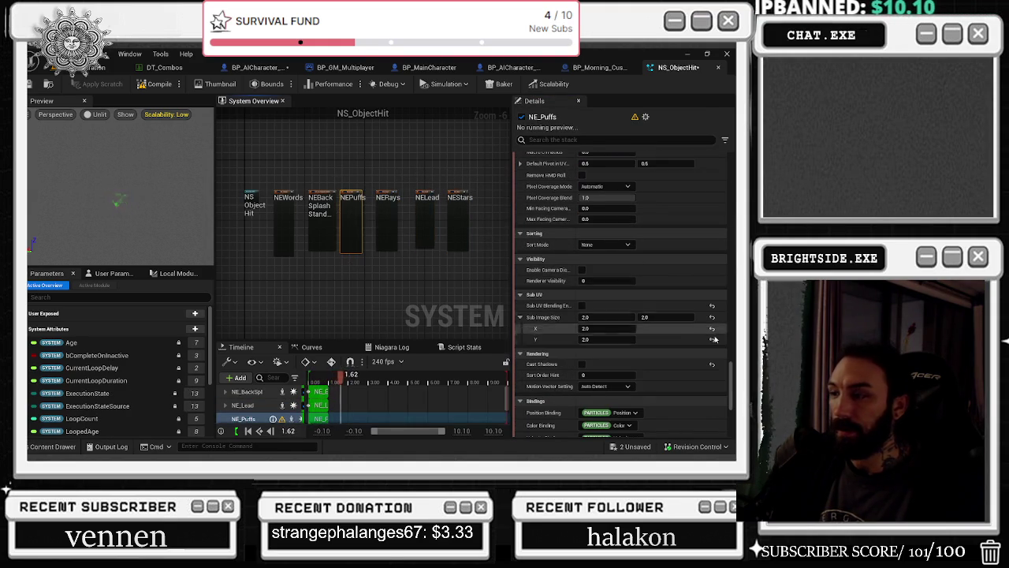
{"action": "left_click", "coordinate": [284, 213]}
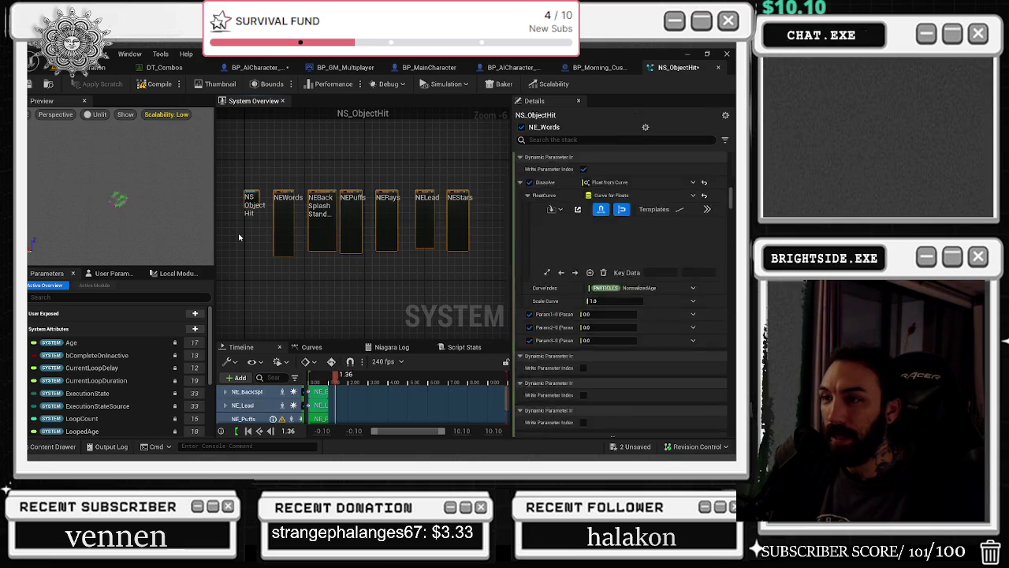
Filter the NE_Words settings by SCALE and inspect NE_BackSplash_Standard
{"action": "left_click", "coordinate": [594, 141]}
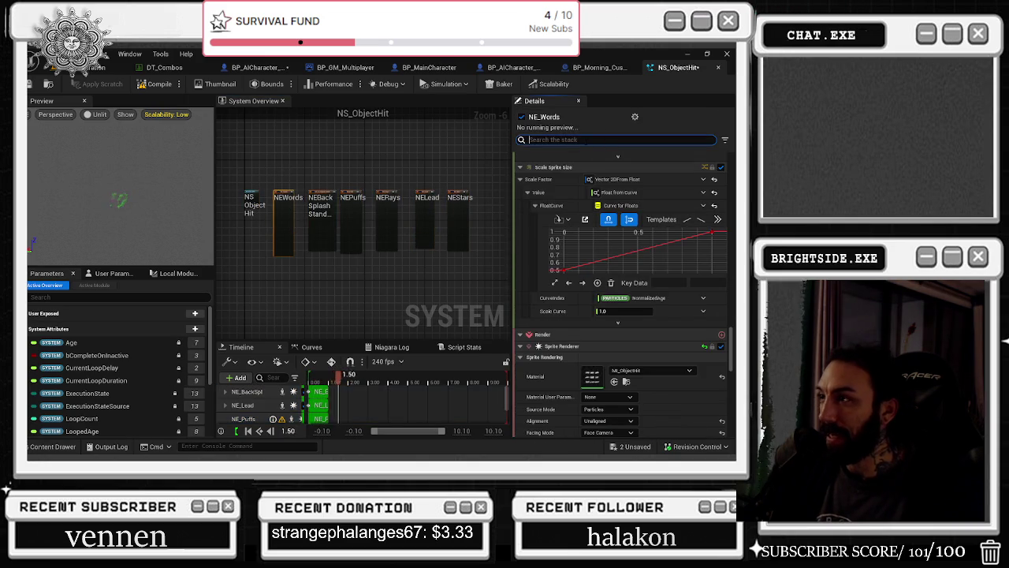
{"action": "type", "text": "SCALE"}
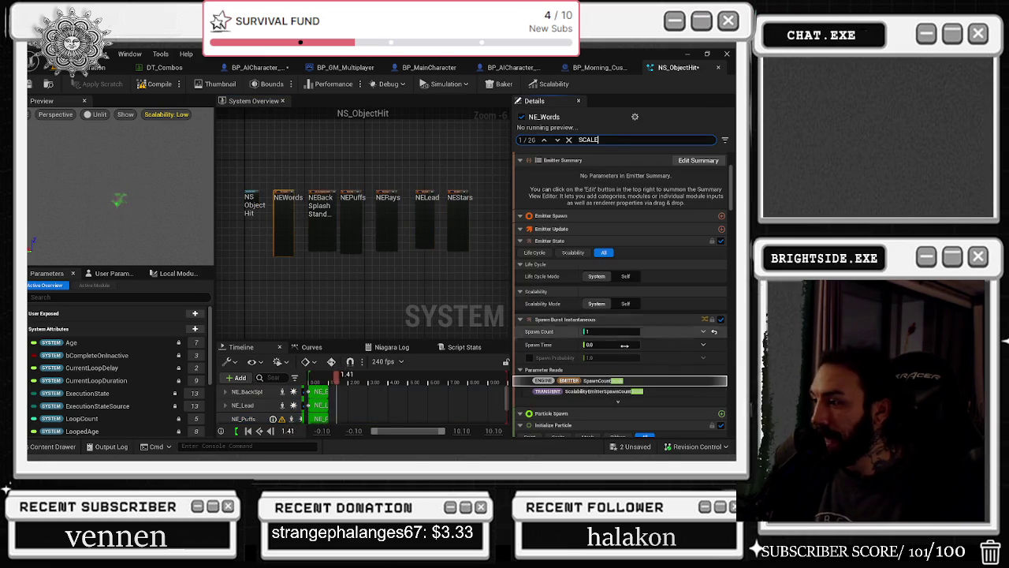
{"action": "scroll", "coordinate": [678, 321], "scroll_direction": "down", "scroll_amount": 5}
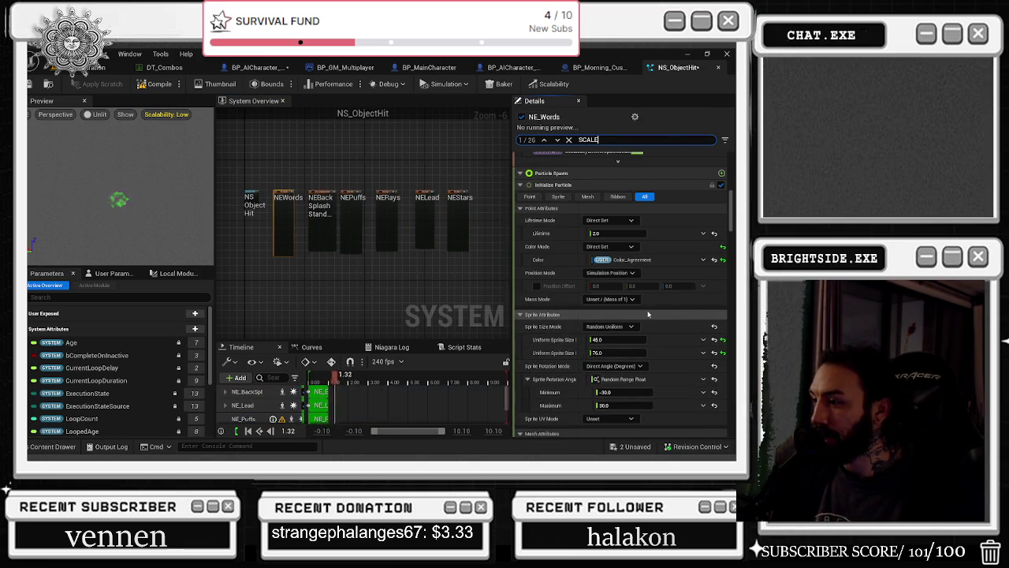
{"action": "left_click", "coordinate": [321, 212]}
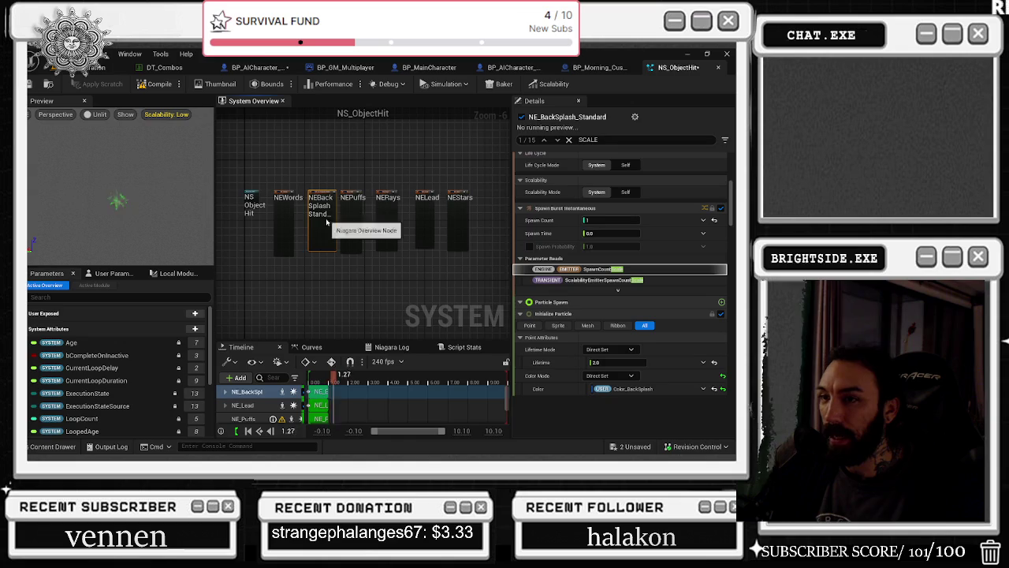
{"action": "scroll", "coordinate": [322, 177], "scroll_direction": "up", "scroll_amount": 1}
Set NE_Lead's Generate Location Event send rate to 10 via a LOCATION search
{"action": "left_click", "coordinate": [356, 202]}
{"action": "left_click", "coordinate": [615, 139]}
{"action": "type", "text": "spo"}
{"action": "key", "text": "BackSpace"}
{"action": "type", "text": "c"}
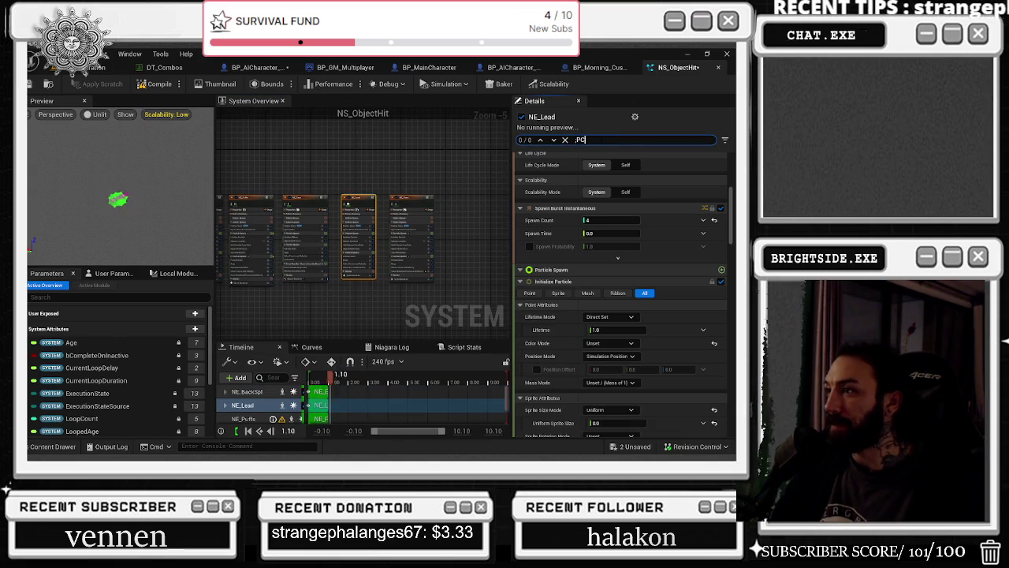
{"action": "type", "text": "OCATION"}
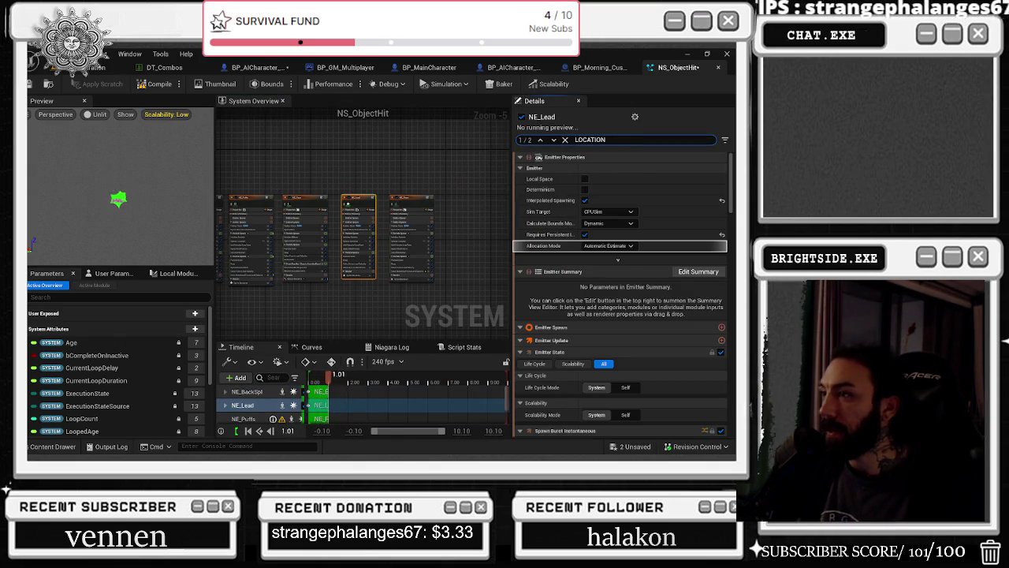
{"action": "key", "text": "Return"}
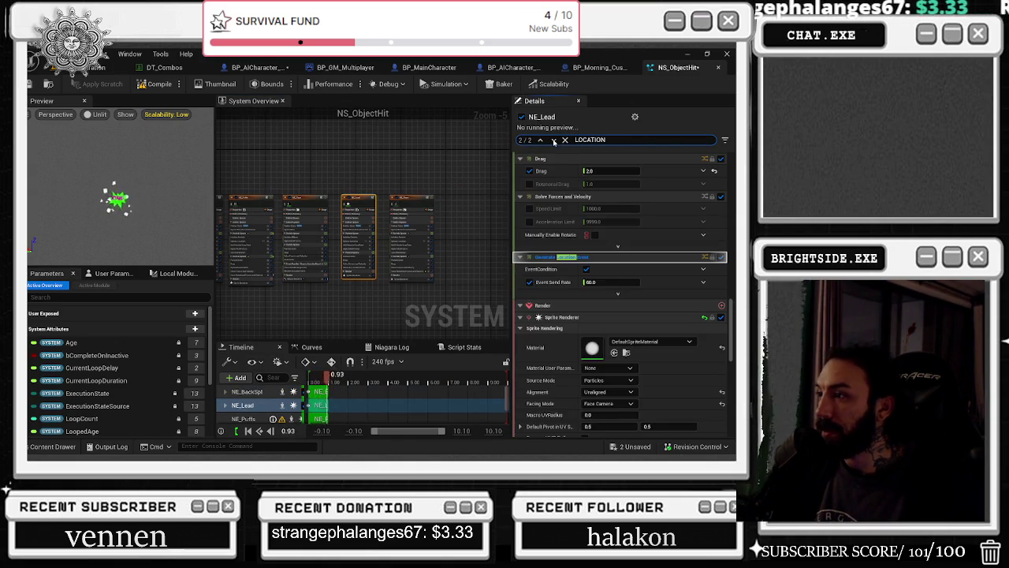
{"action": "left_click", "coordinate": [601, 283]}
{"action": "type", "text": "0"}
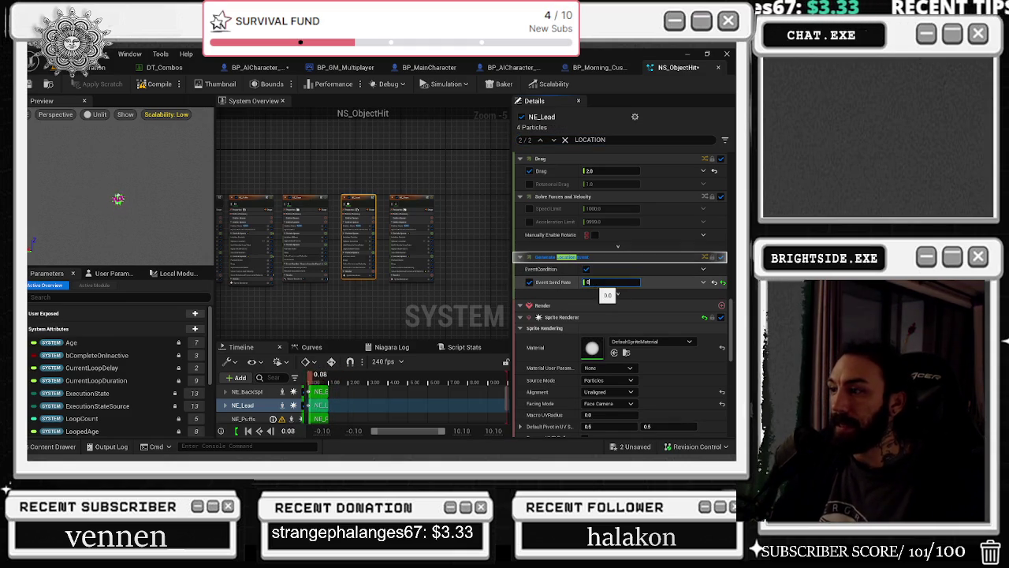
{"action": "key", "text": "Return"}
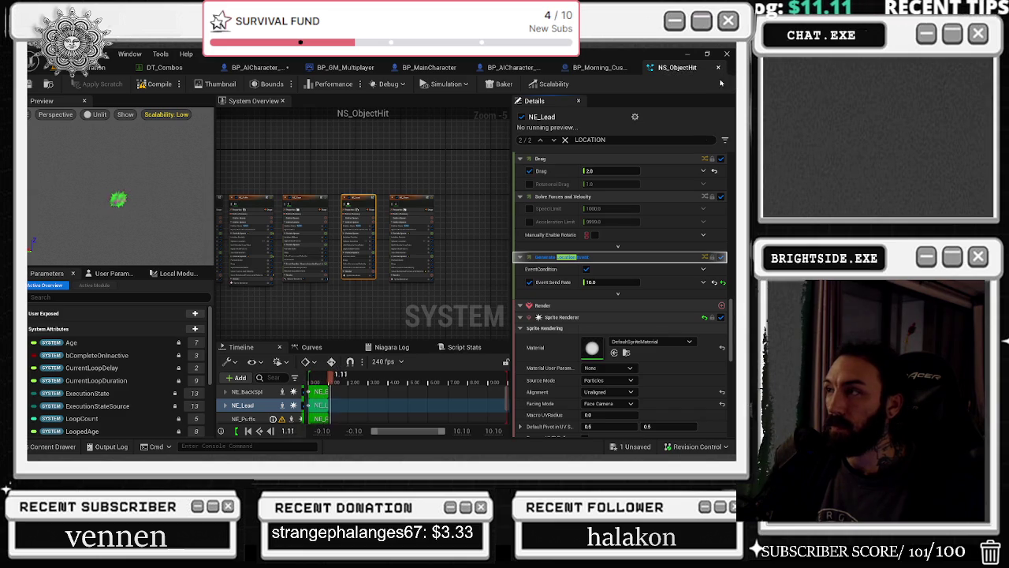
Inspect DefaultSpriteMaterial from the Sprite Renderer, close it, and pan to NE_Puffs and NE_Rays
{"action": "left_click", "coordinate": [592, 348]}
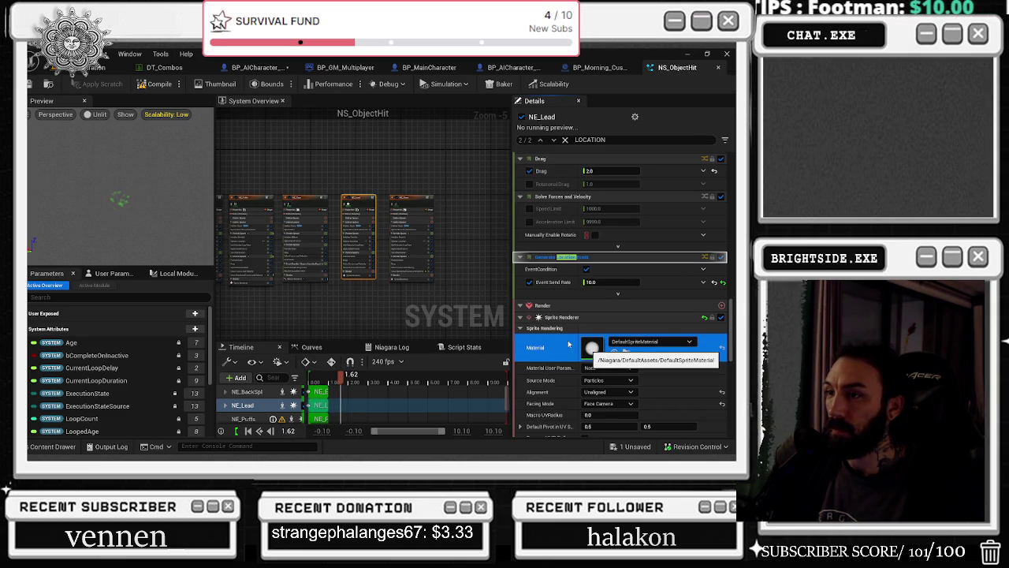
{"action": "double_click", "coordinate": [591, 348]}
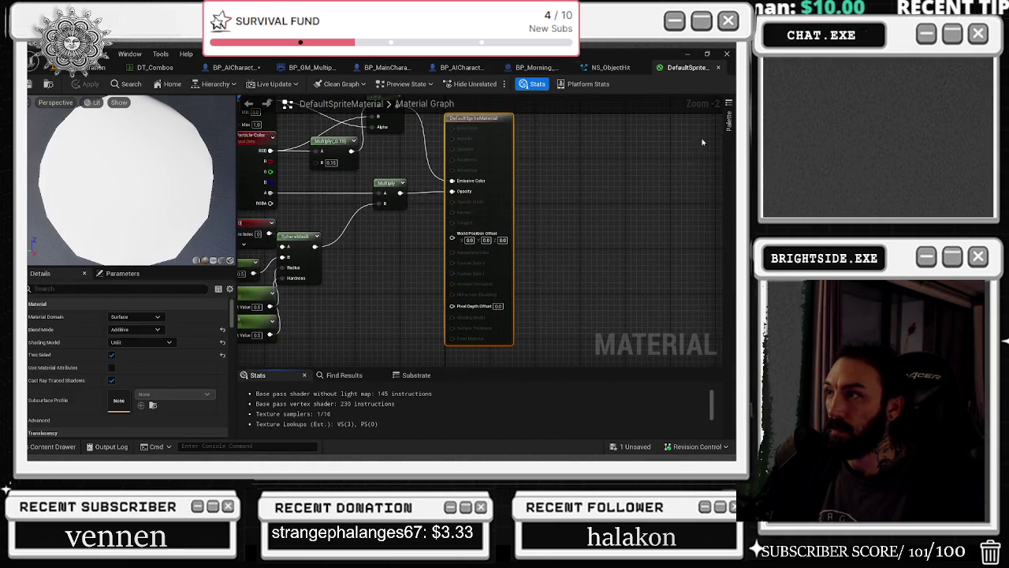
{"action": "left_click", "coordinate": [718, 67]}
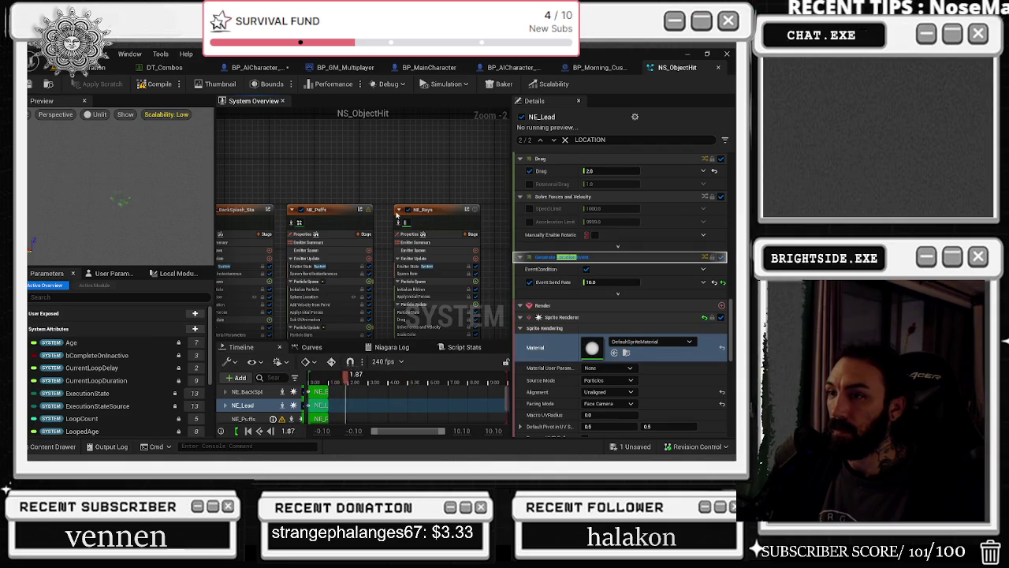
{"action": "scroll", "coordinate": [396, 213], "scroll_direction": "up", "scroll_amount": 2}
{"action": "left_click_drag", "start_coordinate": [424, 154], "coordinate": [313, 192]}
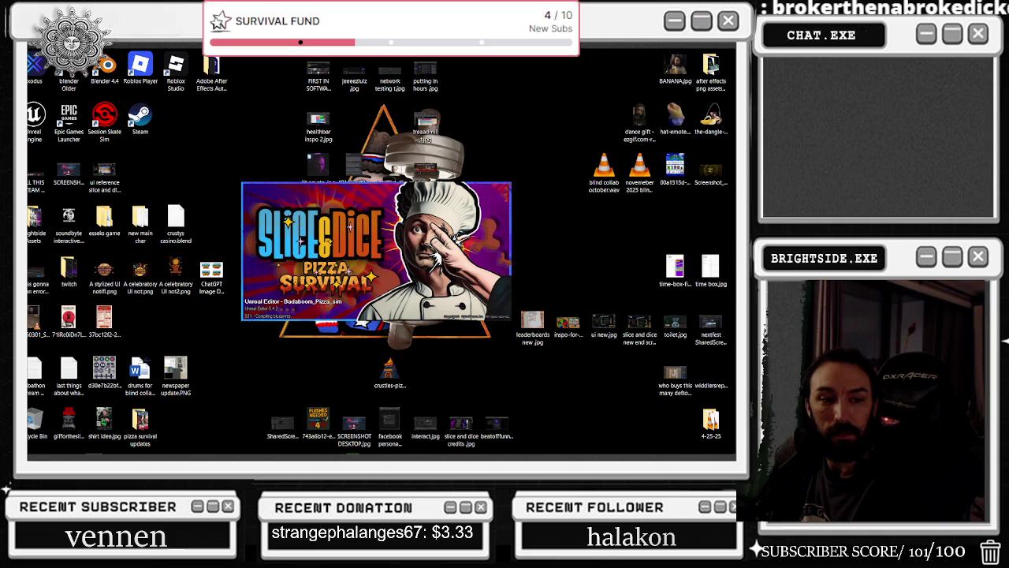
Wait for Badaboom_Pizza_sim to reload with the vending machine Blueprint's Event Graph open
{"action": "mouse_move", "coordinate": [237, 456]}
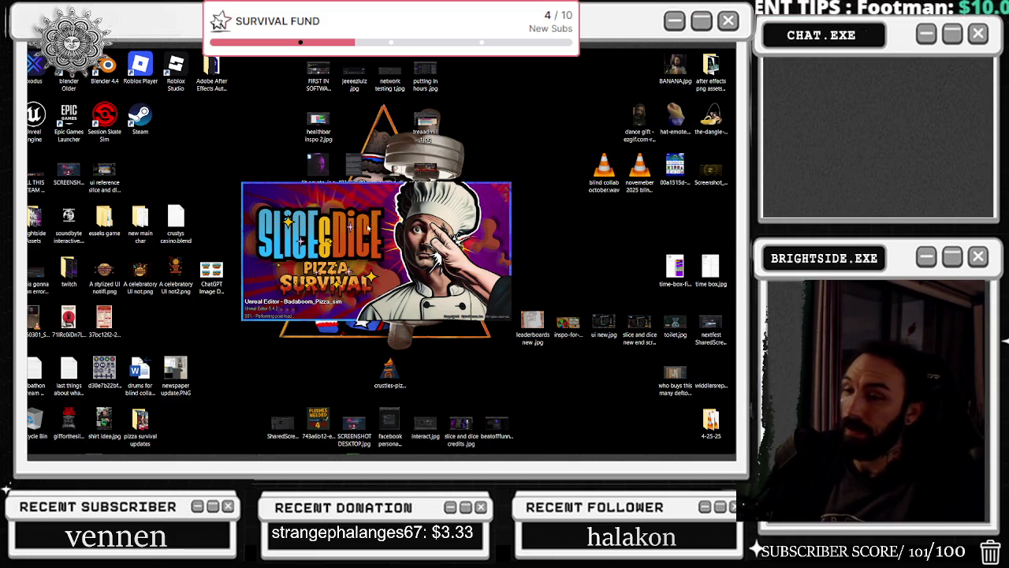
{"action": "mouse_move", "coordinate": [352, 456]}
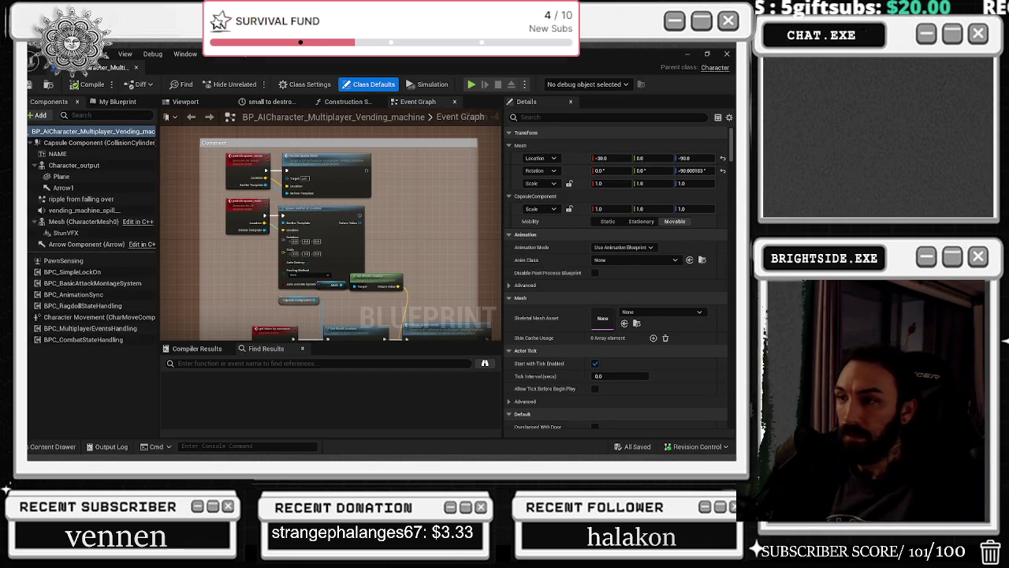
Pan the vending machine Event Graph over to its particle spawn nodes
{"action": "scroll", "coordinate": [422, 190], "scroll_direction": "down", "scroll_amount": 2}
{"action": "mouse_move", "coordinate": [422, 191]}
{"action": "left_mouse_down"}
{"action": "mouse_move", "coordinate": [379, 229]}
{"action": "mouse_move", "coordinate": [269, 229]}
{"action": "left_mouse_up"}
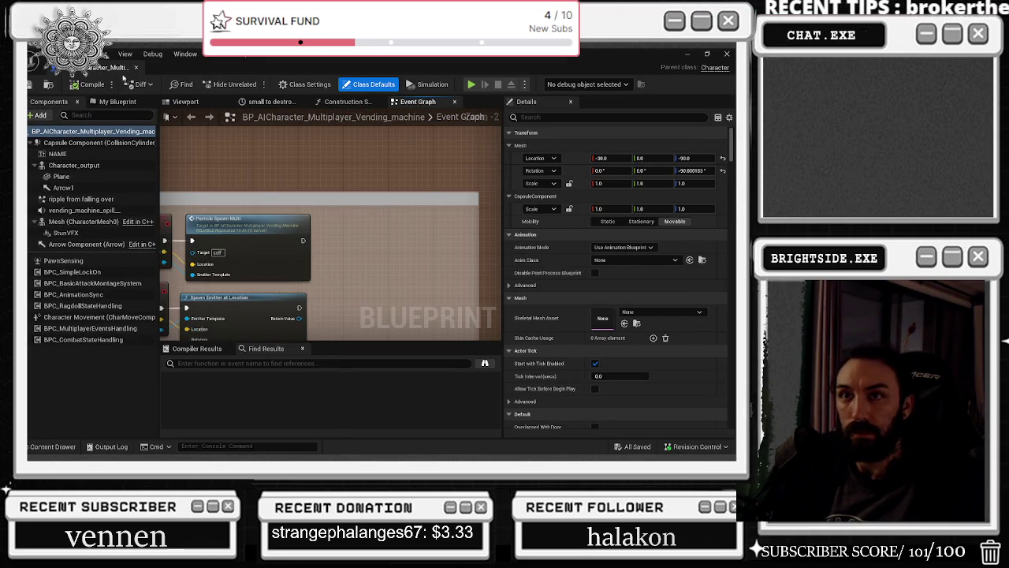
{"action": "mouse_move", "coordinate": [105, 69]}
{"action": "left_mouse_down"}
{"action": "mouse_move", "coordinate": [245, 133]}
{"action": "mouse_move", "coordinate": [169, 76]}
{"action": "left_mouse_up"}
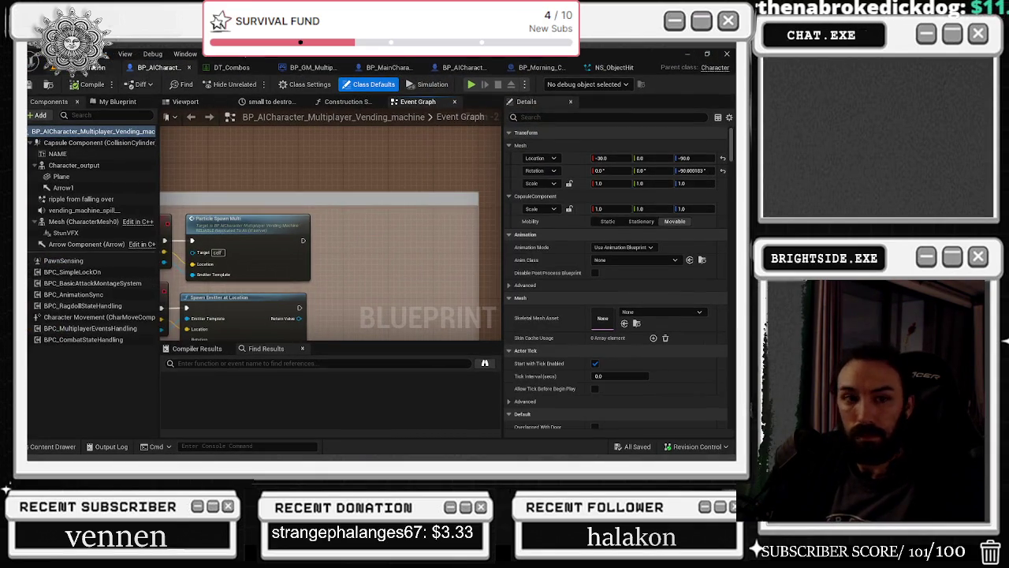
Fly through the pizza shop level, then return to NS_ObjectHit and select the NEStars emitter
{"action": "left_click", "coordinate": [98, 76]}
{"action": "left_click_drag", "start_coordinate": [162, 213], "coordinate": [41, 222]}
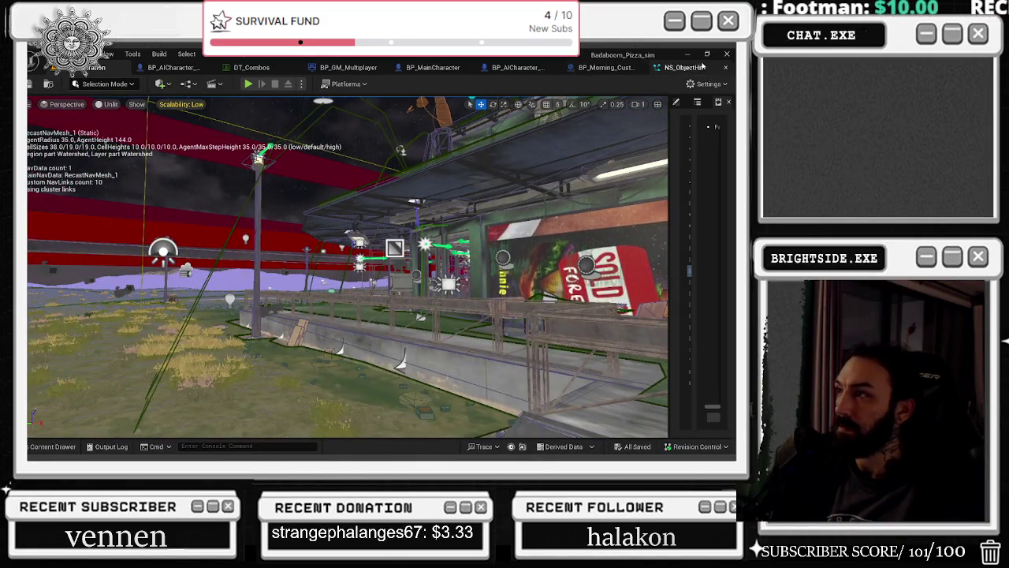
{"action": "left_click", "coordinate": [700, 67]}
{"action": "left_click_drag", "start_coordinate": [487, 157], "coordinate": [422, 224]}
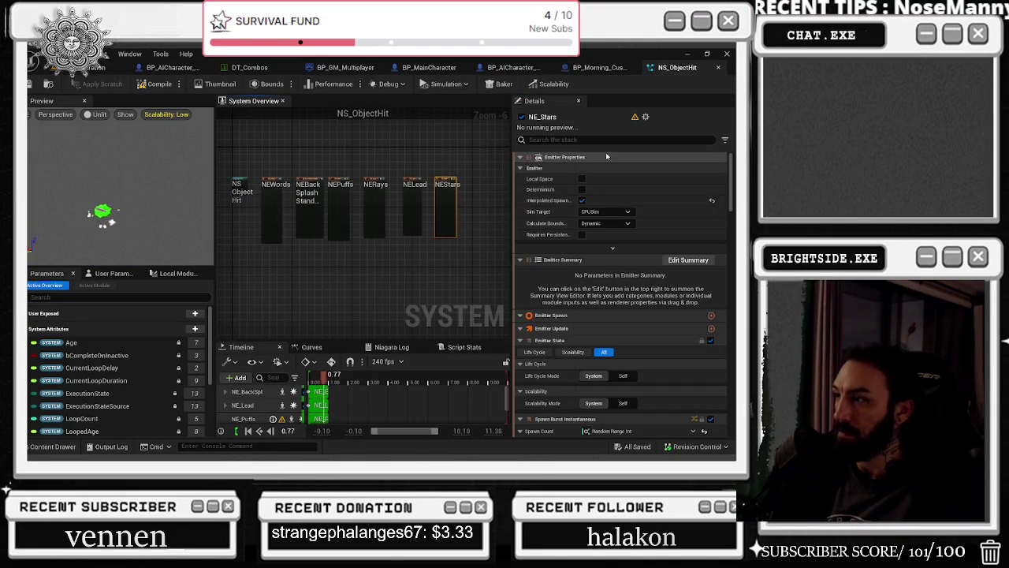
{"action": "type", "text": "SHAD"}
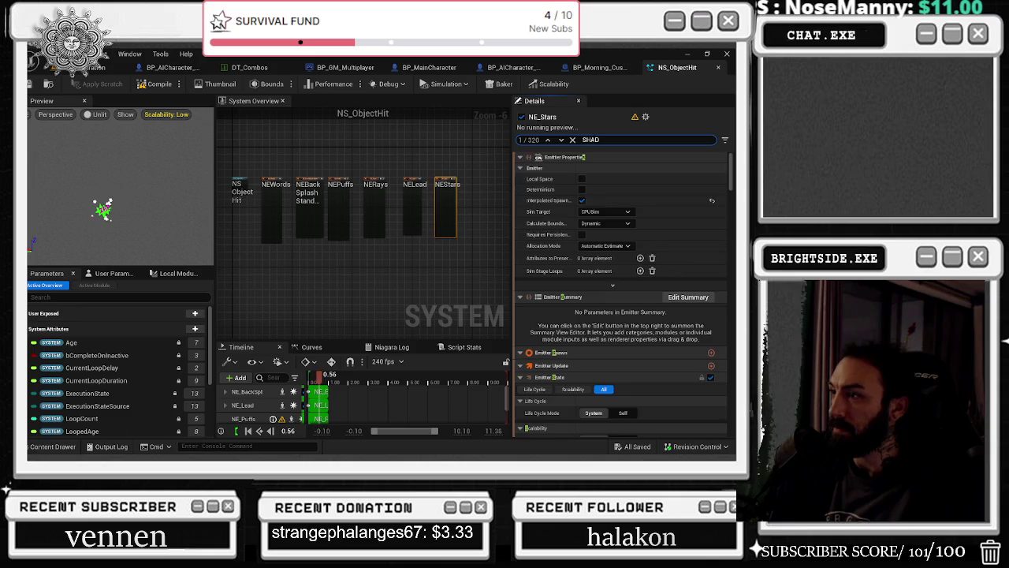
{"action": "left_click", "coordinate": [415, 197]}
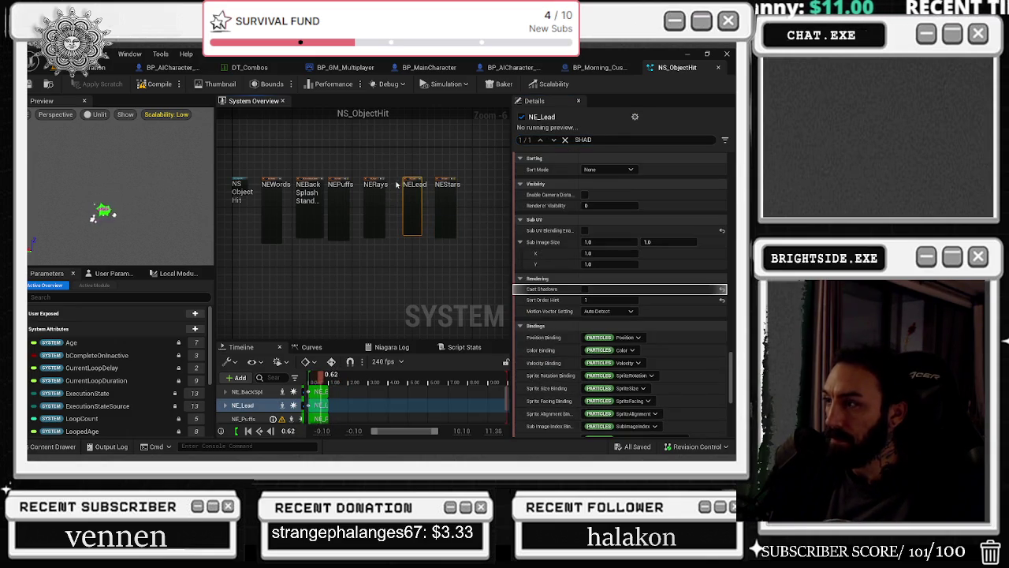
{"action": "left_click", "coordinate": [383, 197]}
{"action": "left_click", "coordinate": [341, 199]}
{"action": "left_click", "coordinate": [276, 203]}
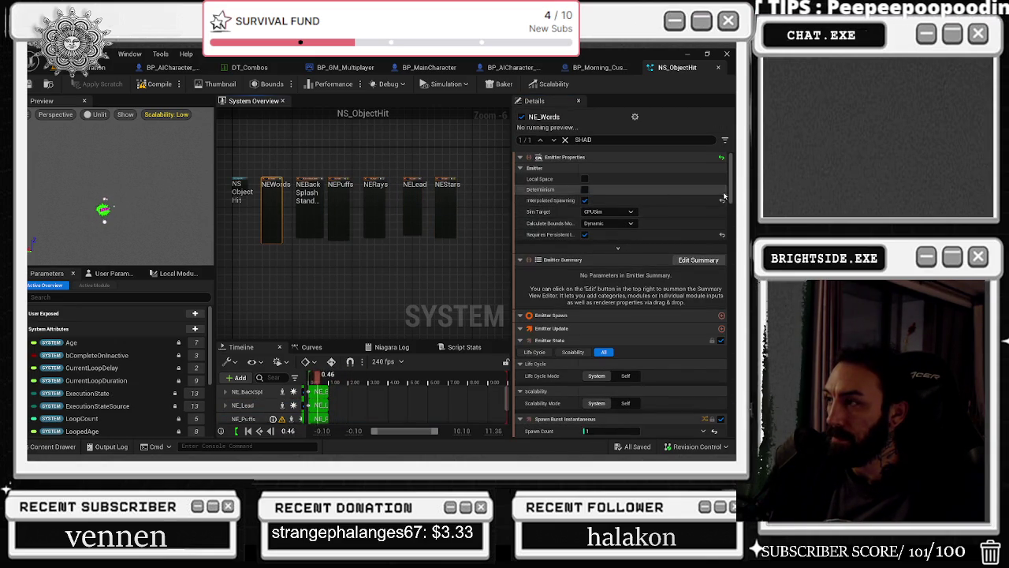
{"action": "scroll", "coordinate": [623, 299], "scroll_direction": "down", "scroll_amount": 2}
{"action": "scroll", "coordinate": [622, 300], "scroll_direction": "down", "scroll_amount": 10}
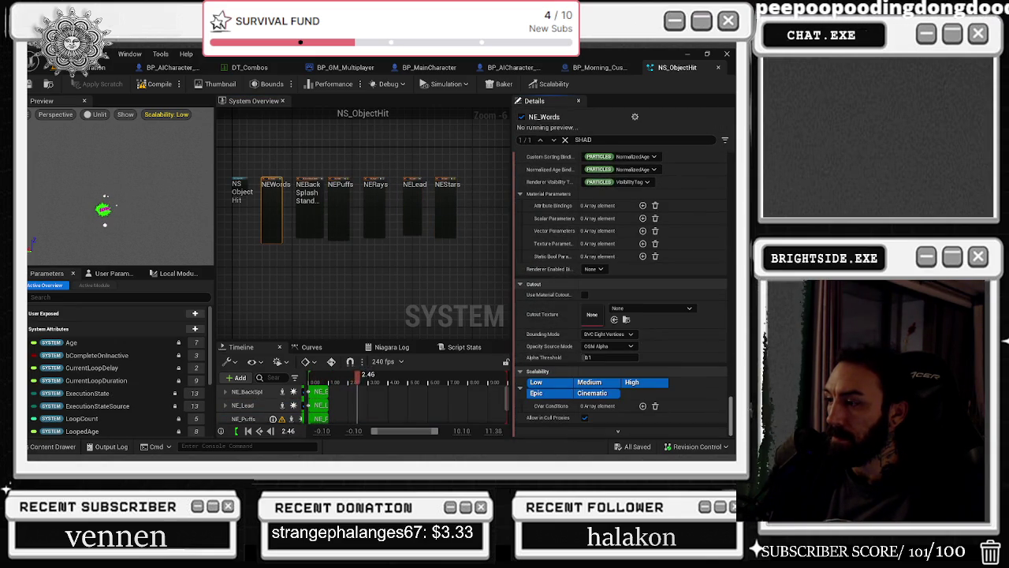
{"action": "left_click_drag", "start_coordinate": [456, 160], "coordinate": [398, 201]}
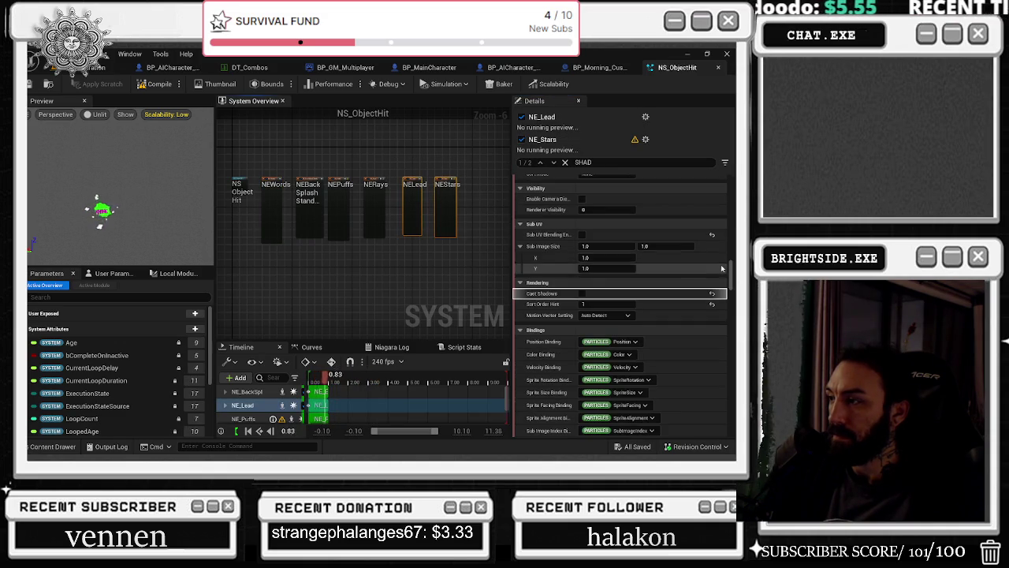
{"action": "left_click", "coordinate": [414, 210]}
{"action": "left_click", "coordinate": [375, 209]}
{"action": "scroll", "coordinate": [733, 363], "scroll_direction": "up", "scroll_amount": 2}
{"action": "scroll", "coordinate": [734, 363], "scroll_direction": "down", "scroll_amount": 5}
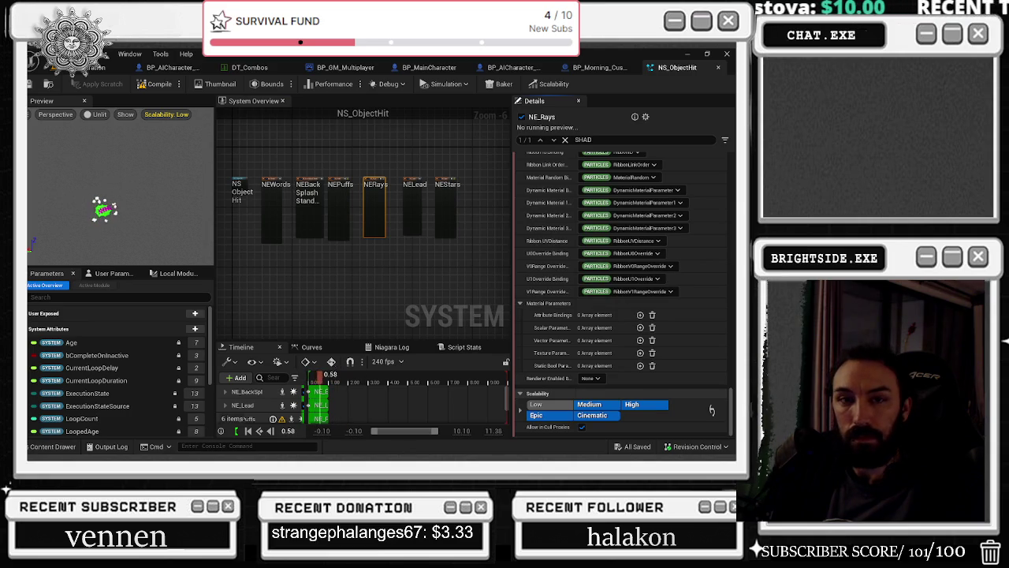